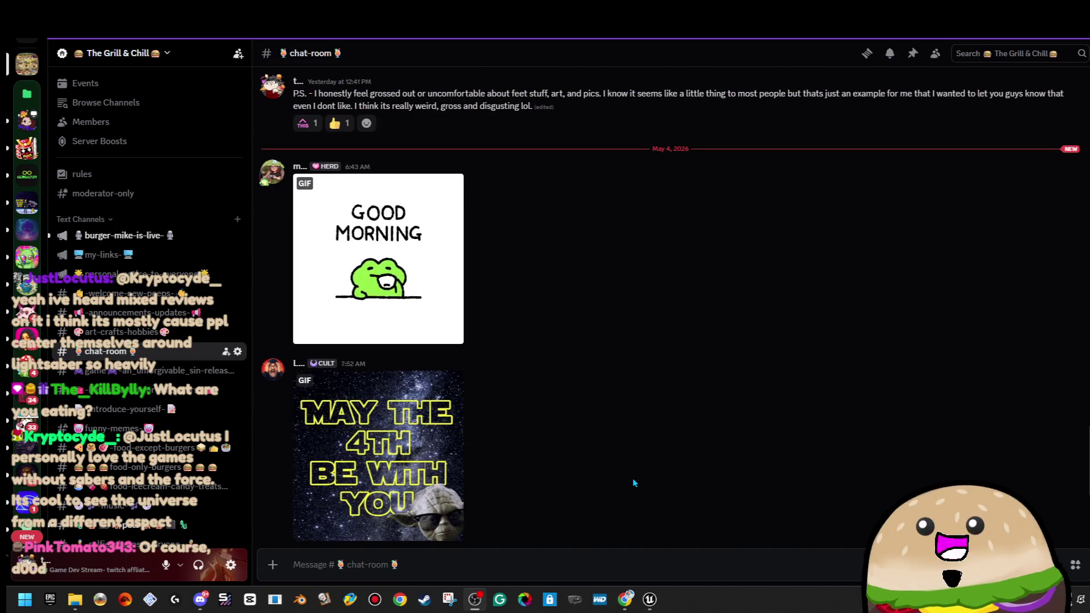
Step: Scroll the chat and glance at the GIF poster's profile card, then close it
scroll(634, 484, "down", 3)
scroll(634, 483, "down", 2)
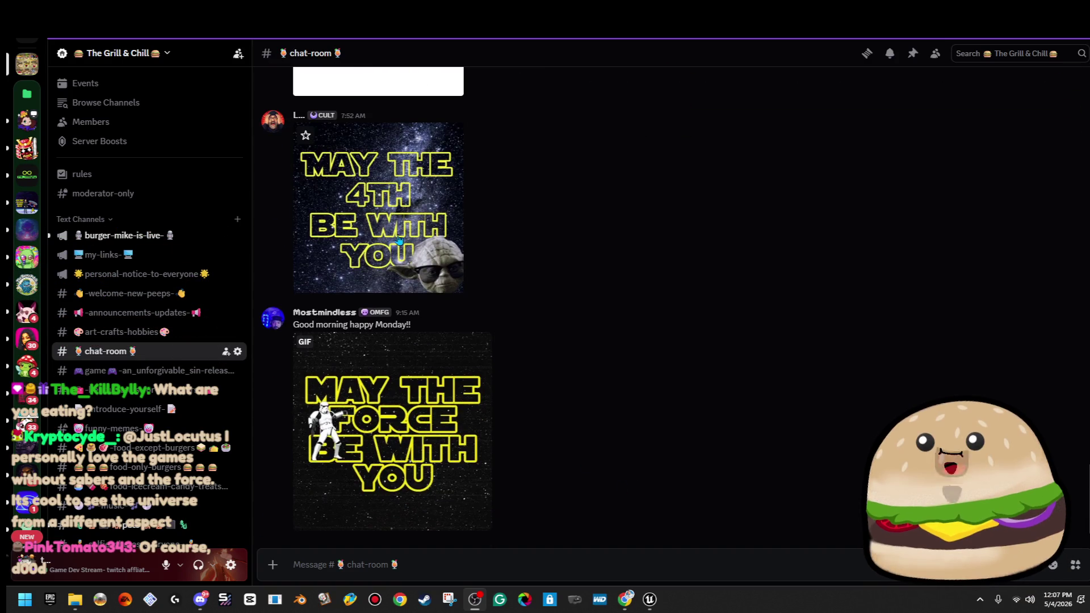
left_click(271, 122)
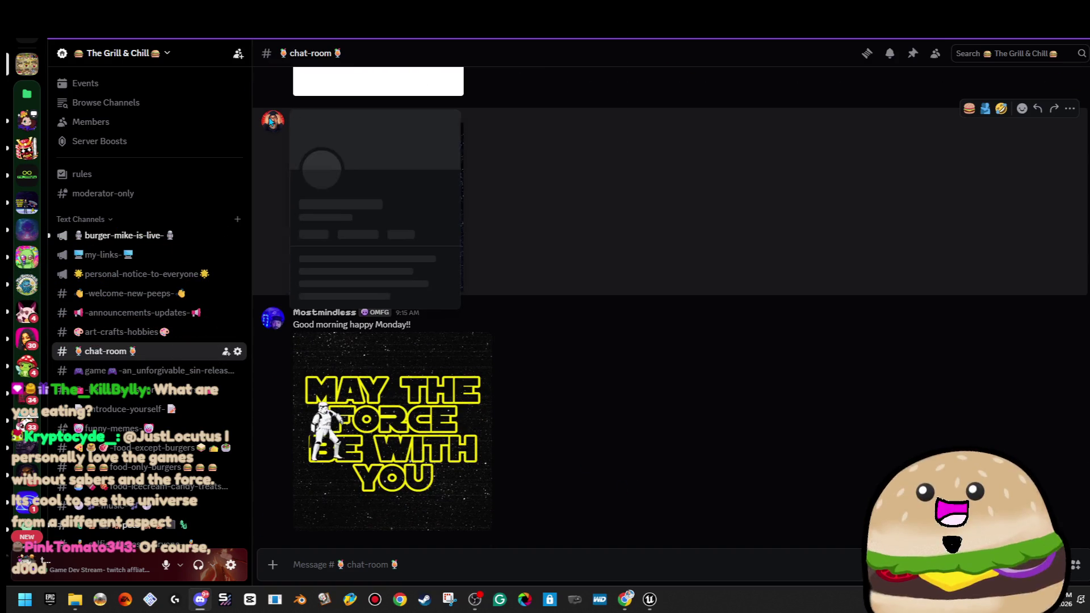
left_click(272, 121)
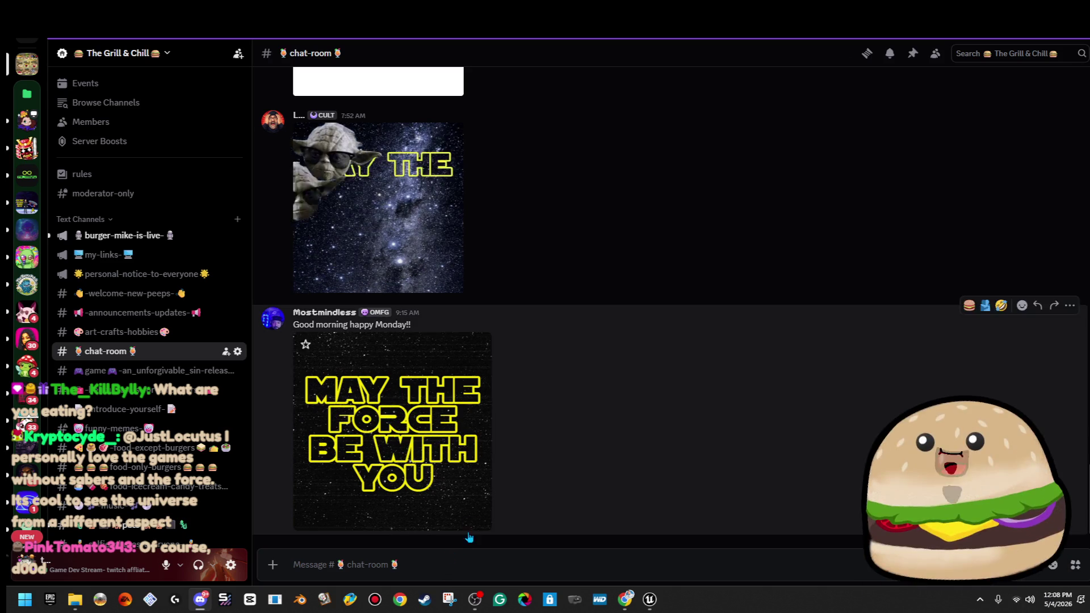
type("/mo")
key("BackSpace")
key("BackSpace")
key("BackSpace")
type("thank you so much and good to see you @")
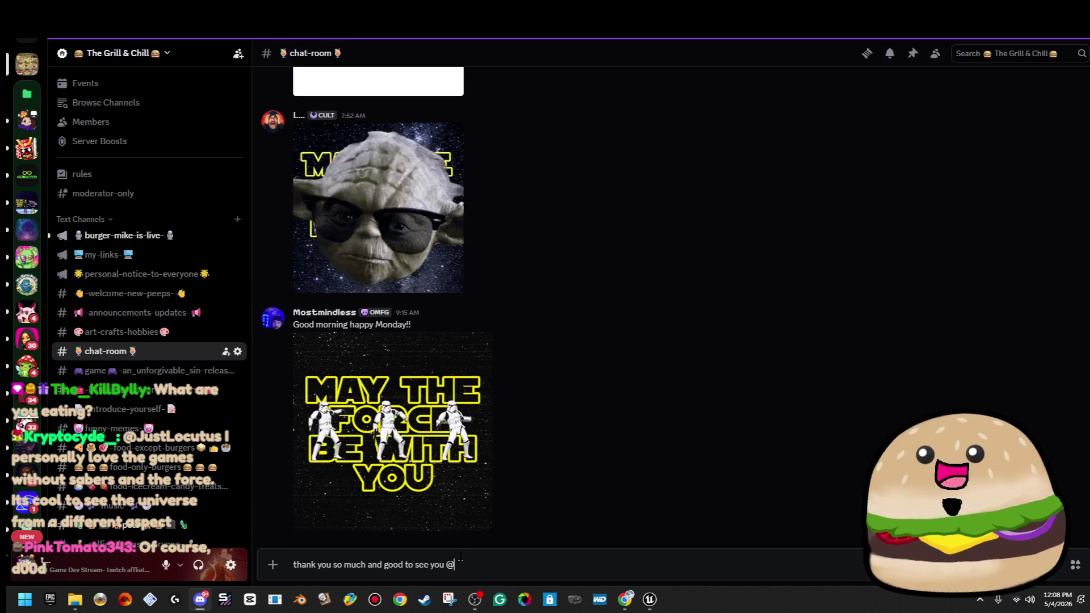
type("mell")
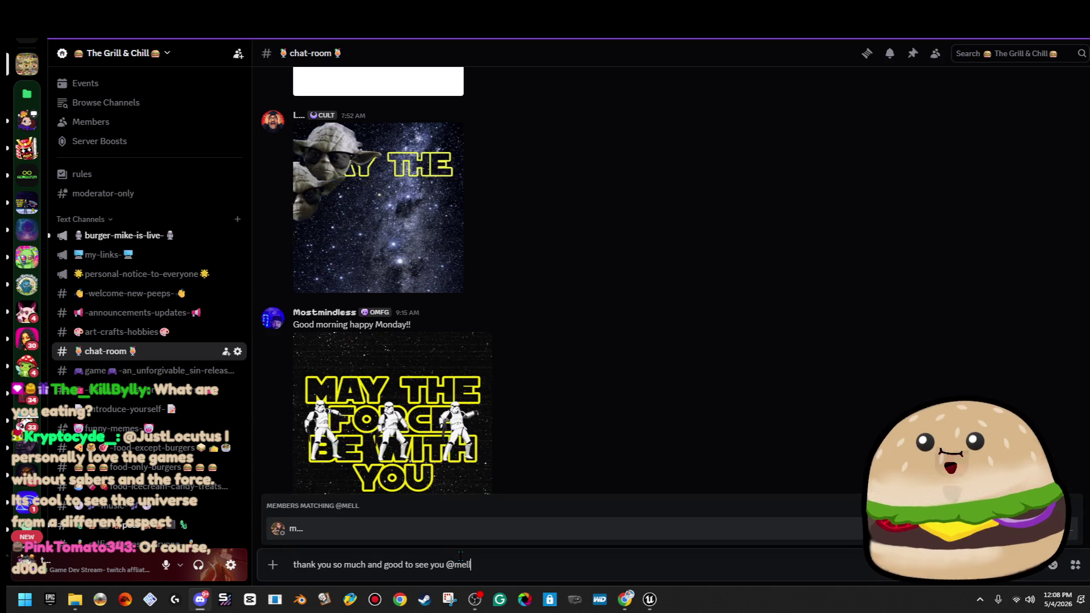
key("Return")
type("@")
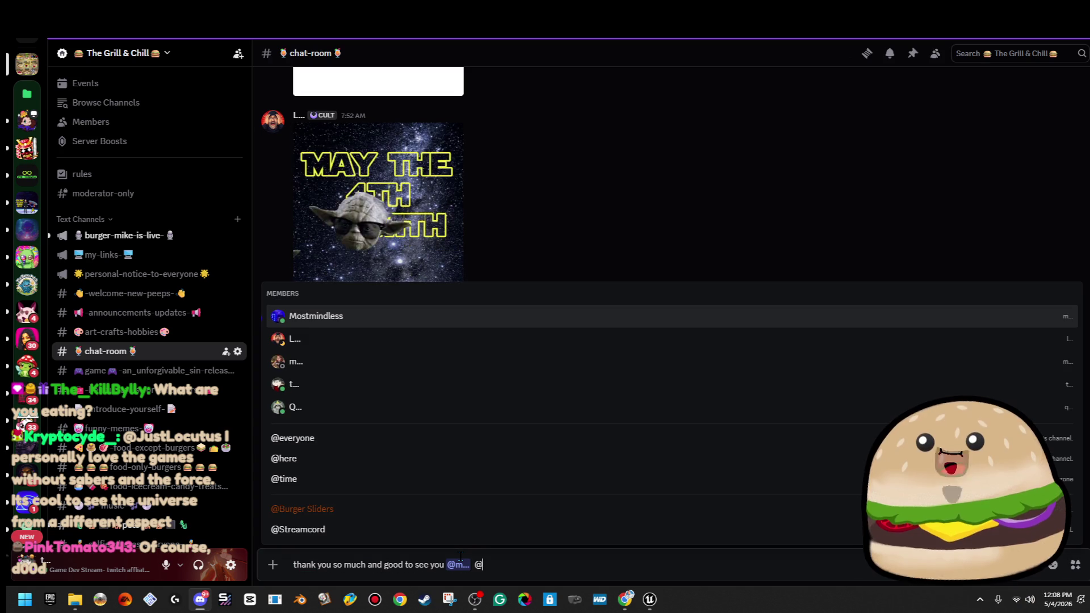
type("a")
key("BackSpace")
type("L")
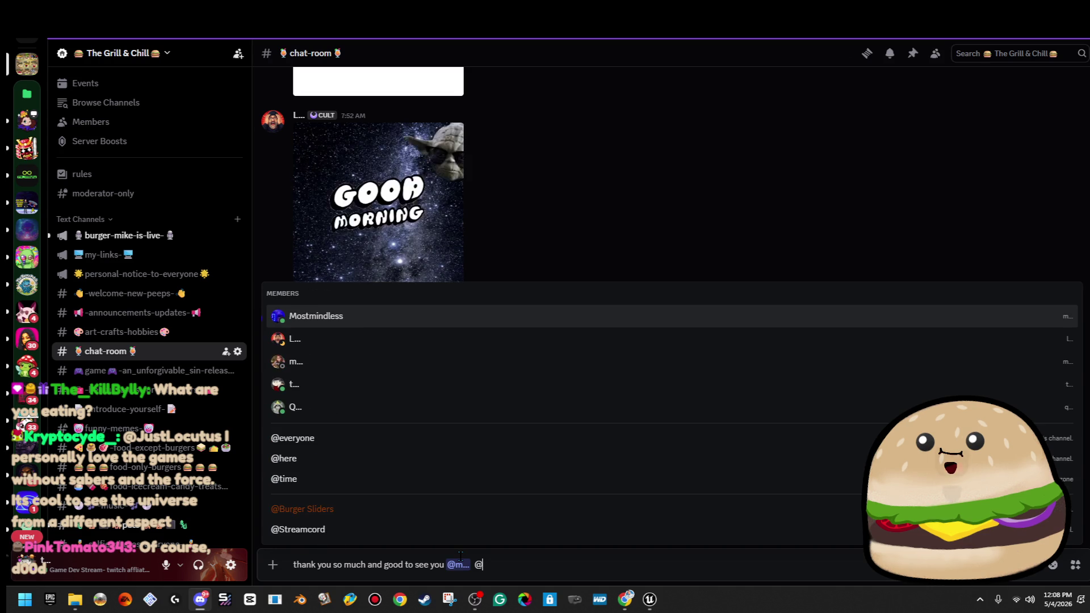
key("Return")
type("@")
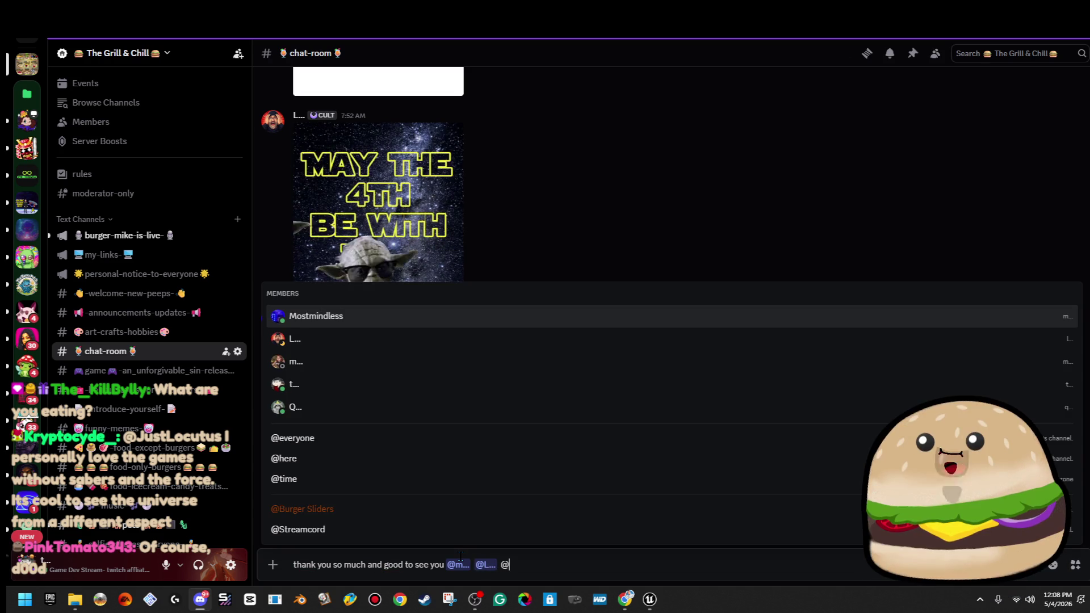
key("Return")
key("Return")
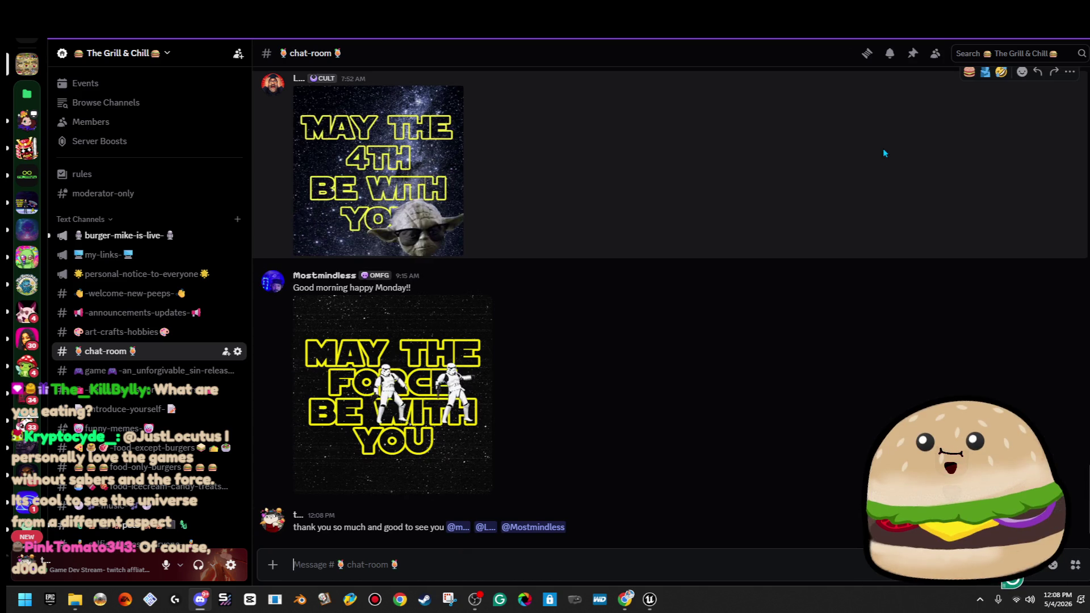
scroll(139, 446, "down", 3)
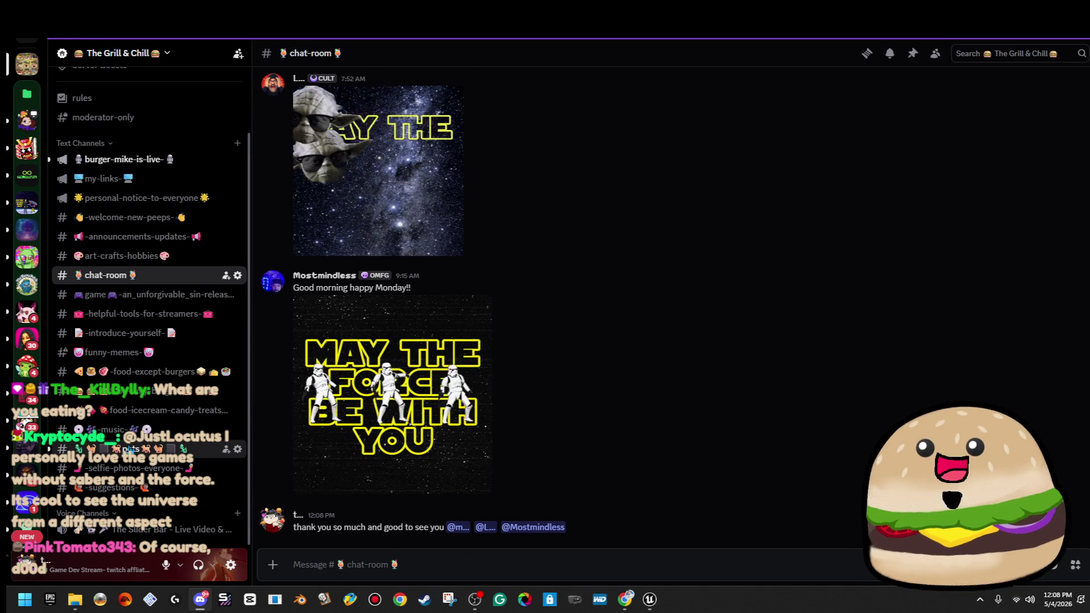
Step: In the pets channel, add hug and burger reactions to the sleeping-puppy and seaside dog posts
left_click(137, 449)
scroll(458, 494, "up", 4)
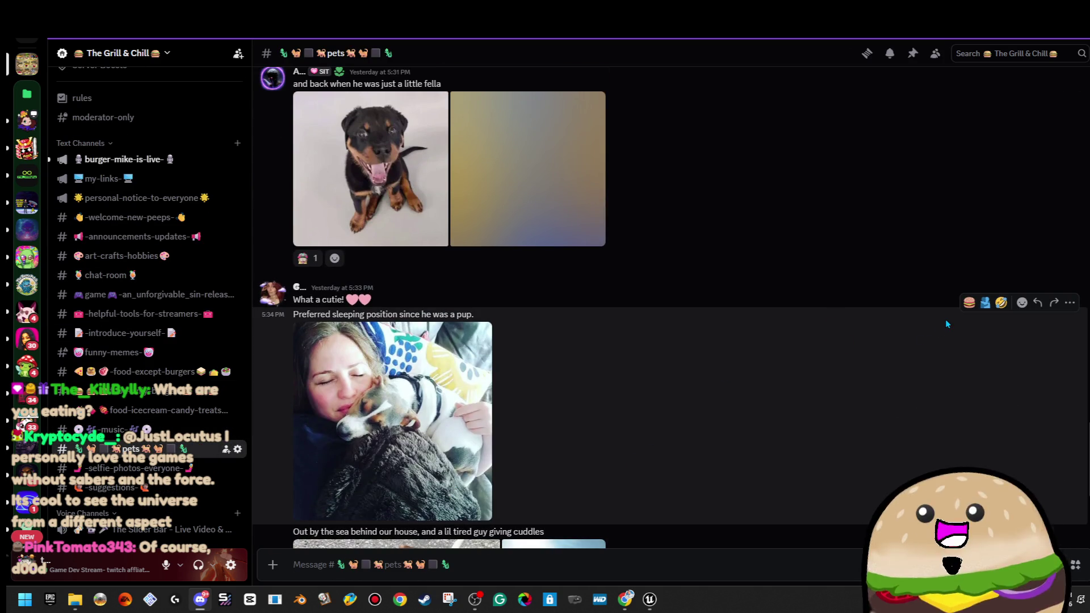
left_click(985, 302)
left_click(970, 303)
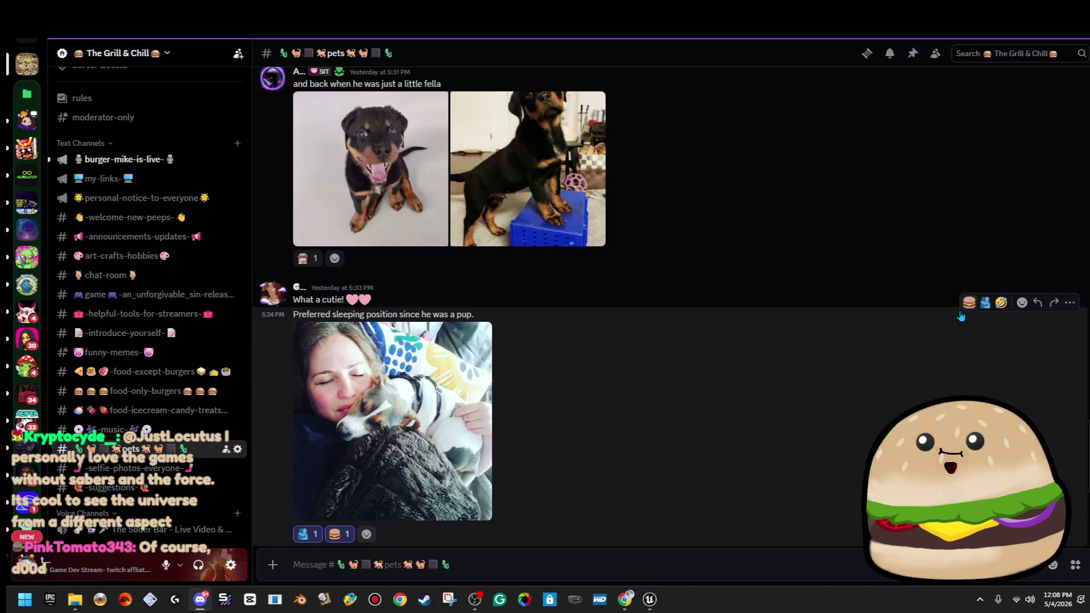
scroll(972, 306, "down", 4)
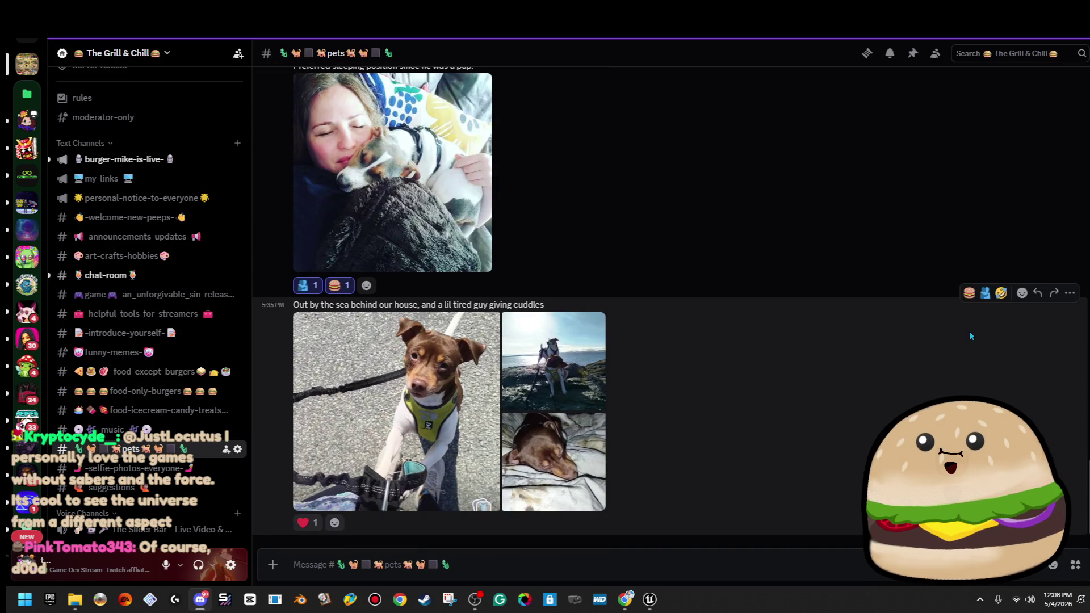
left_click(986, 293)
left_click(969, 293)
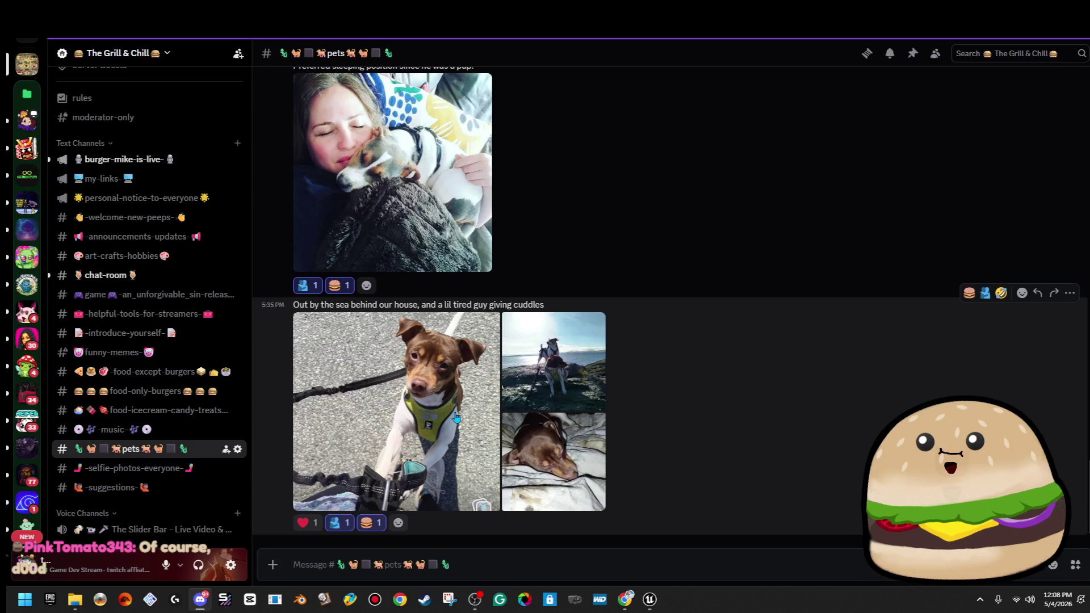
Step: React with a hug to the little fella post and hug plus burger to the Rottweiler photos
scroll(456, 418, "up", 6)
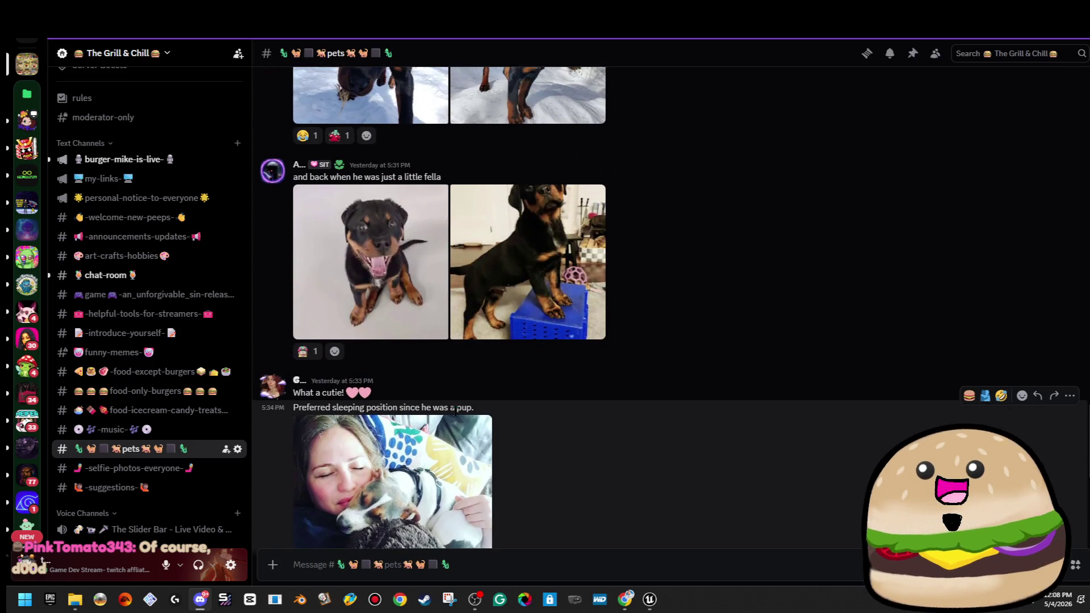
scroll(530, 414, "up", 2)
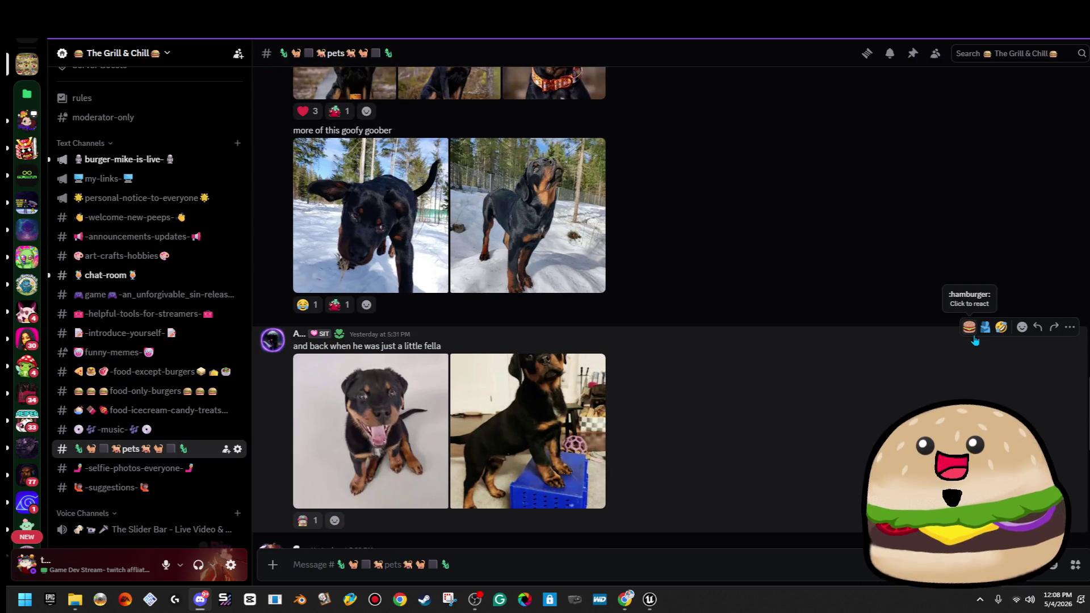
left_click(985, 327)
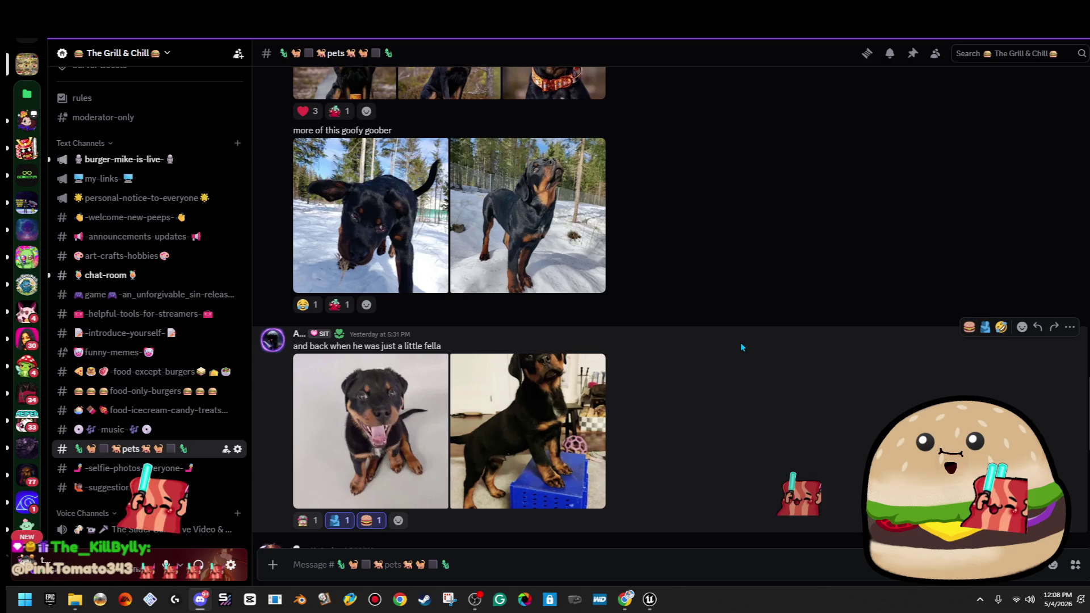
scroll(740, 342, "up", 5)
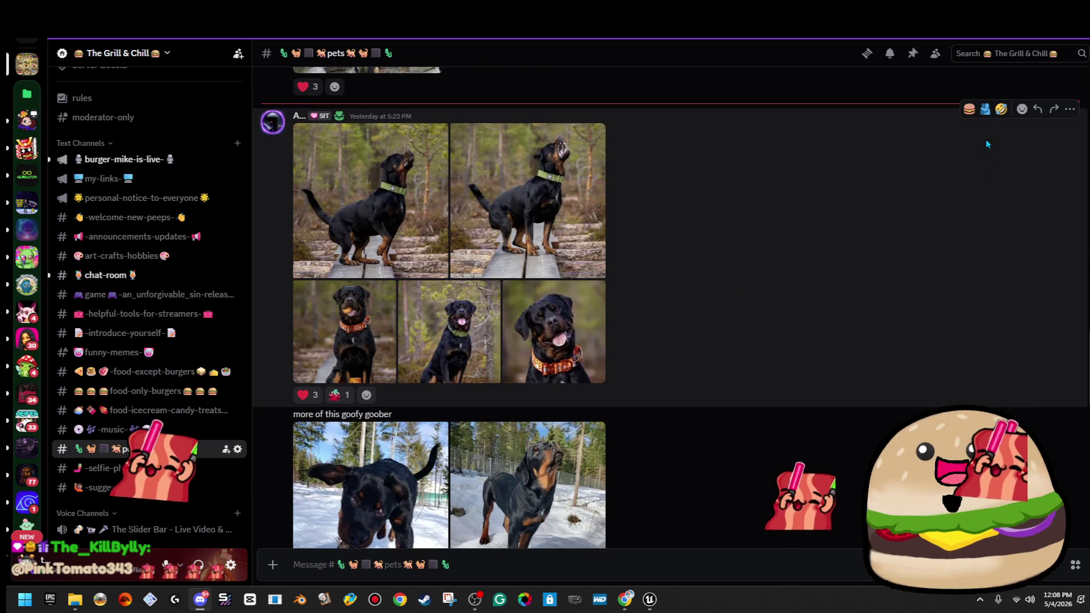
left_click(985, 109)
left_click(969, 109)
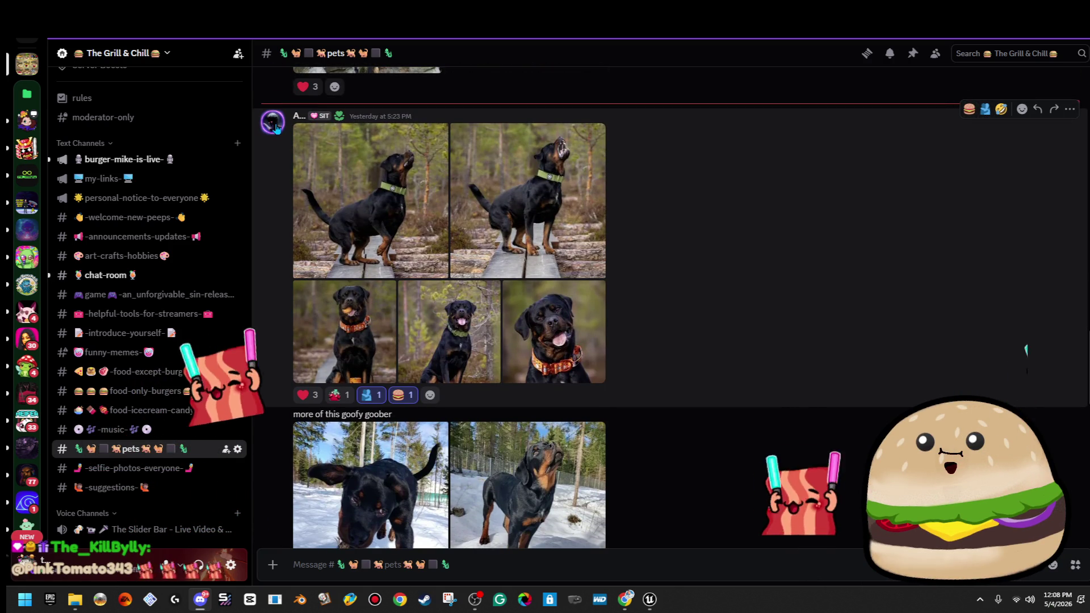
Step: Check the Rottweiler poster's profile card, close it, and minimize Discord
left_click(276, 126)
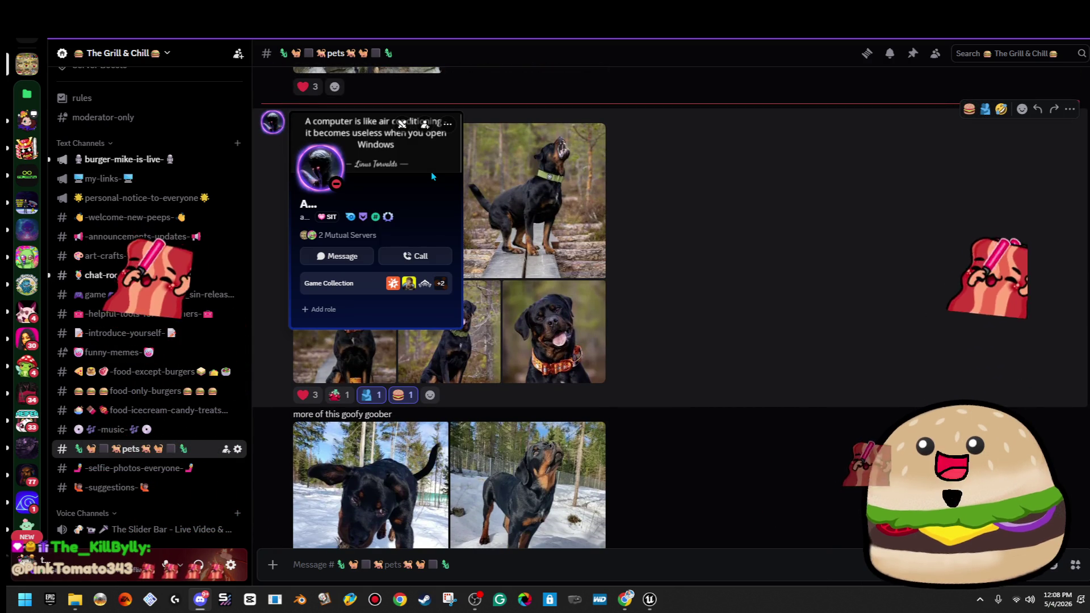
left_click(791, 219)
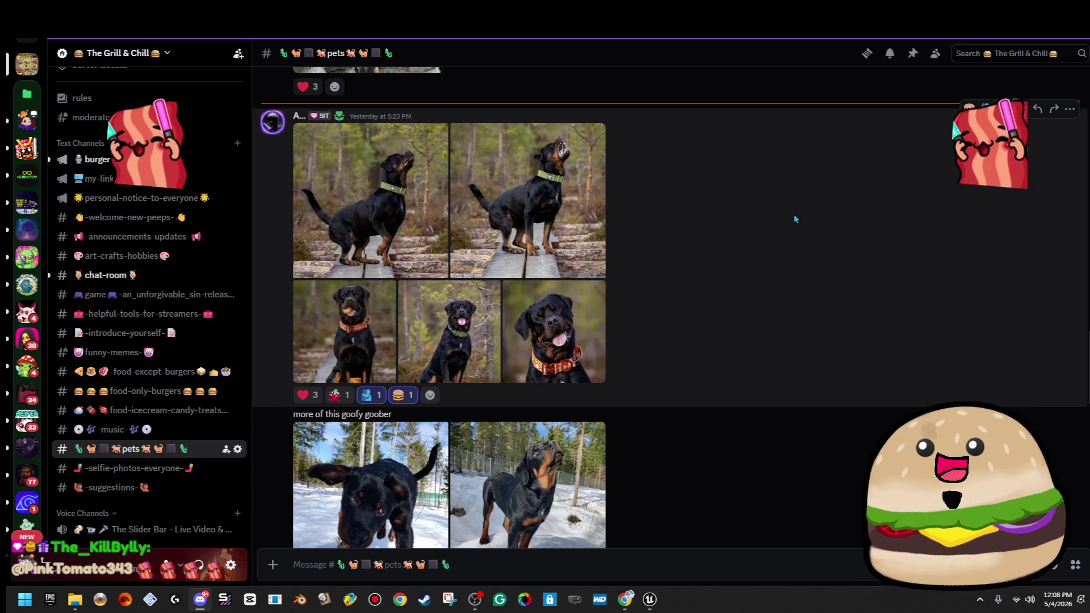
scroll(827, 275, "up", 3)
scroll(826, 275, "up", 3)
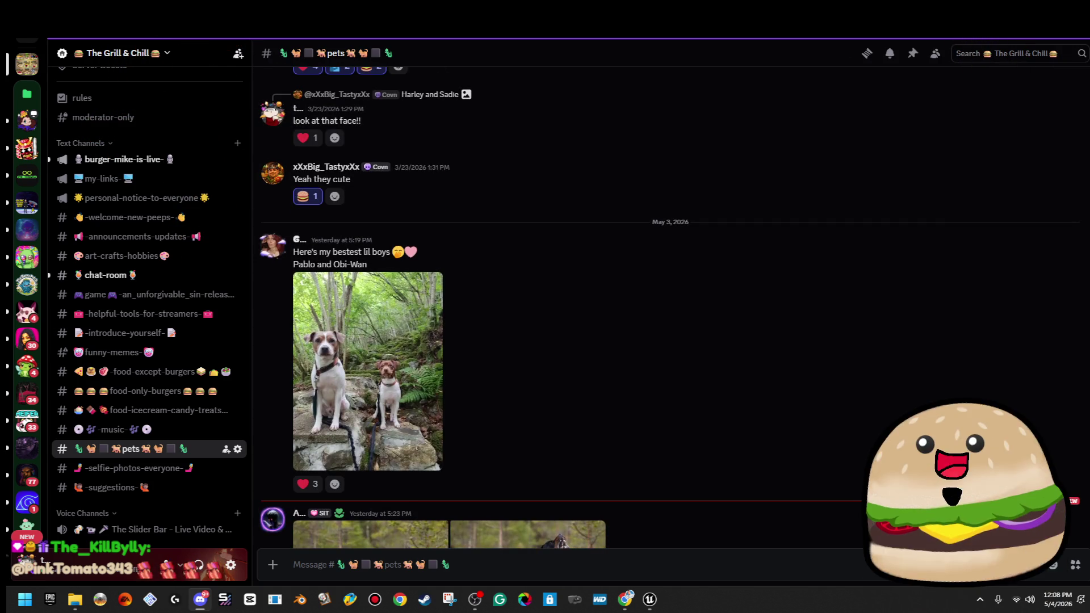
left_click(1035, 28)
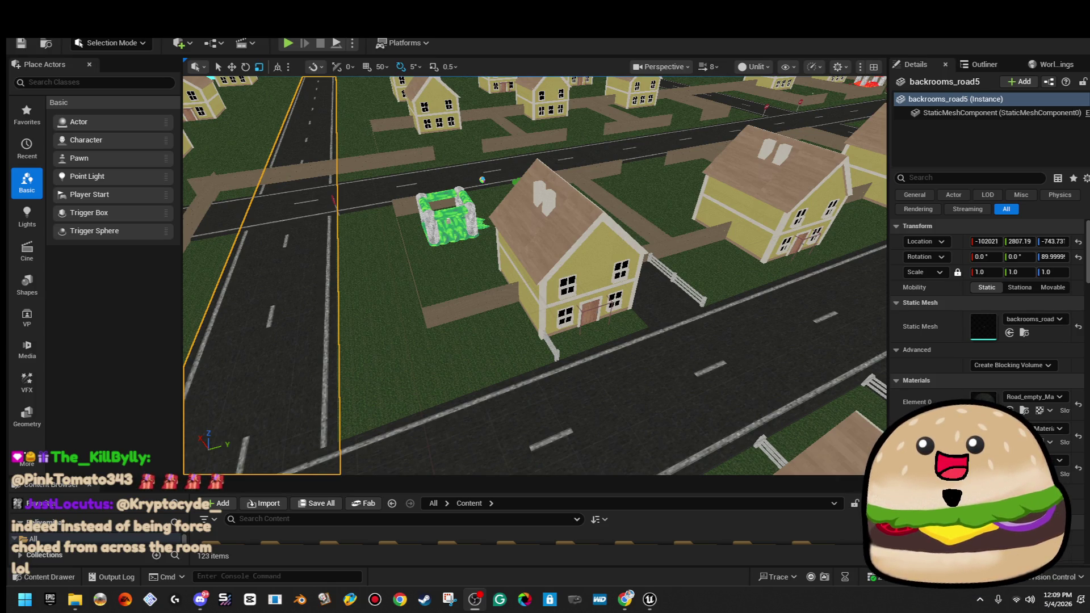
Step: Fly down to street level beside a roadside house and select the white fence there
left_click_drag(841, 217, 761, 244)
scroll(535, 277, "down", 2)
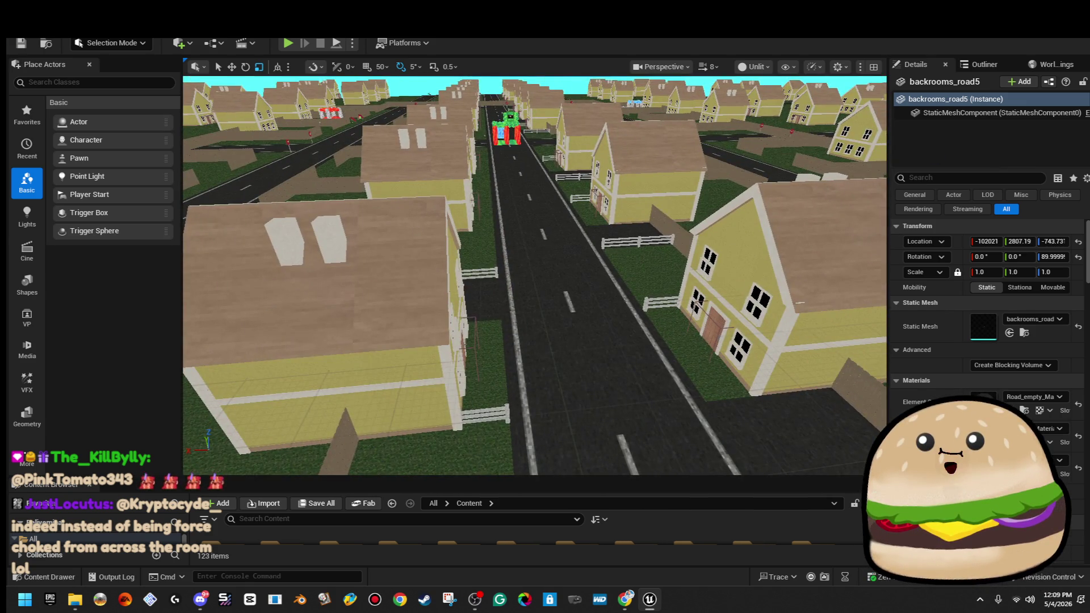
left_click(48, 26)
left_click(618, 276)
mouse_move(618, 276)
left_mouse_down()
mouse_move(585, 284)
mouse_move(568, 267)
mouse_move(494, 298)
mouse_move(483, 290)
mouse_move(502, 254)
left_mouse_up()
left_click(474, 304)
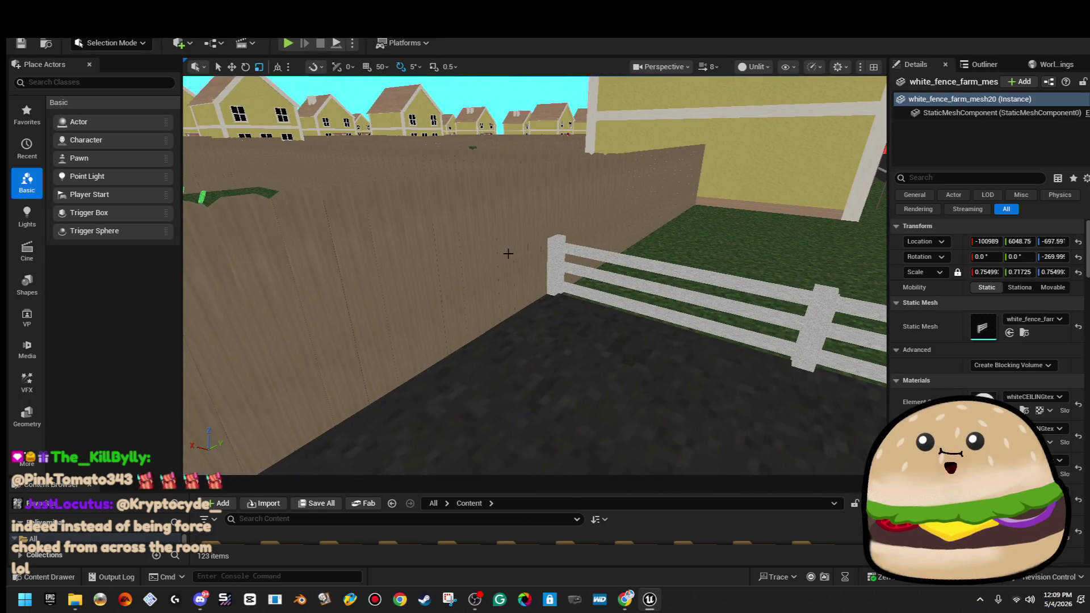
Step: Add four more fence pieces to the selection, for five fences in total
left_click(555, 252, "ctrl")
left_click(714, 307, "ctrl")
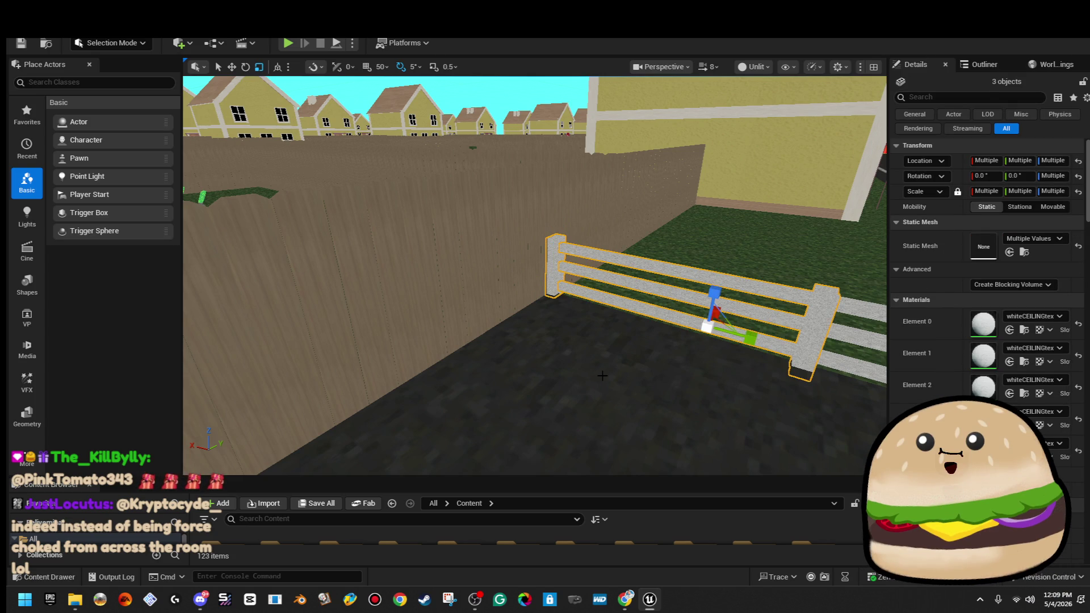
left_click(511, 369, "ctrl")
mouse_move(511, 369)
left_mouse_down()
mouse_move(488, 363)
mouse_move(534, 329)
mouse_move(528, 307)
left_mouse_up()
left_click(539, 346, "ctrl")
Step: Slide the five selected fences along the Y axis to line the driveway edge
mouse_move(407, 320)
left_mouse_down()
mouse_move(407, 341)
mouse_move(407, 320)
mouse_move(619, 309)
mouse_move(648, 324)
mouse_move(604, 315)
mouse_move(590, 295)
left_mouse_up()
scroll(855, 325, "up", 6)
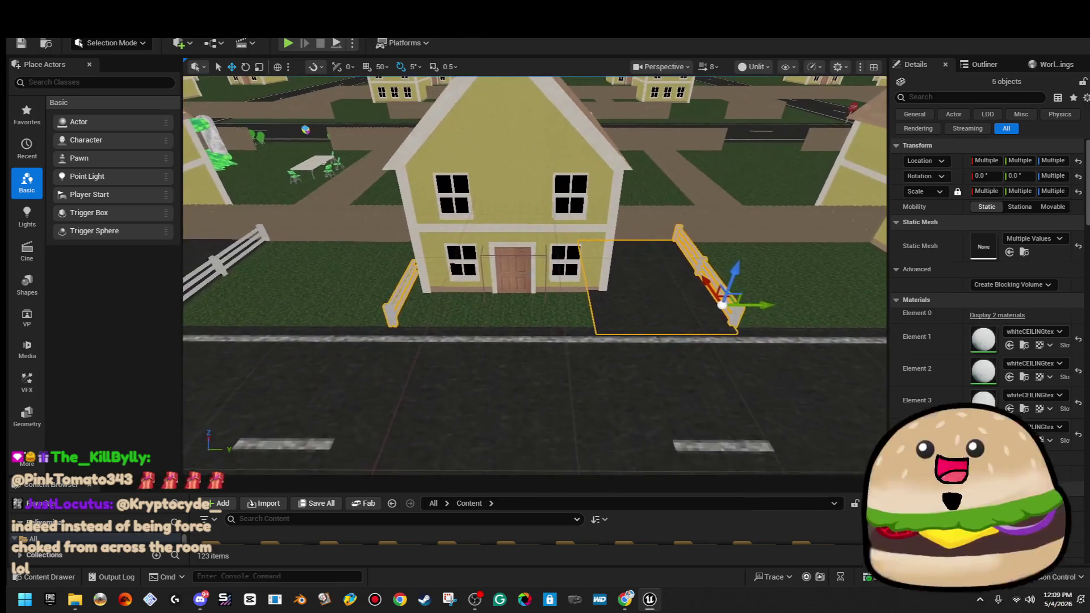
left_click_drag(836, 315, 866, 316)
left_click_drag(748, 360, 747, 360)
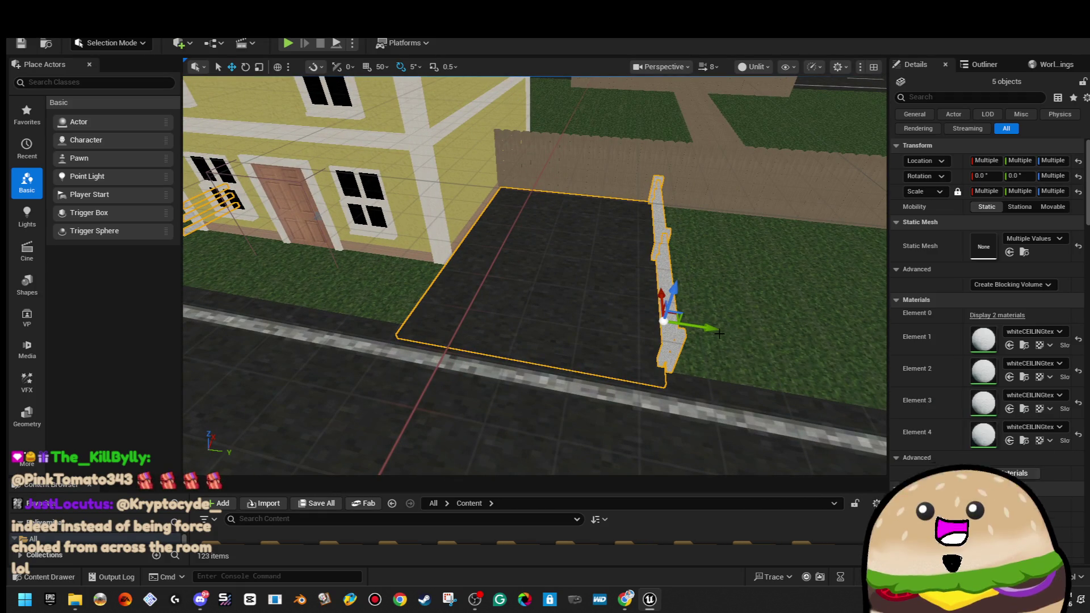
mouse_move(709, 326)
left_mouse_down()
mouse_move(539, 341)
mouse_move(542, 363)
mouse_move(585, 409)
mouse_move(439, 310)
left_mouse_up()
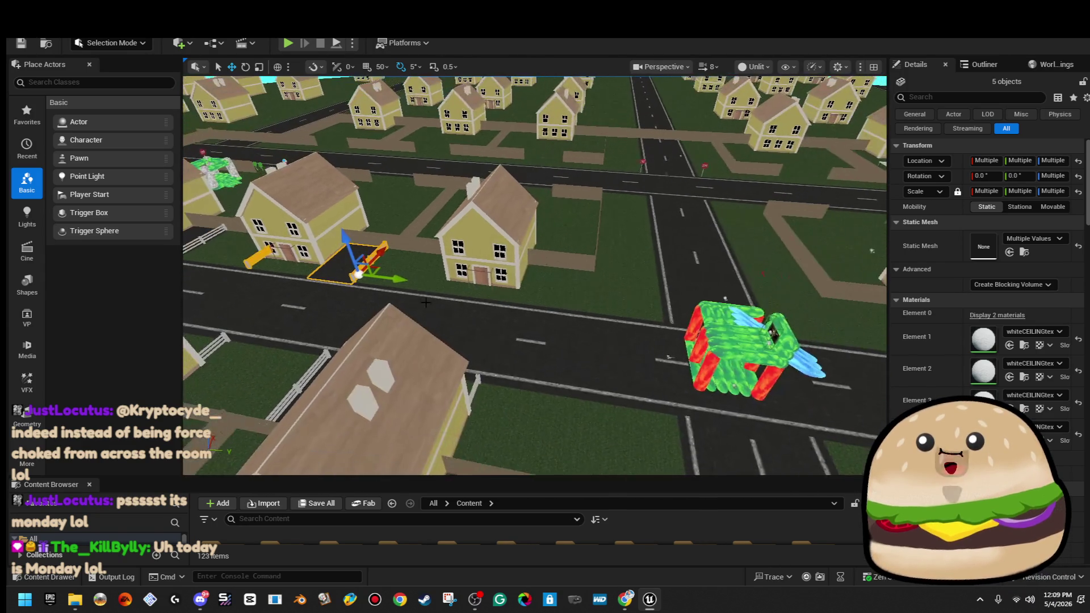
Step: Move the walkway and fences along the road toward the centre house and frame them
mouse_move(398, 277)
left_mouse_down()
mouse_move(454, 271)
mouse_move(630, 299)
mouse_move(602, 216)
left_mouse_up()
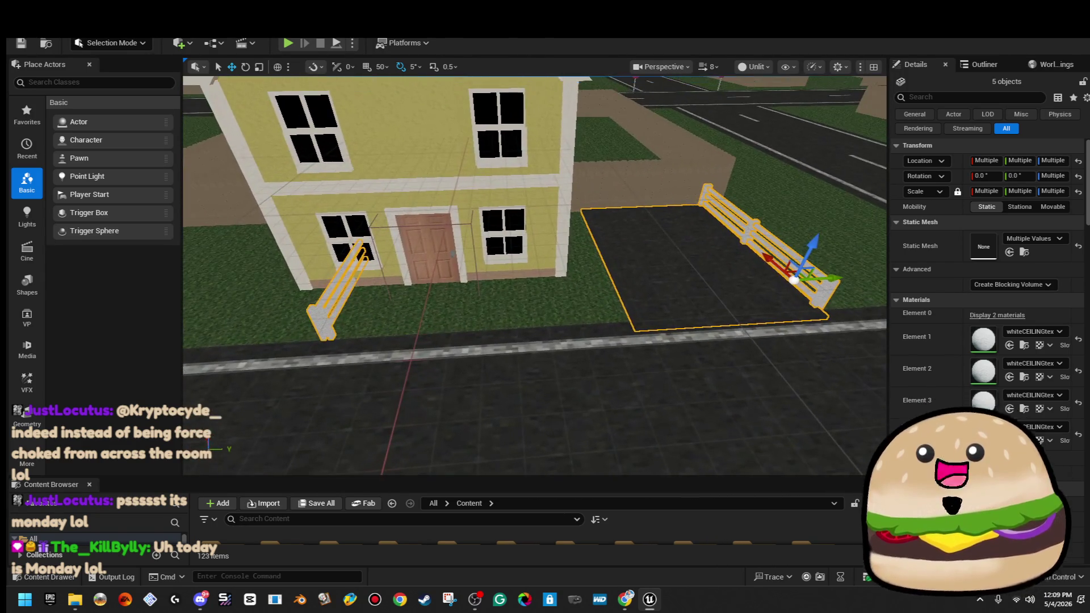
left_click_drag(832, 277, 794, 283)
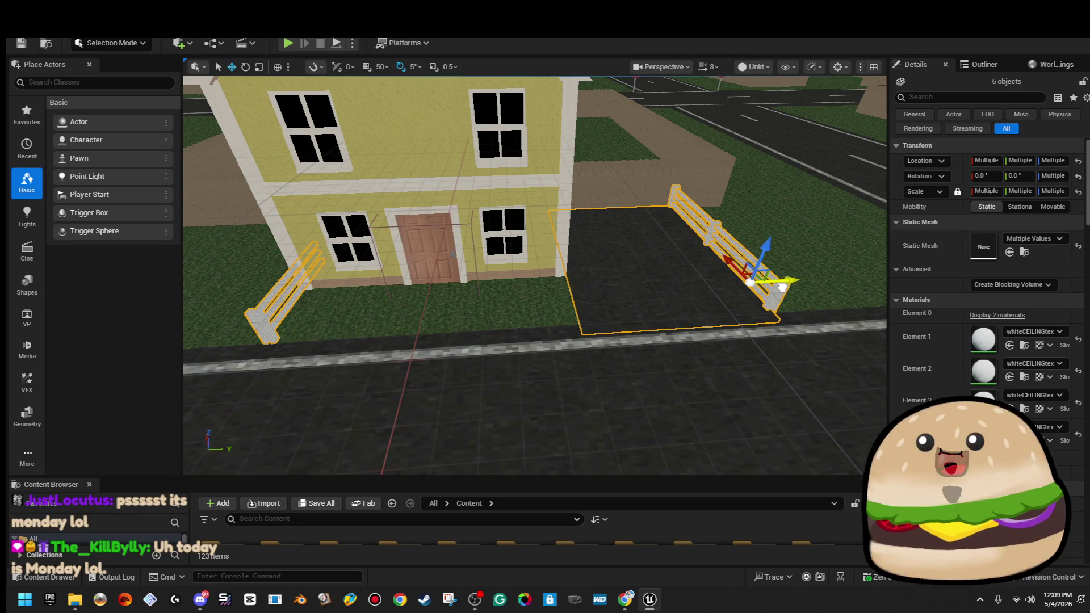
scroll(613, 368, "down", 10)
left_click_drag(614, 368, 315, 356)
left_click_drag(272, 307, 623, 310)
scroll(535, 275, "up", 10)
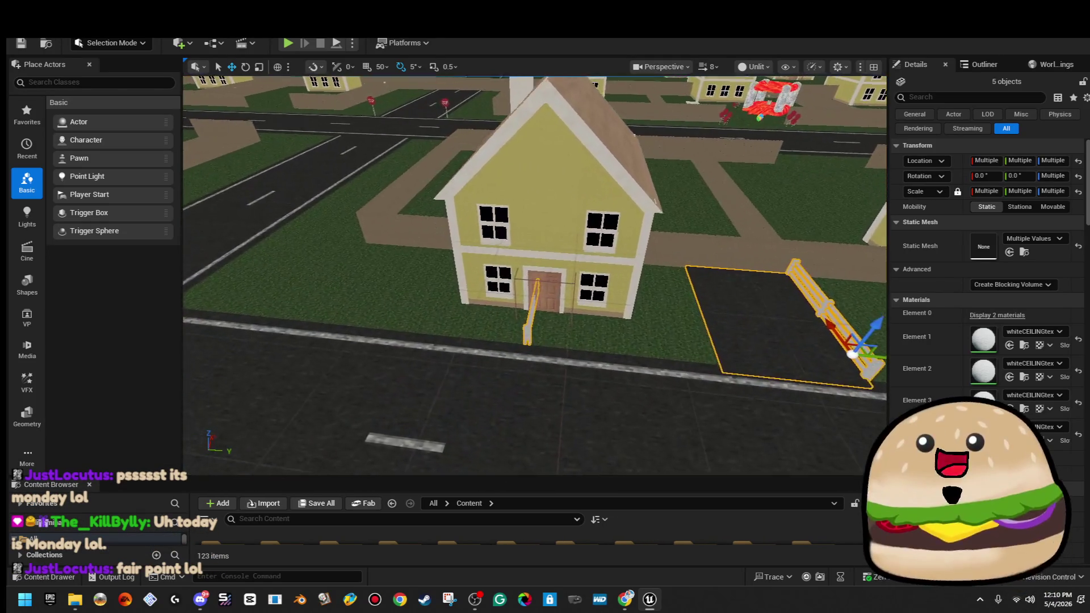
scroll(534, 275, "up", 5)
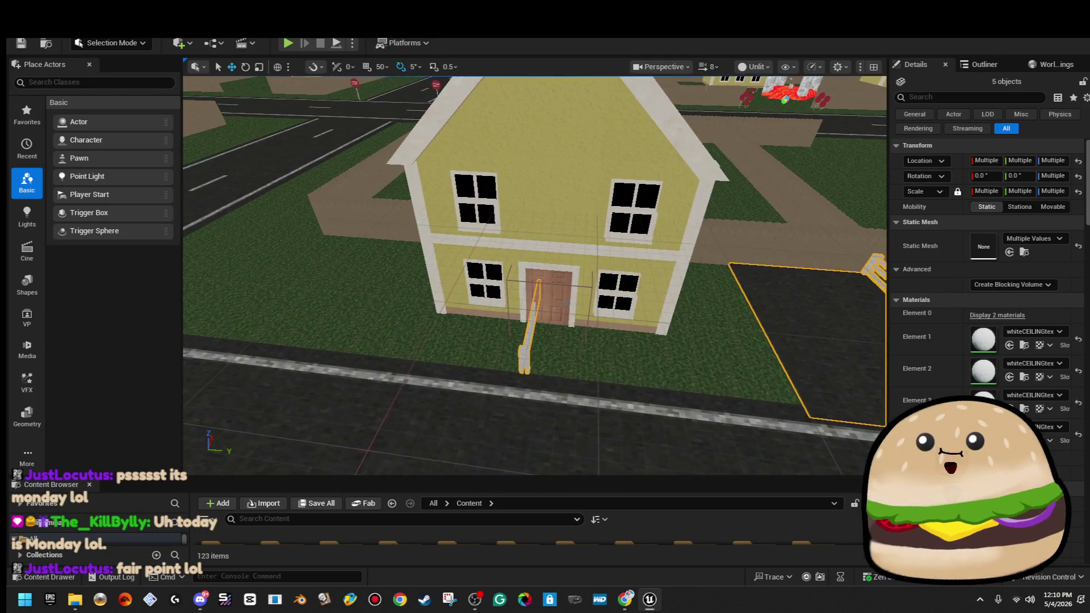
key("f")
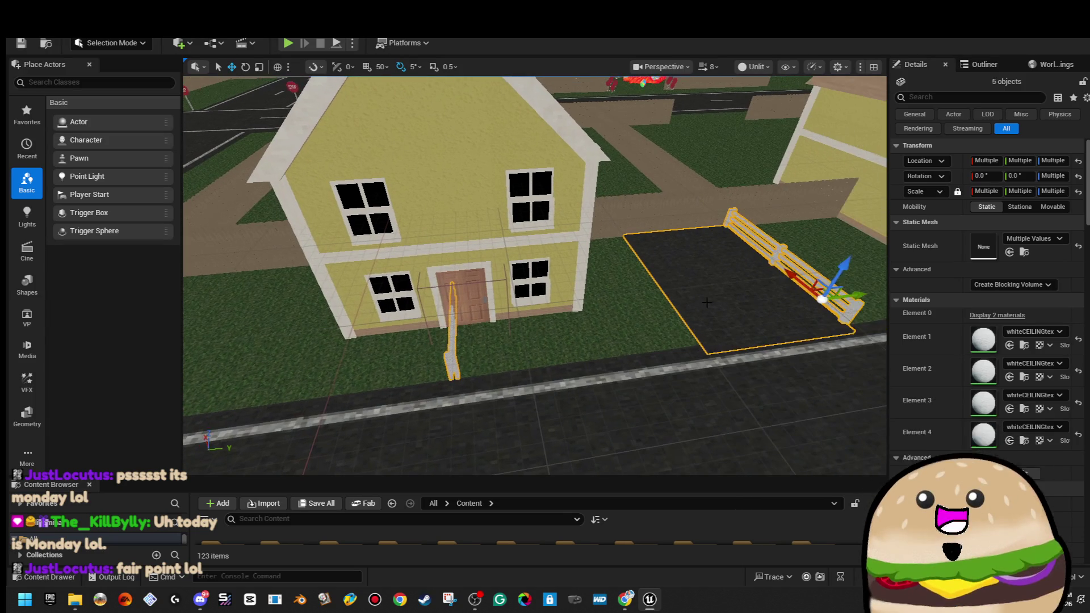
Step: Fine-tune the walkway and fences right beside the middle house, then select the Landscape
left_click_drag(803, 310, 779, 319)
key("f")
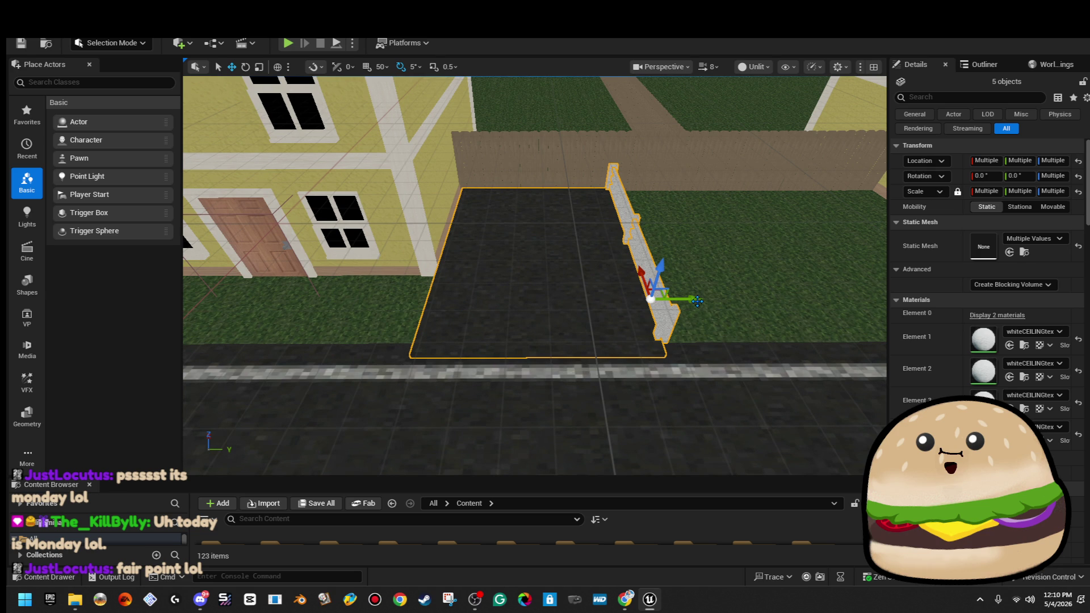
left_click_drag(689, 298, 807, 311)
left_click_drag(357, 283, 830, 313)
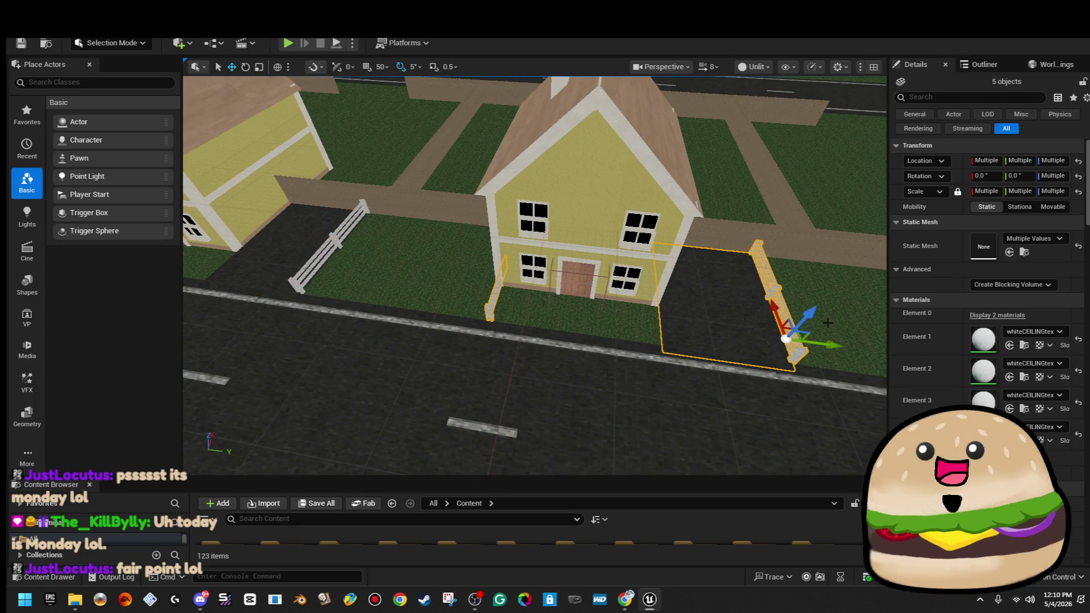
scroll(829, 313, "up", 8)
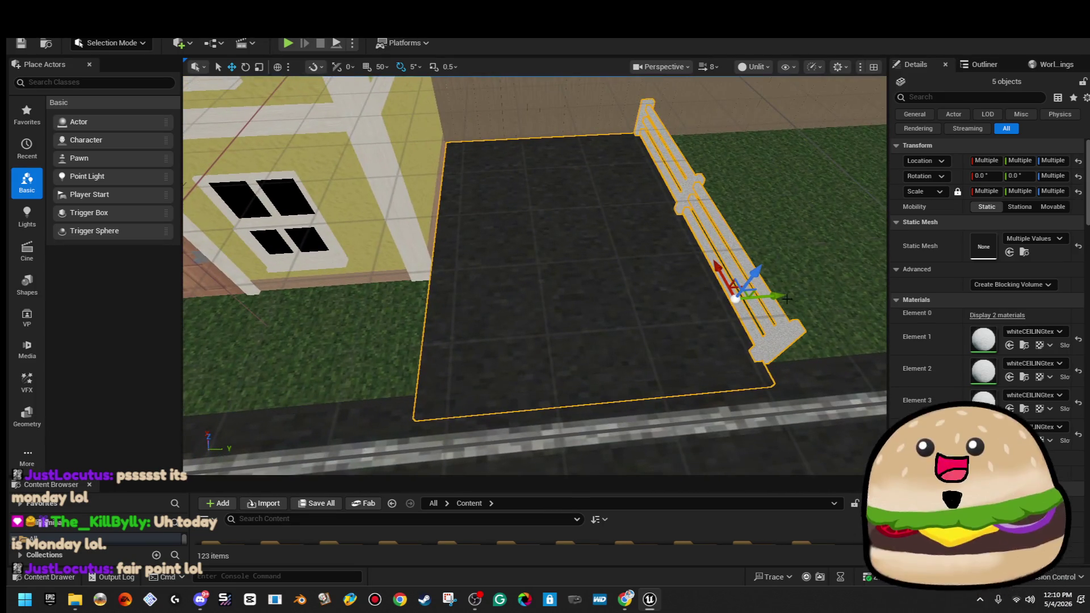
left_click_drag(769, 296, 774, 296)
scroll(464, 269, "down", 10)
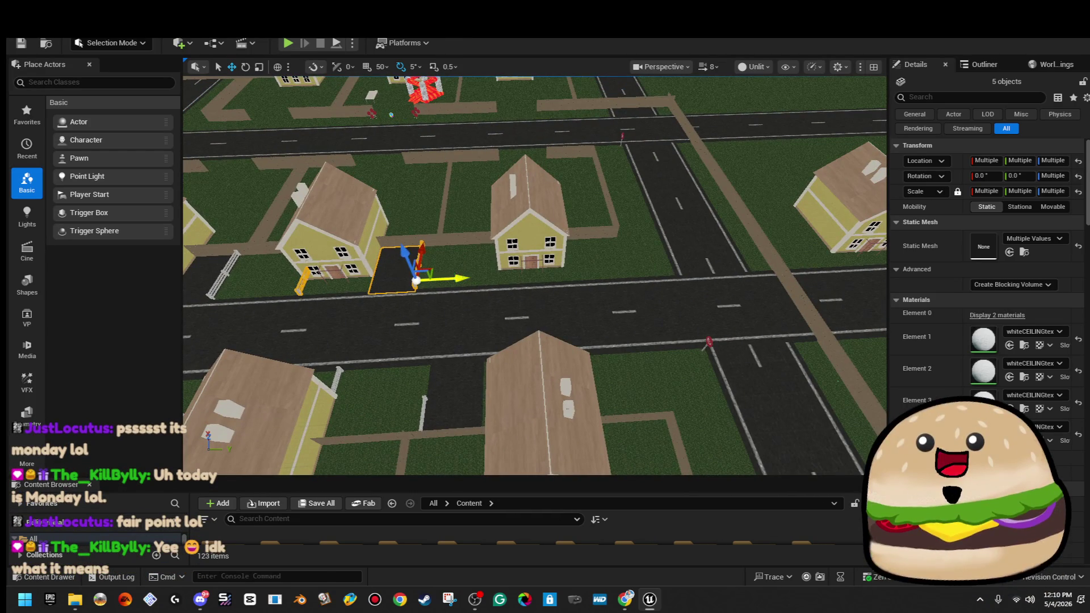
left_click_drag(455, 276, 670, 282)
scroll(703, 280, "up", 10)
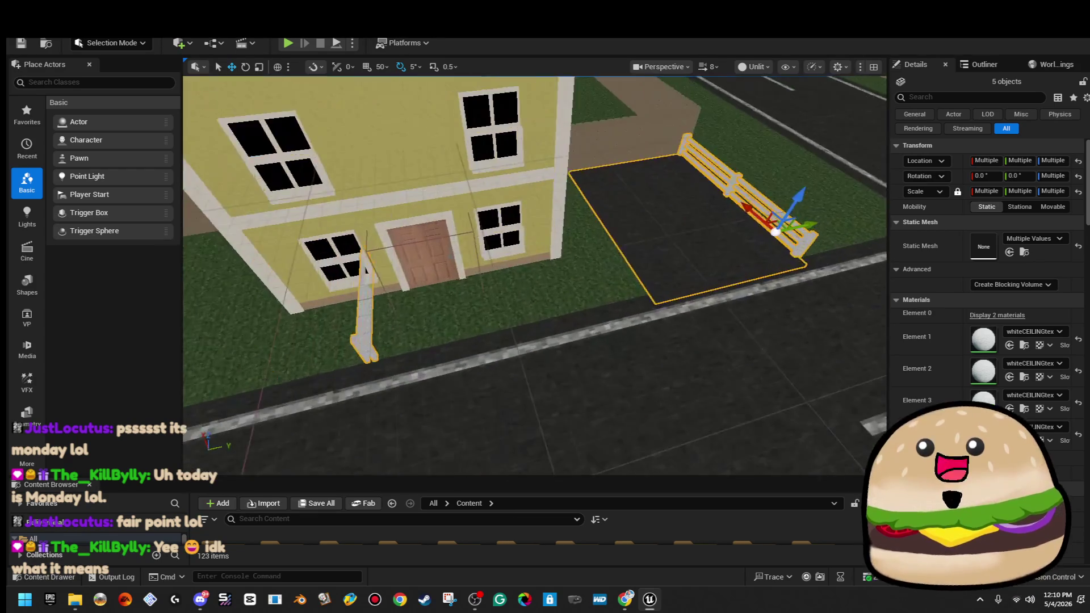
mouse_move(750, 254)
left_mouse_down()
mouse_move(633, 270)
mouse_move(666, 272)
mouse_move(636, 352)
mouse_move(667, 163)
left_mouse_up()
left_click(663, 277)
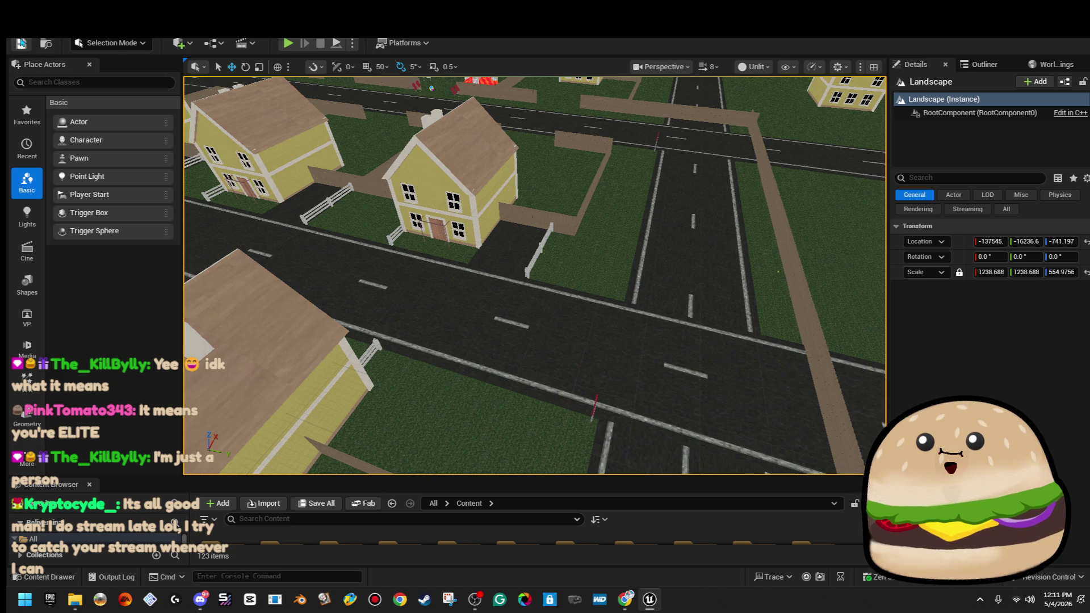
mouse_move(534, 276)
left_mouse_down()
mouse_move(553, 238)
mouse_move(559, 284)
mouse_move(557, 273)
left_mouse_up()
mouse_move(645, 453)
left_mouse_down()
mouse_move(773, 451)
mouse_move(774, 483)
left_mouse_up()
mouse_move(534, 276)
left_mouse_down()
mouse_move(548, 243)
mouse_move(551, 272)
mouse_move(674, 249)
left_mouse_up()
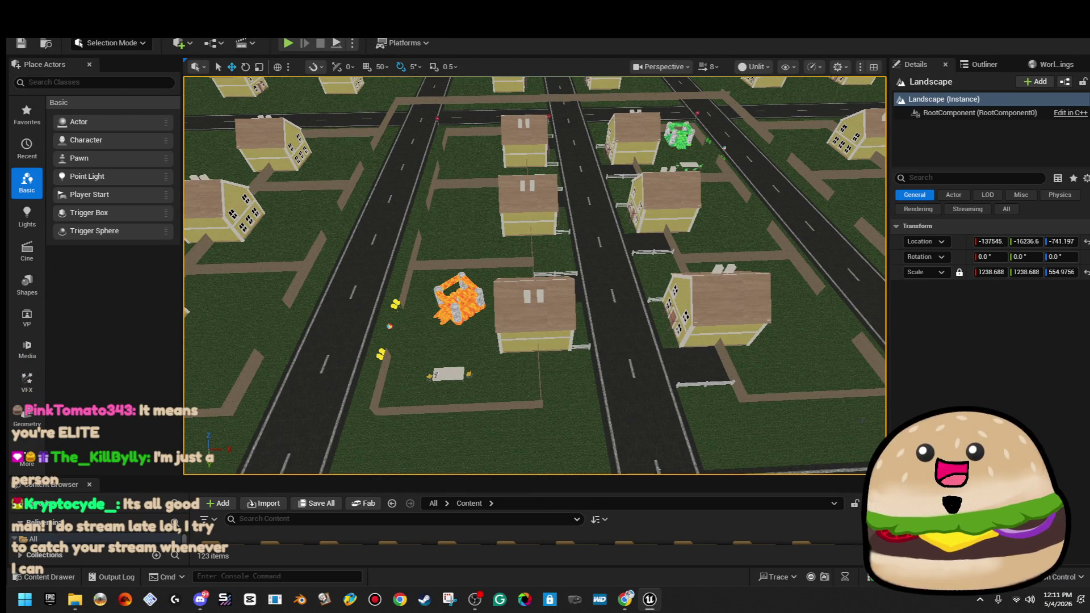
left_click(48, 26)
left_click(219, 60)
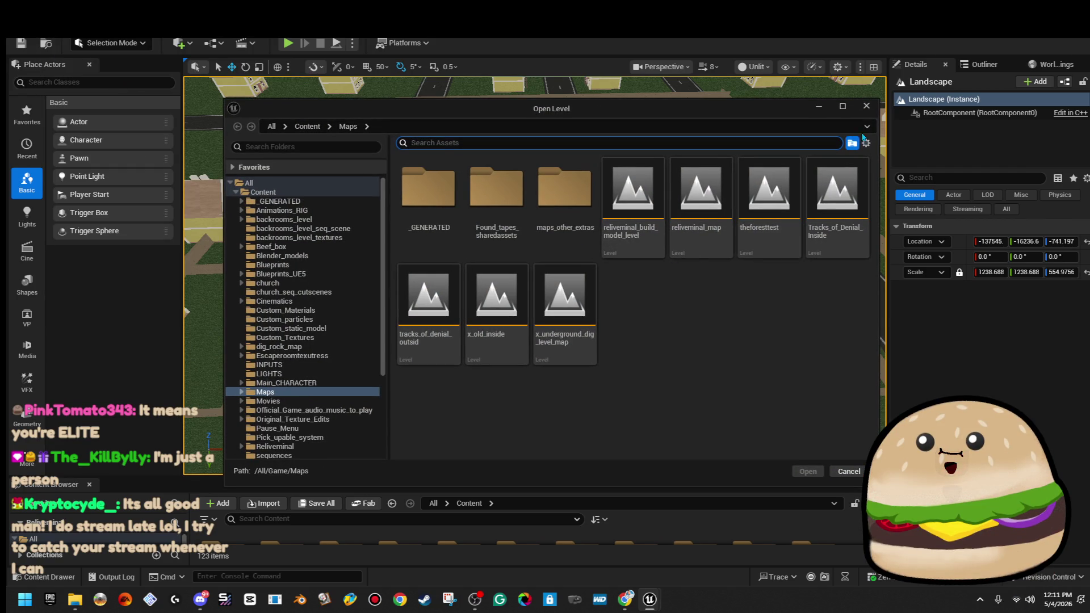
left_click(867, 107)
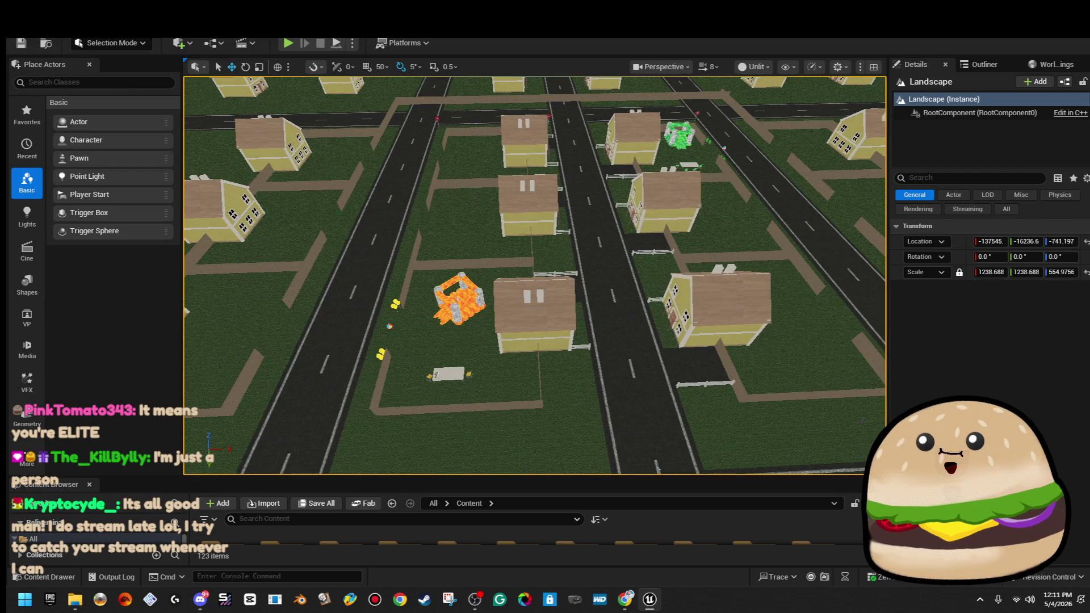
left_click(48, 25)
key("Escape")
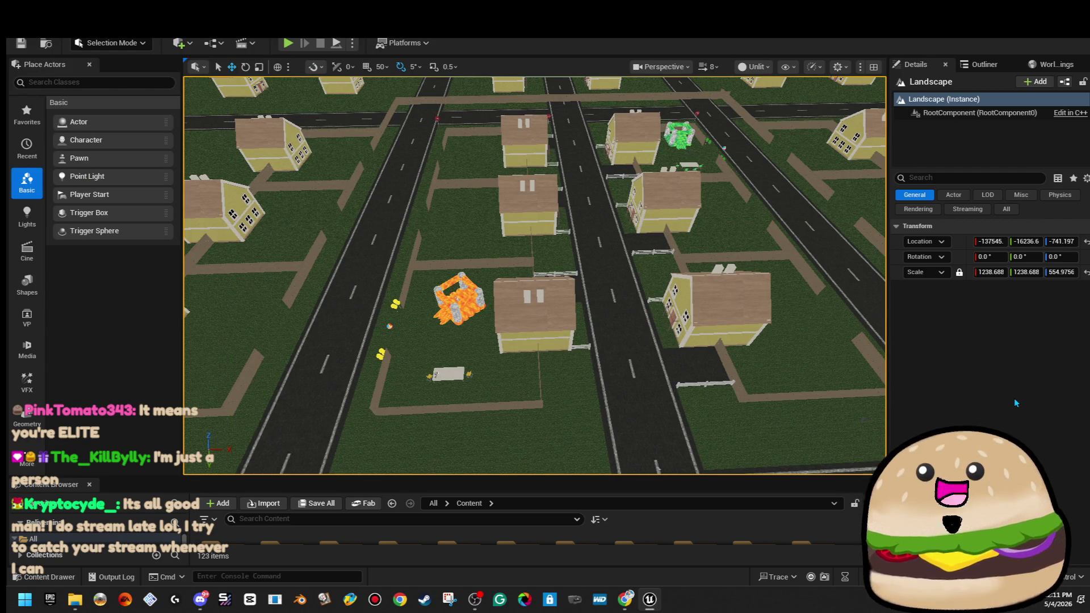
left_click(49, 25)
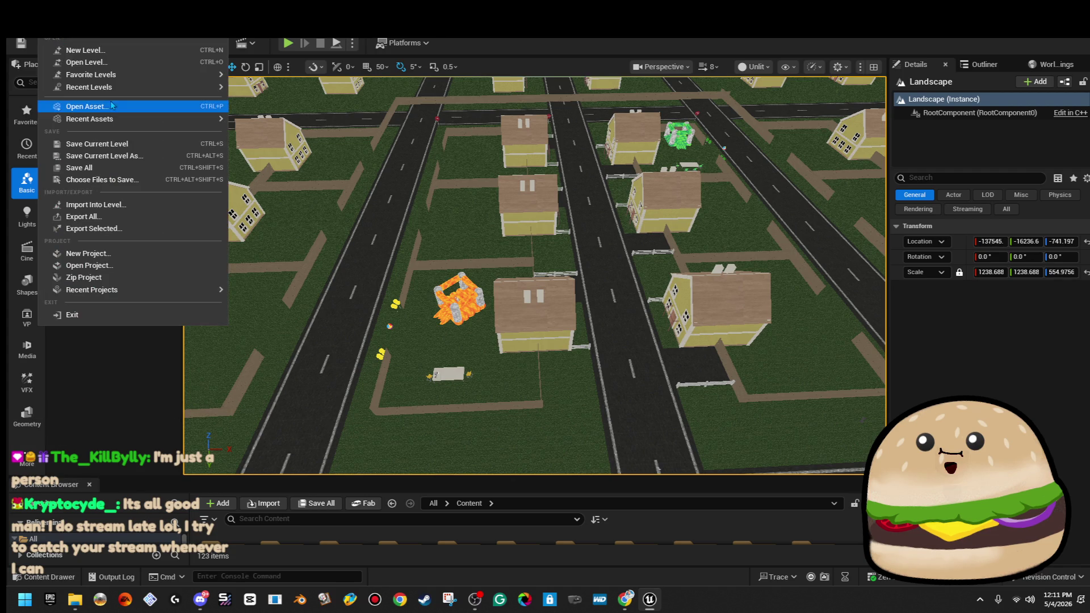
left_click(205, 62)
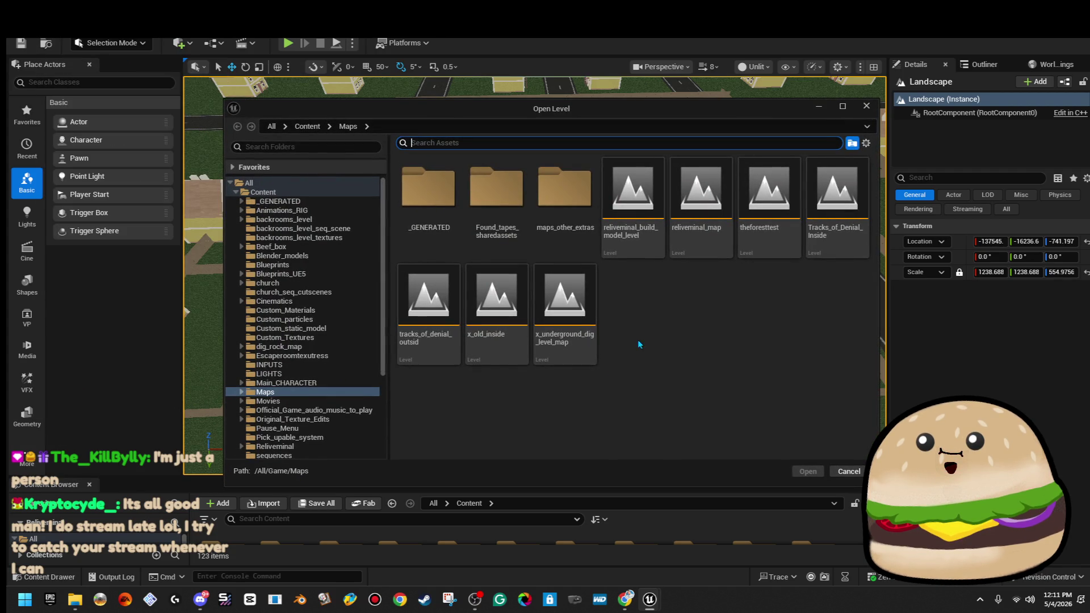
left_click(867, 107)
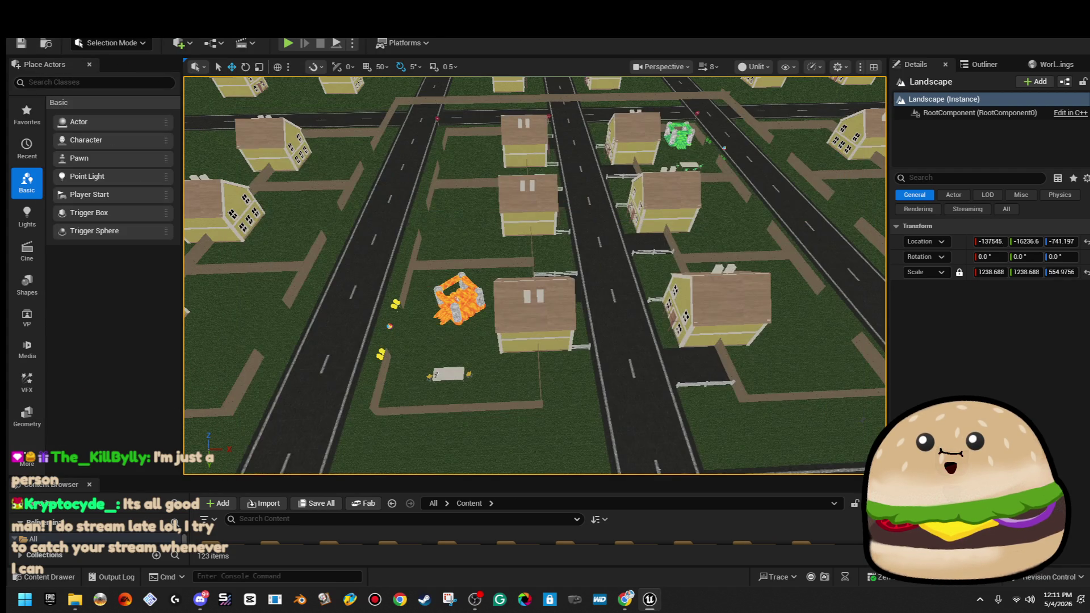
left_click(211, 44)
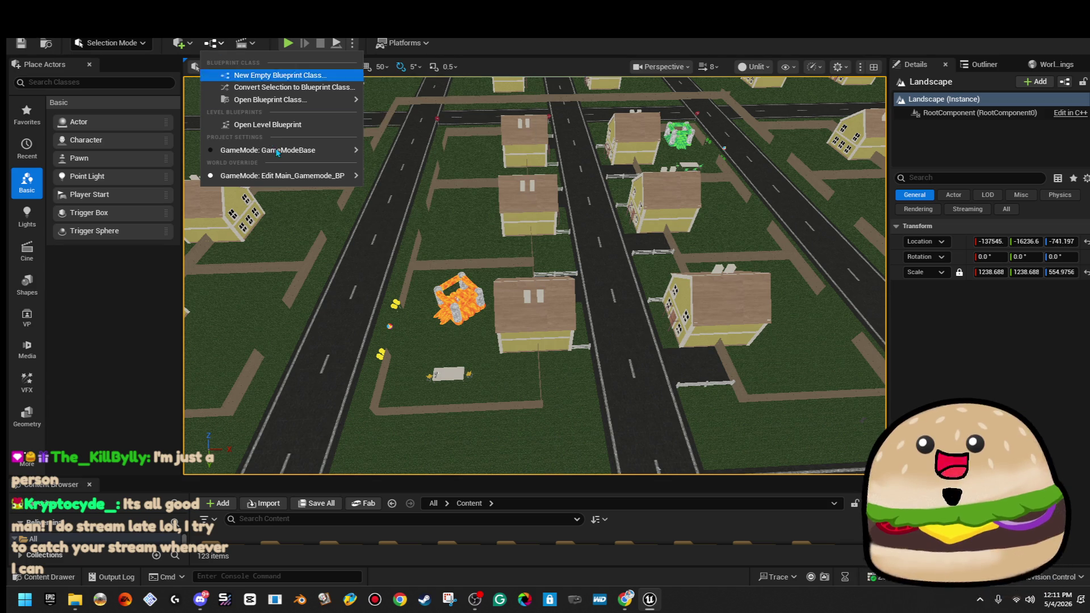
left_click(295, 125)
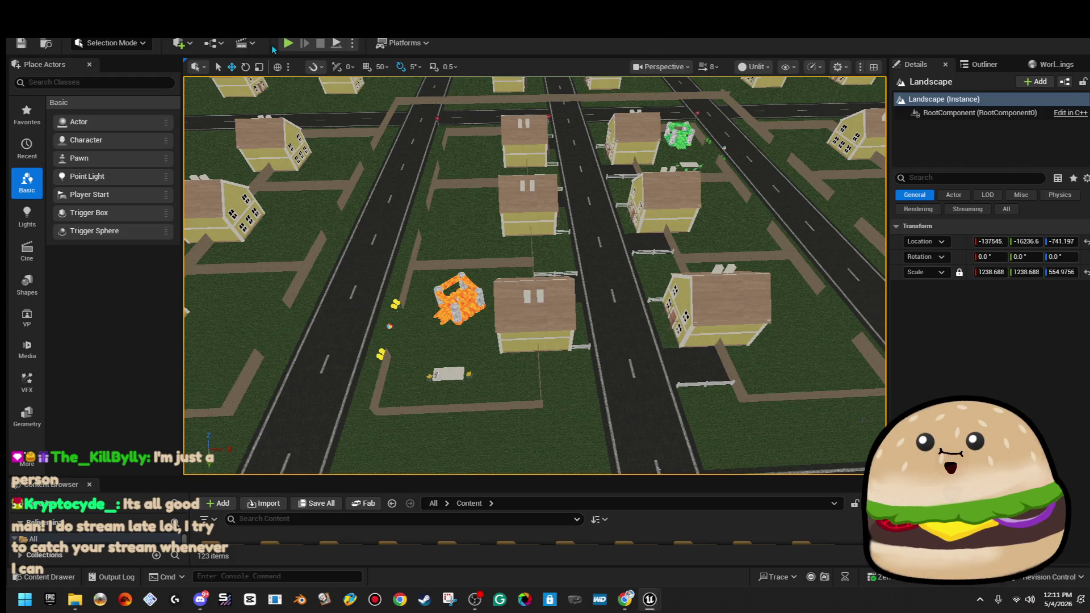
left_click(287, 44)
Step: Play despite the compile errors, raise the game's Music Volume, and start the game
left_click(636, 325)
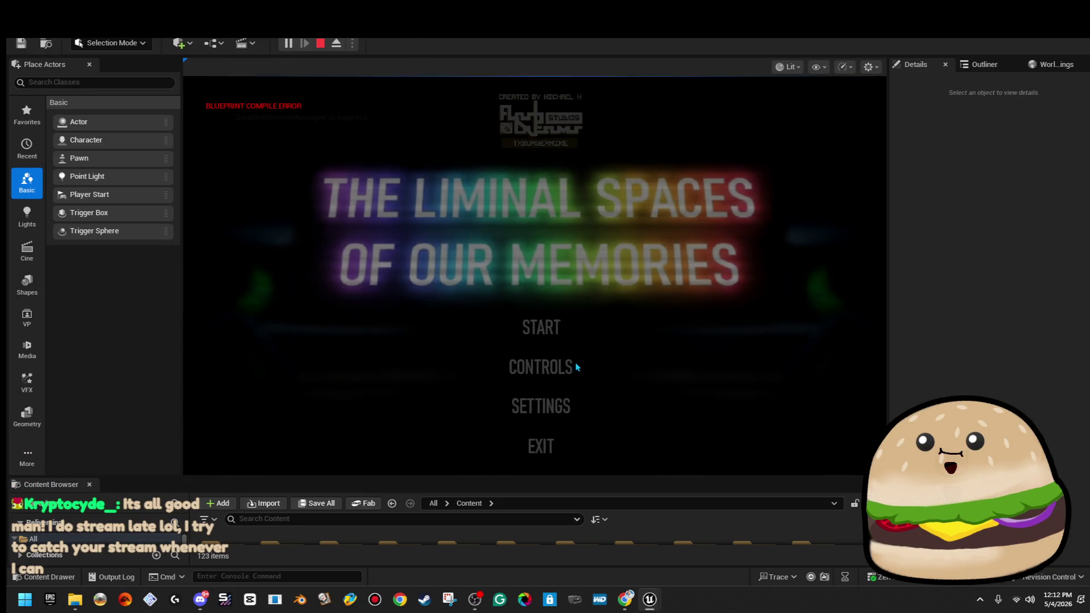
left_click(539, 417)
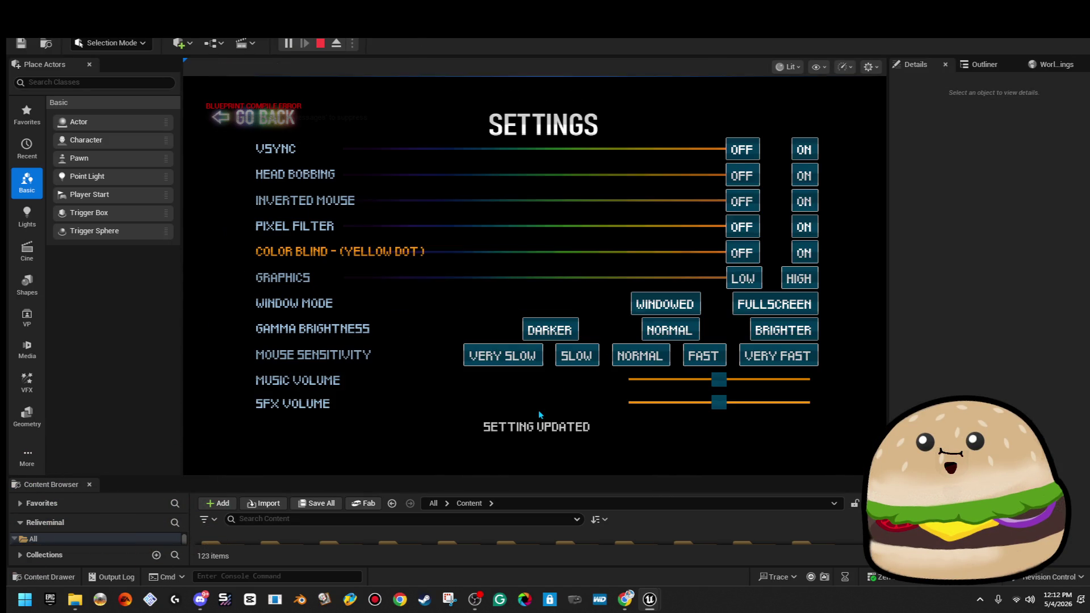
left_click(292, 132)
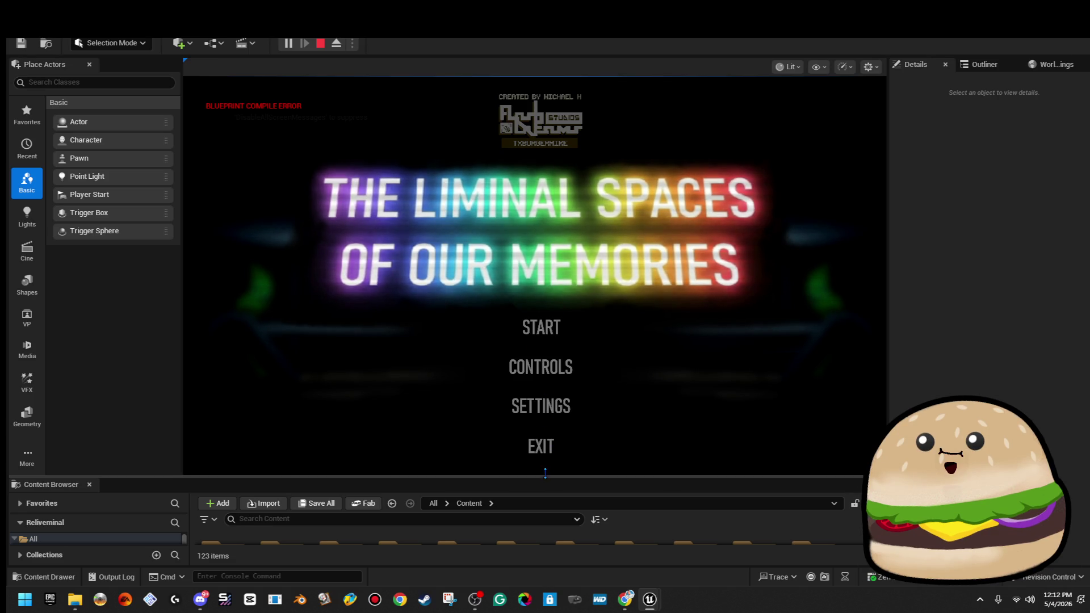
left_click(558, 406)
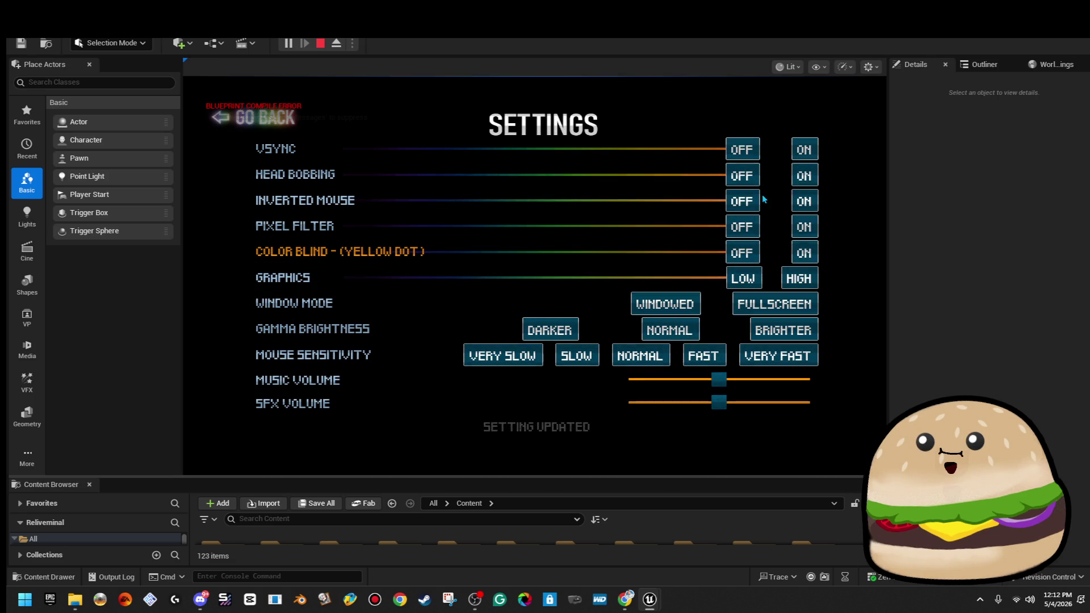
left_click(754, 382)
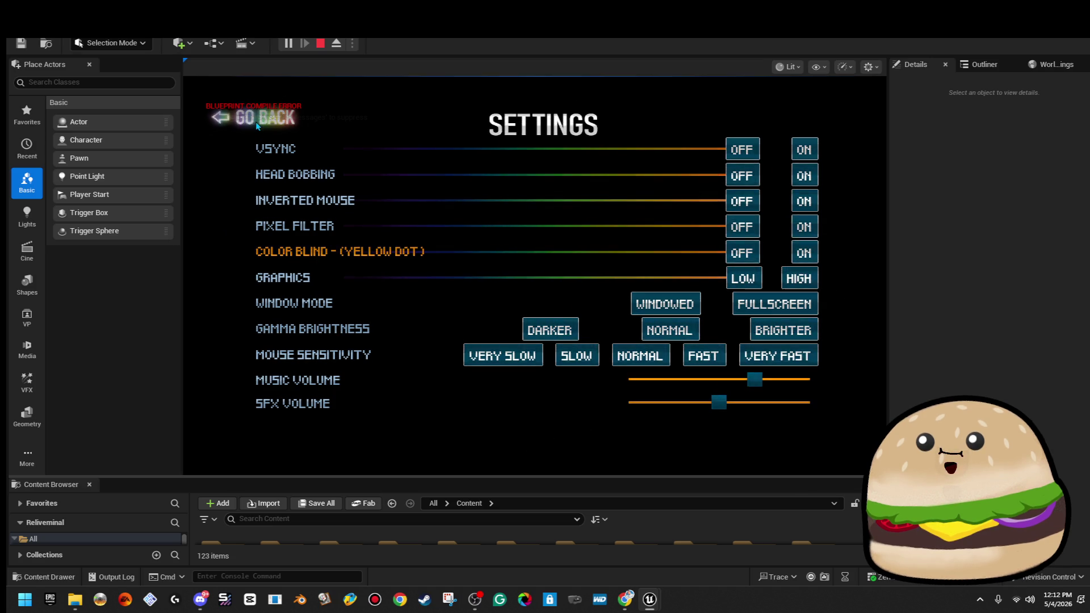
left_click(255, 122)
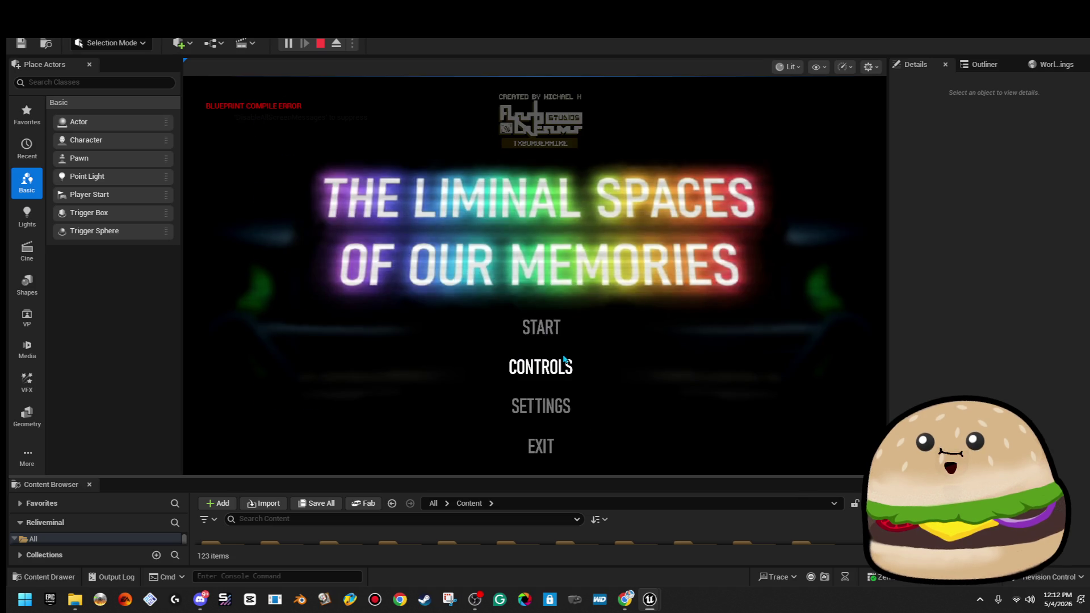
left_click(551, 322)
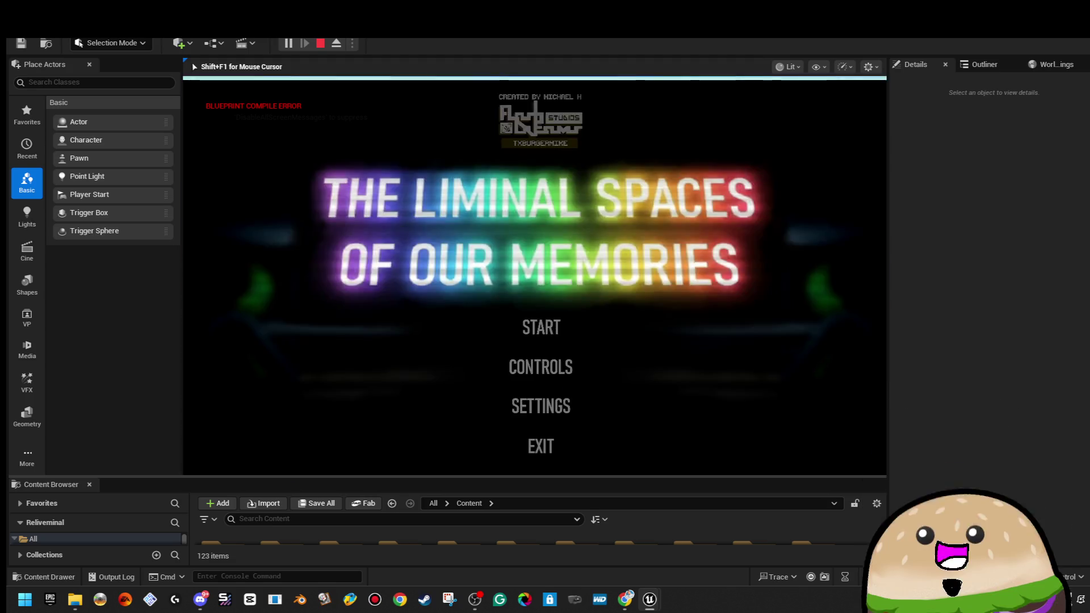
Step: Drive the car right onto the street and down it, then exit play with Esc
key("w")
key("d")
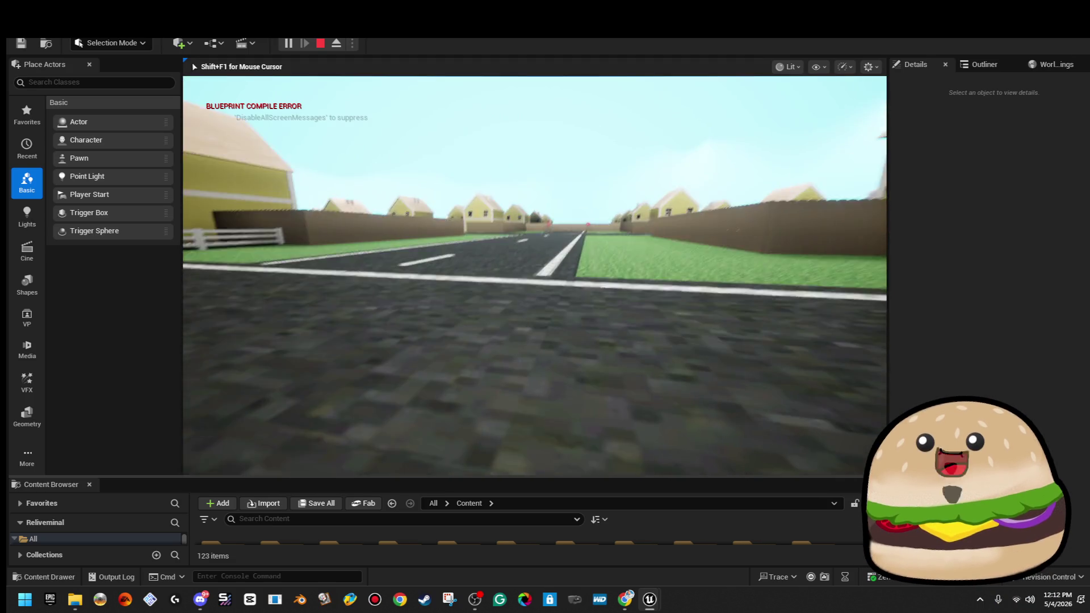
key("d")
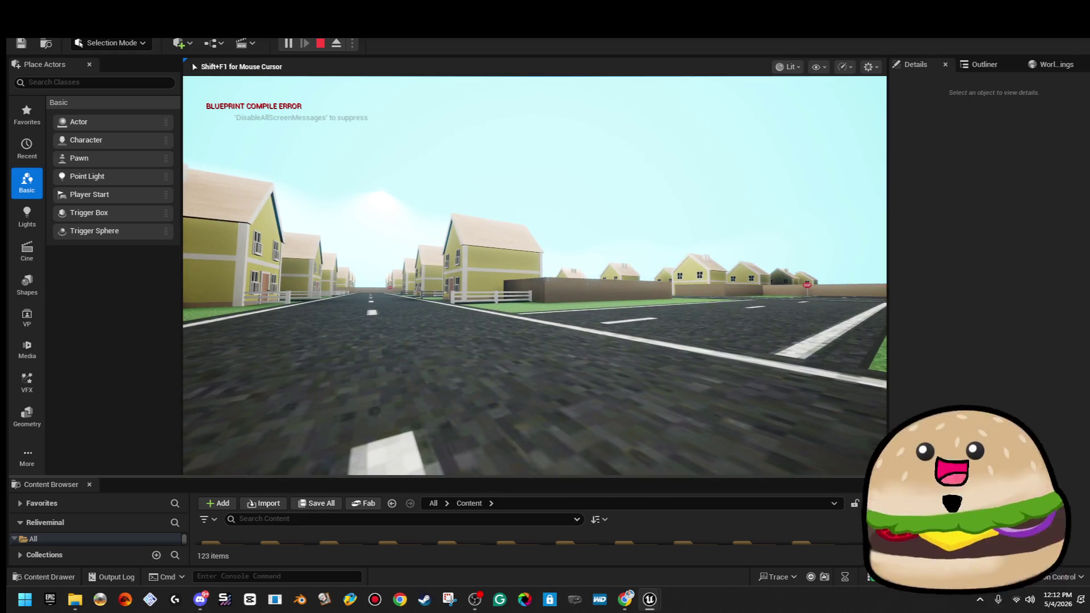
key("w")
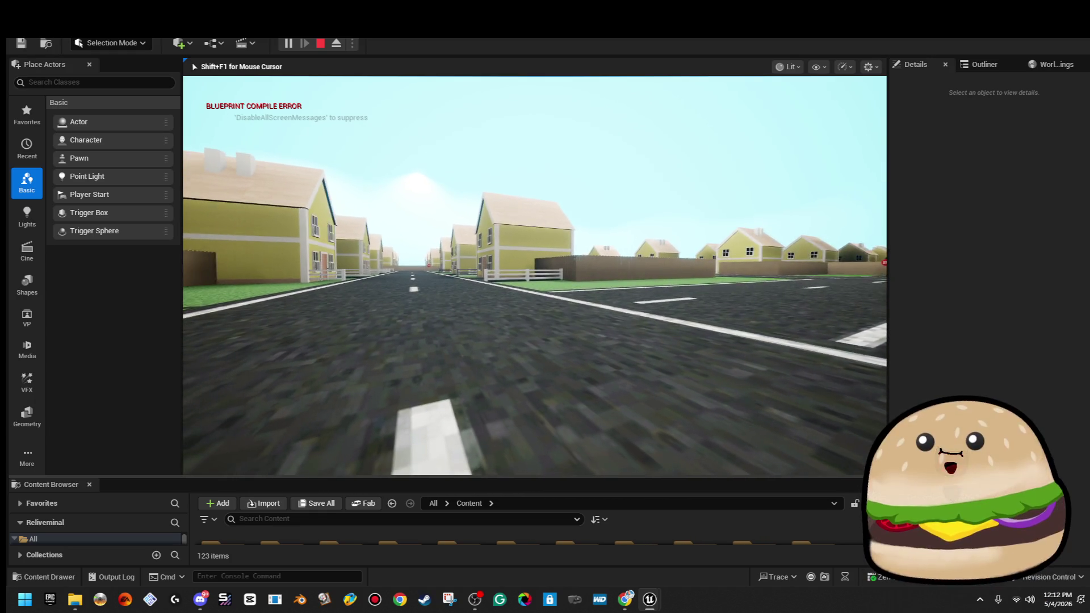
key("Escape")
mouse_move(495, 277)
left_mouse_down()
mouse_move(495, 307)
mouse_move(465, 295)
mouse_move(488, 284)
left_mouse_up()
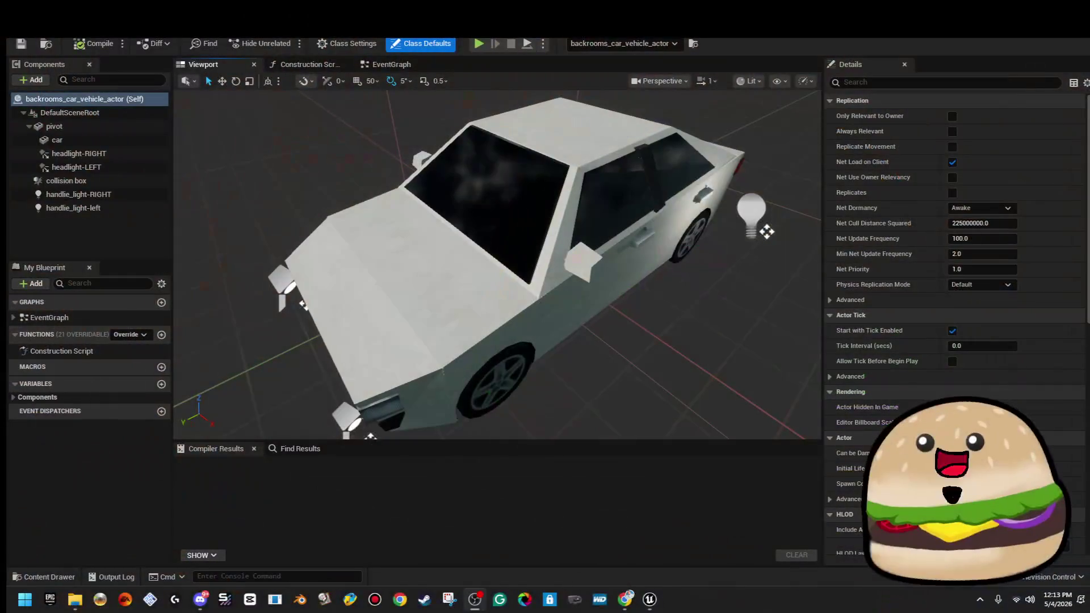
Step: Orbit to a three-quarter view and select the white car mesh to show its Details, then switch to Chrome
mouse_move(615, 199)
left_mouse_down()
mouse_move(568, 204)
mouse_move(539, 194)
mouse_move(615, 199)
left_mouse_up()
left_click(581, 254)
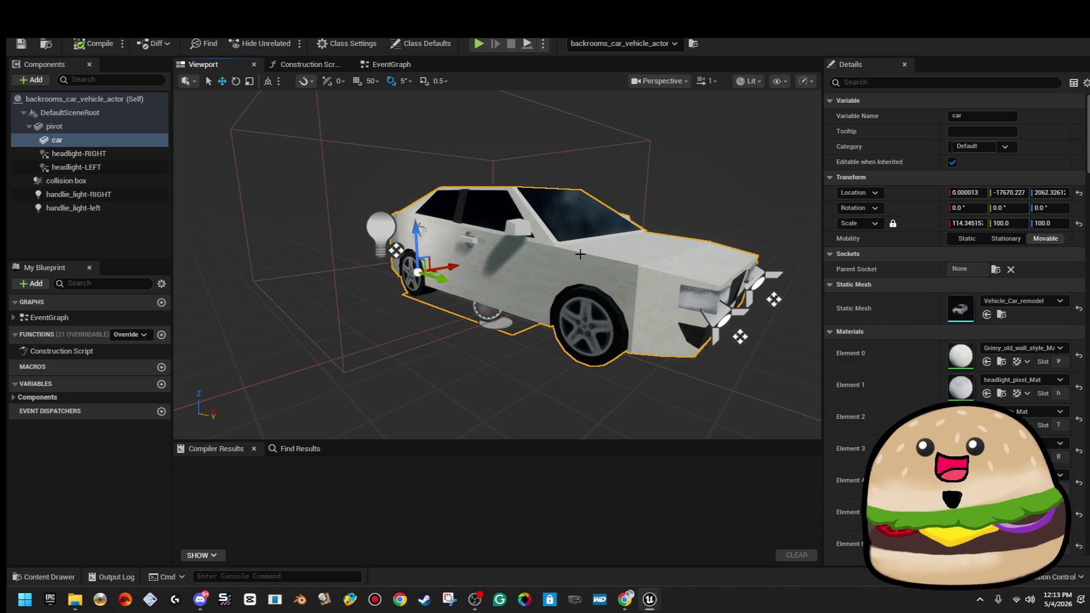
scroll(497, 264, "up", 1)
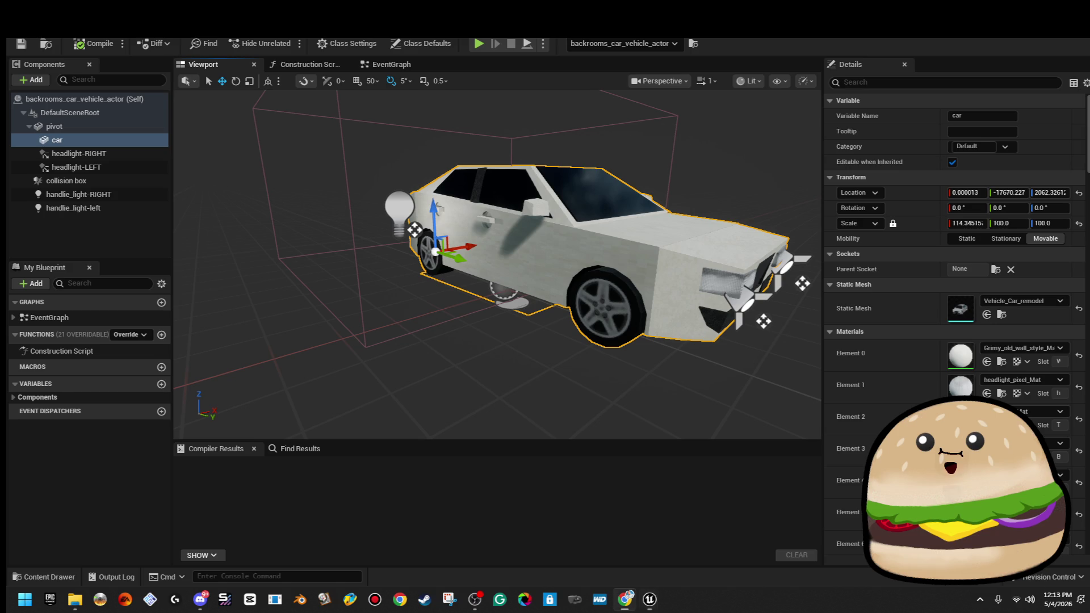
left_click(625, 599)
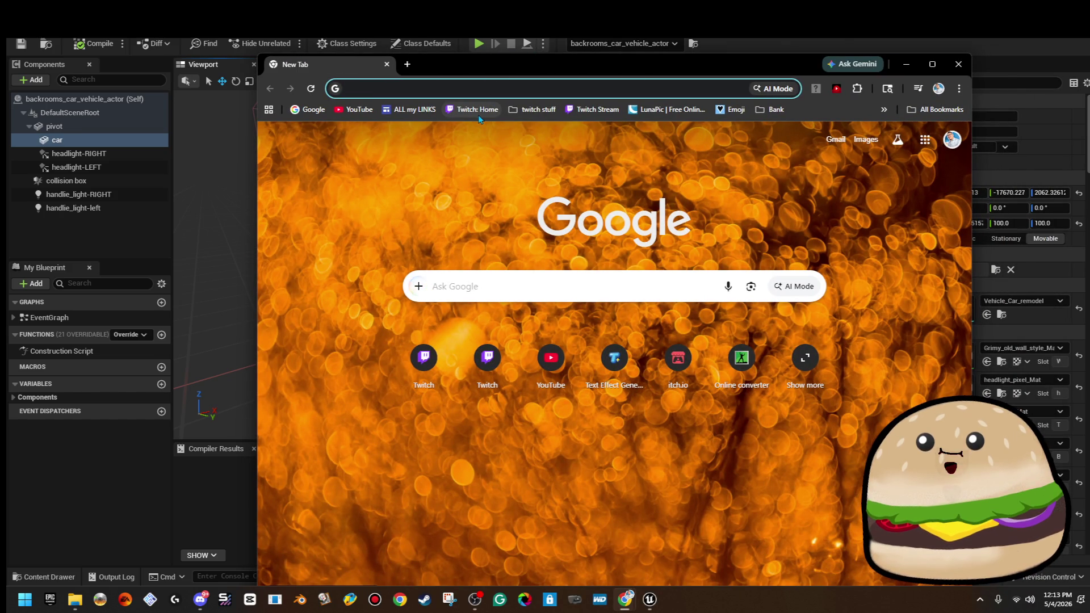
Step: Search Google for 'police car' and open a larger preview of one photo
type("police car")
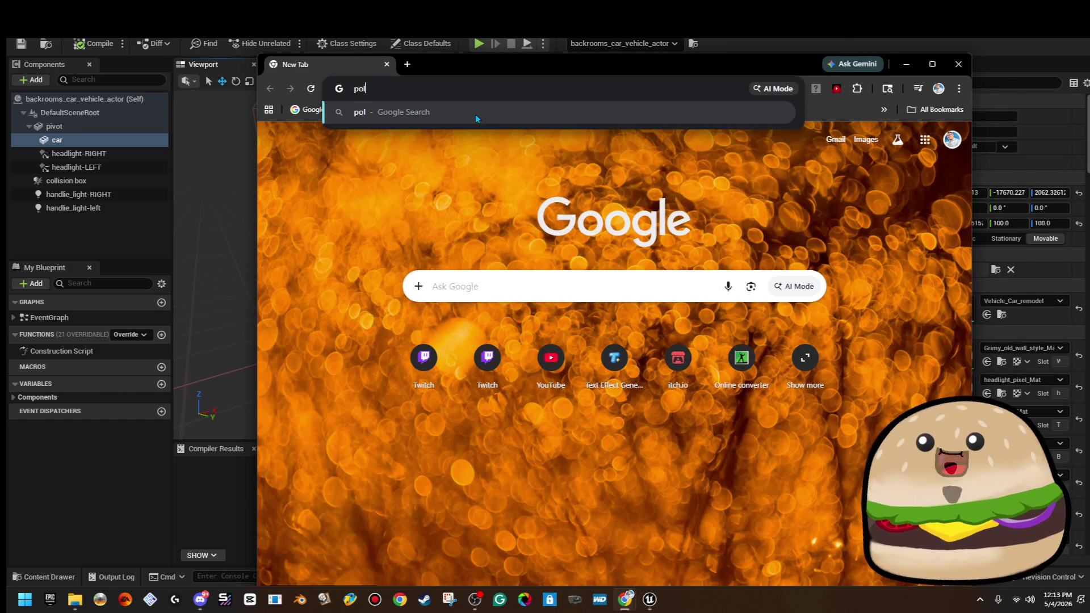
key("Return")
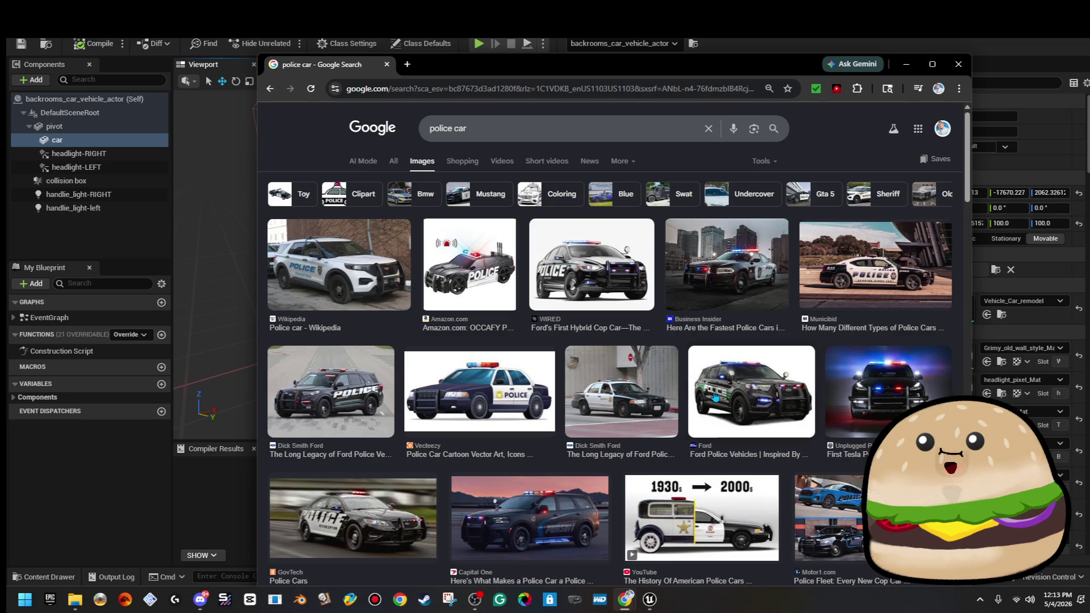
left_click(631, 386)
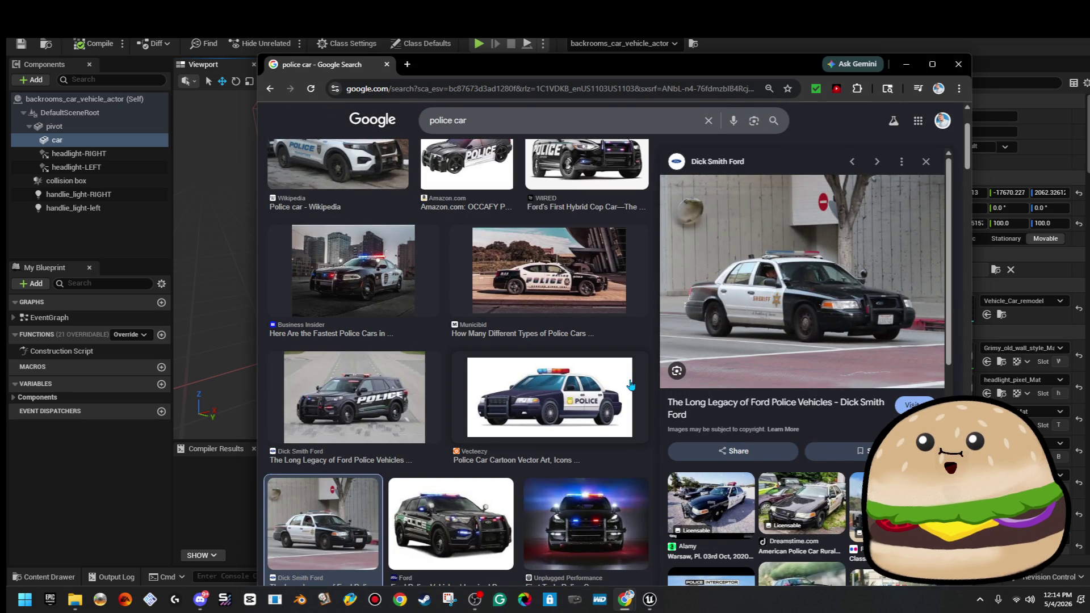
Step: Scroll the police car results and preview the 1957 Ford police car photo
scroll(630, 386, "down", 3)
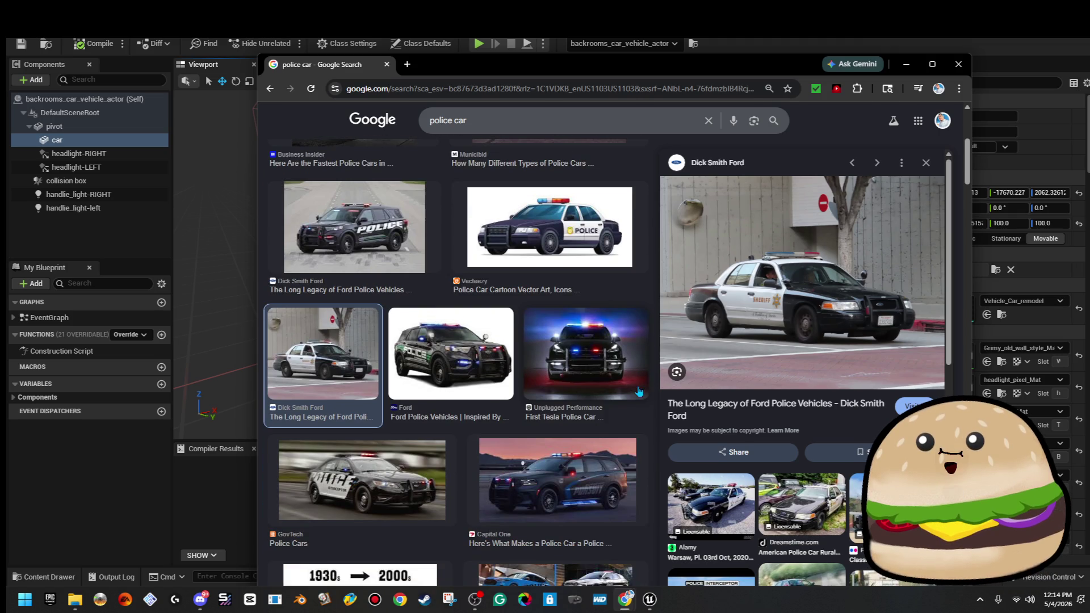
scroll(778, 545, "down", 1)
scroll(778, 545, "down", 3)
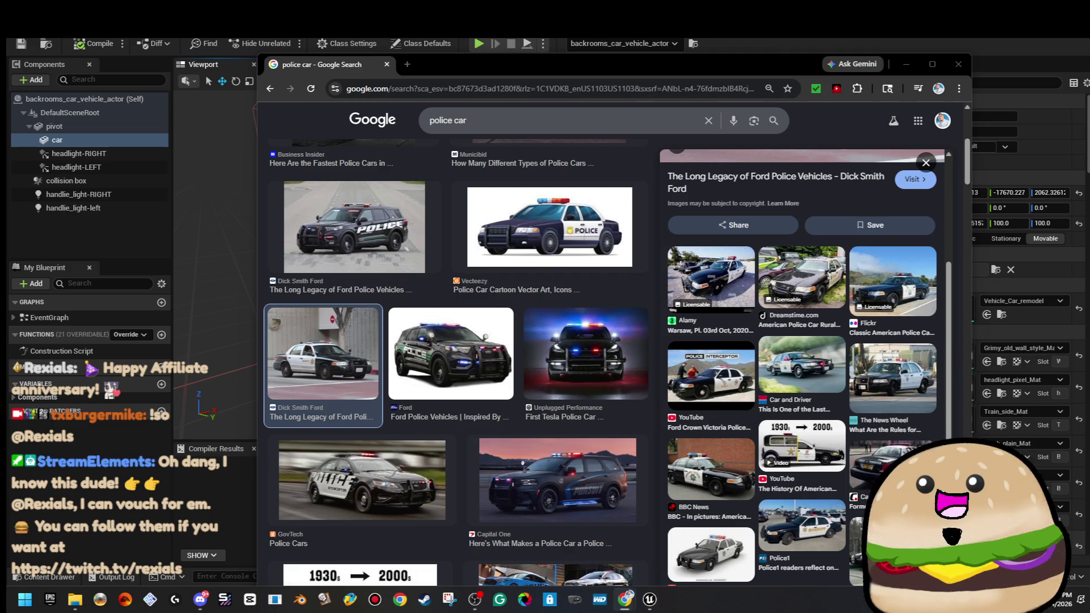
scroll(492, 405, "down", 5)
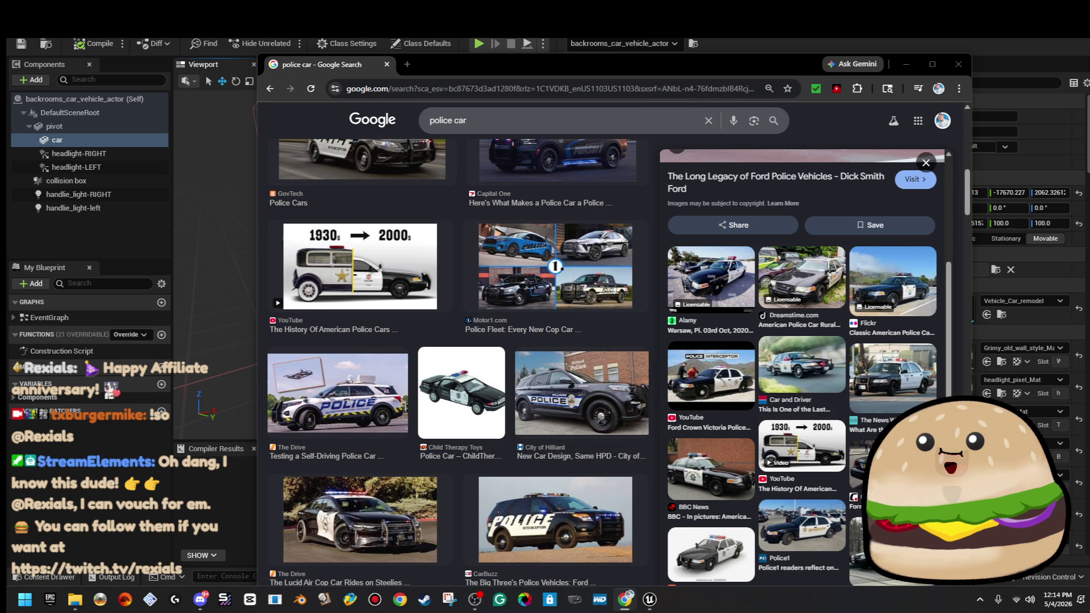
left_click(893, 378)
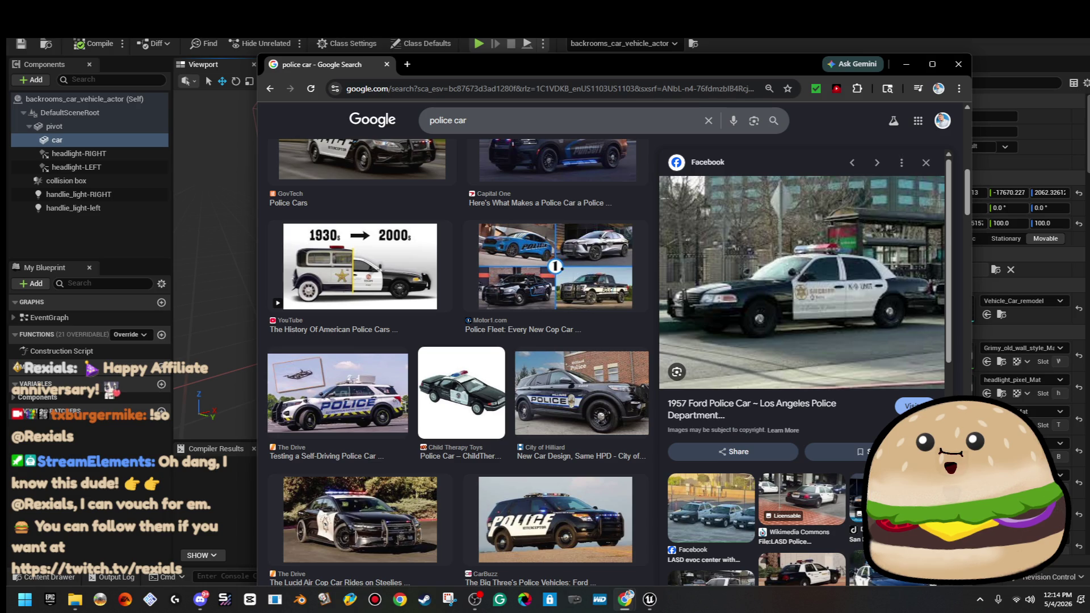
Step: Compare the LASD 2013 Ford Police Interceptor with the 1957 Ford, then minimize Chrome
scroll(805, 367, "down", 7)
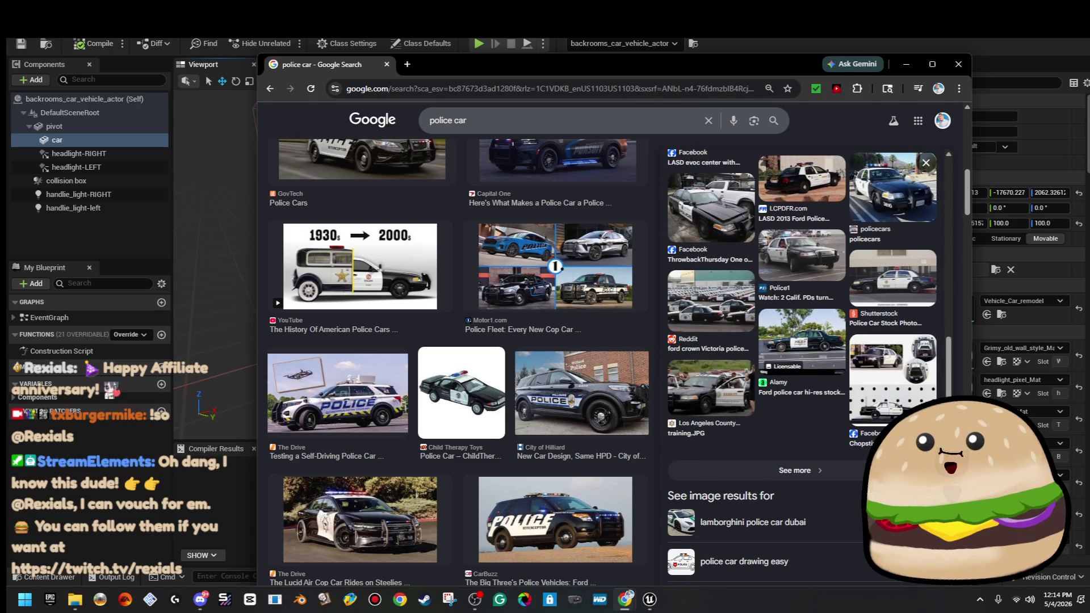
scroll(836, 392, "down", 2)
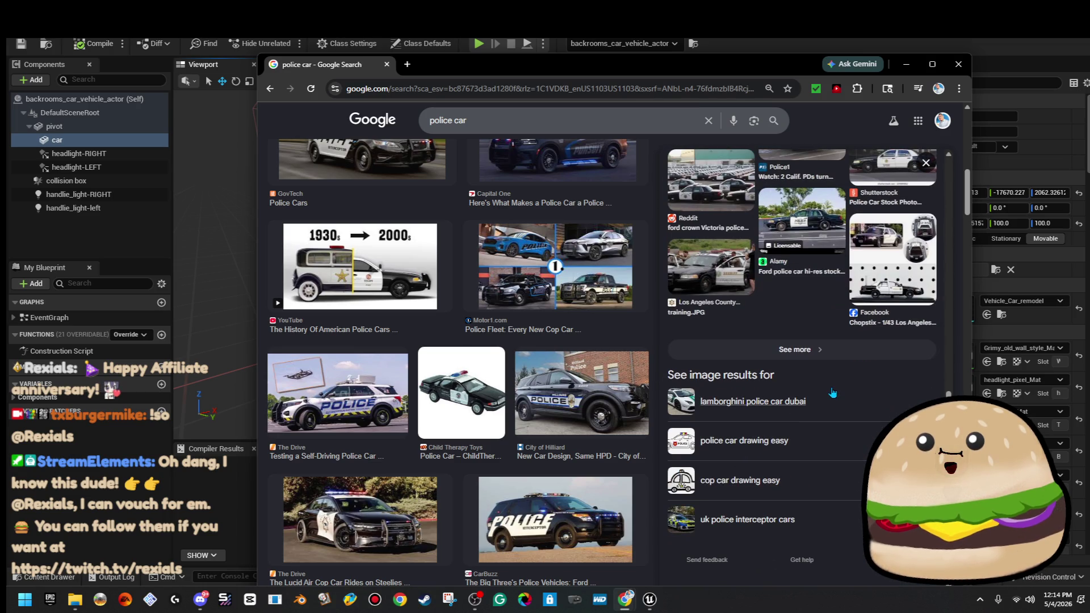
scroll(737, 483, "up", 3)
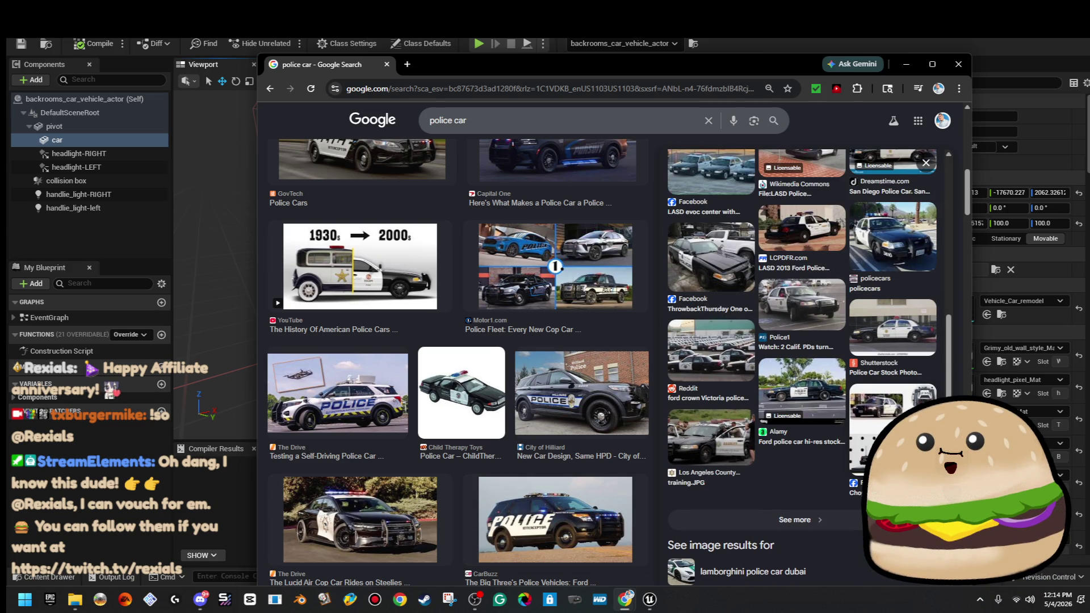
scroll(892, 438, "up", 4)
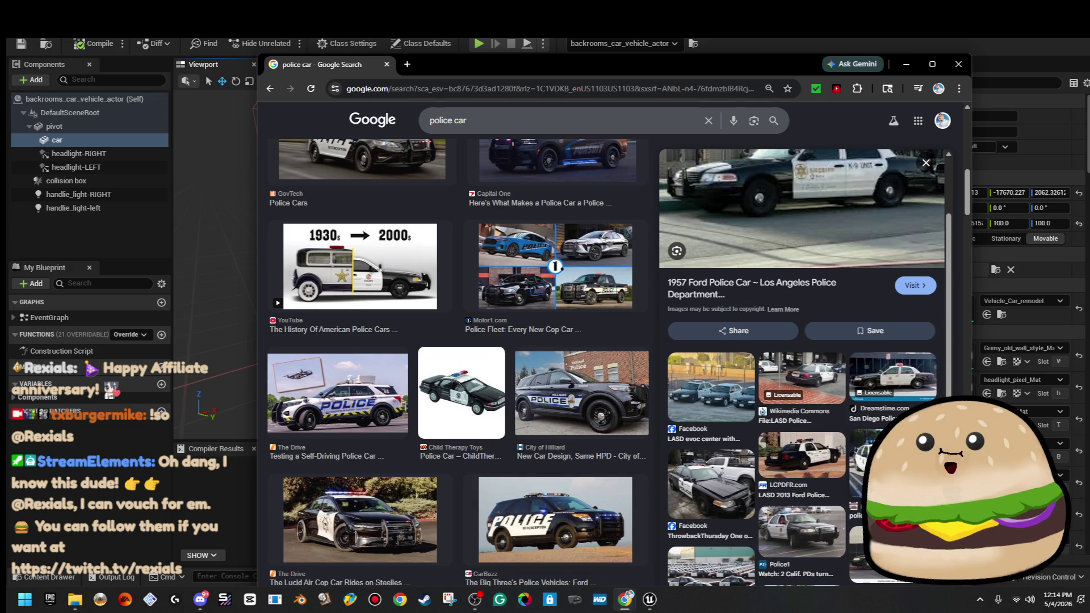
left_click(805, 455)
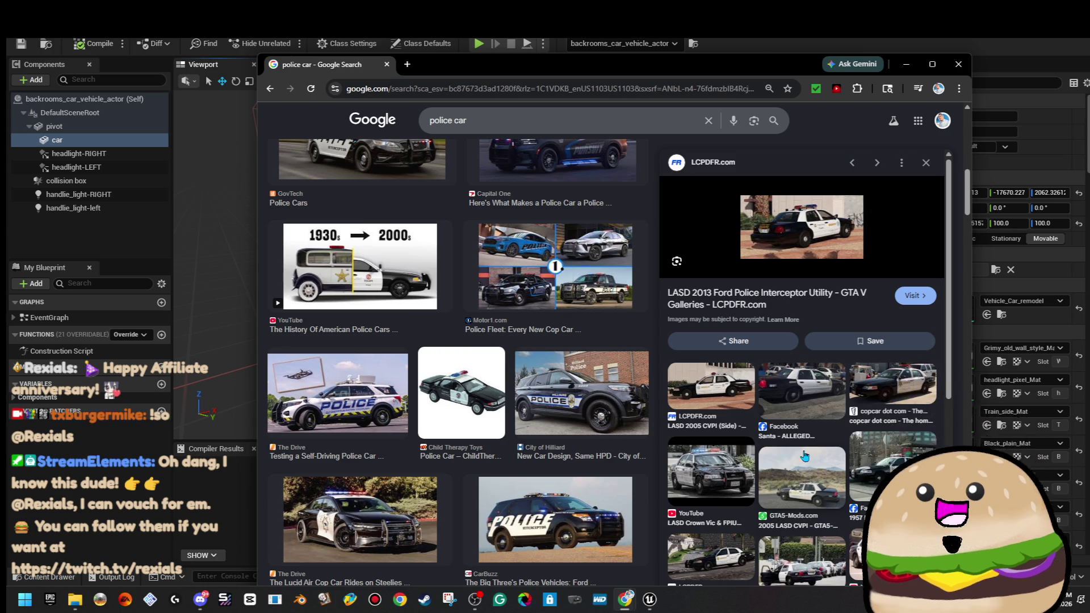
left_click(897, 465)
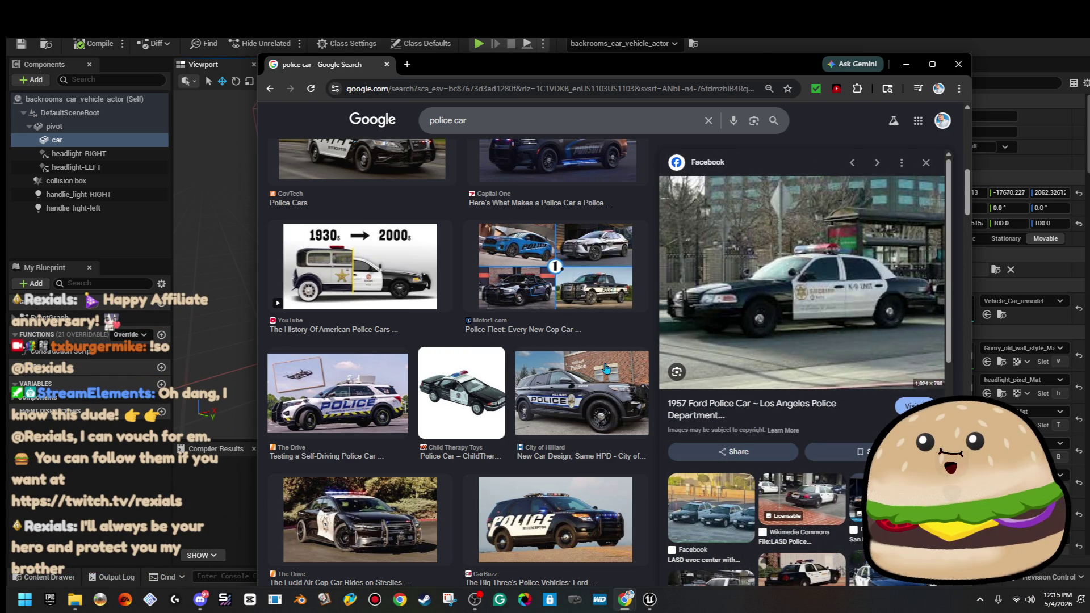
left_click(142, 464)
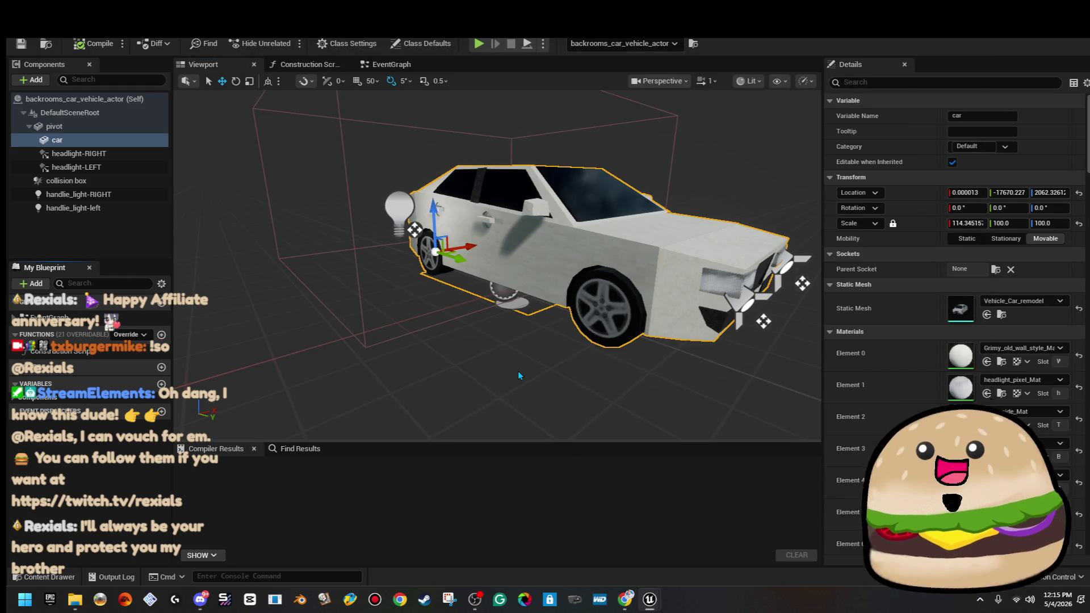
Step: Inspect the white car side-on and from the front three-quarter, then switch to the reliveminal_map event graph
left_click_drag(591, 369, 664, 371)
scroll(613, 314, "up", 6)
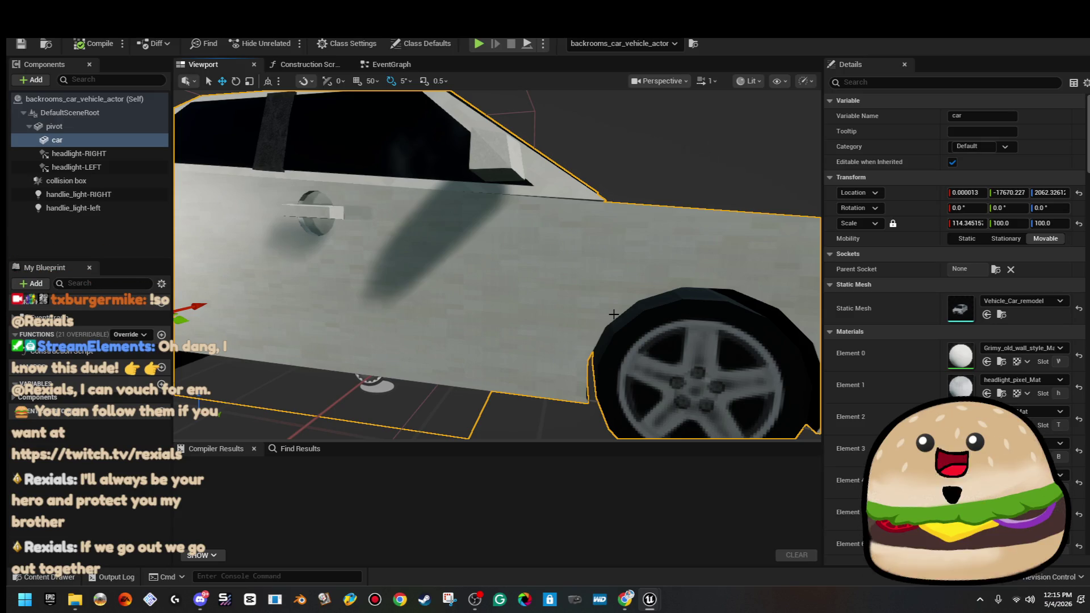
scroll(566, 312, "down", 5)
left_click_drag(566, 312, 403, 313)
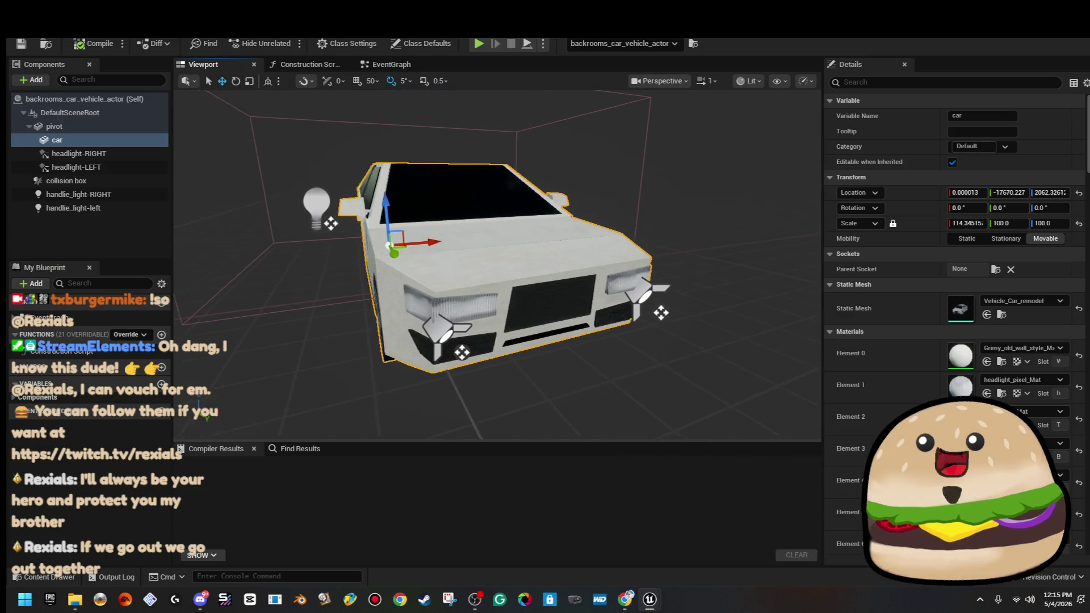
scroll(403, 313, "down", 4)
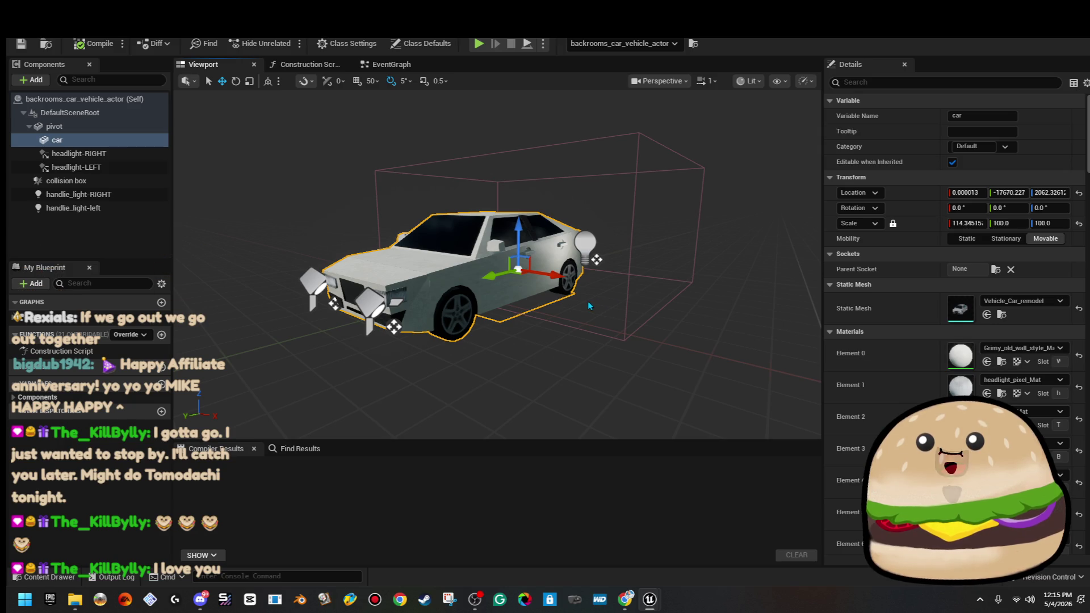
left_click_drag(560, 296, 599, 283)
key("alt+Tab")
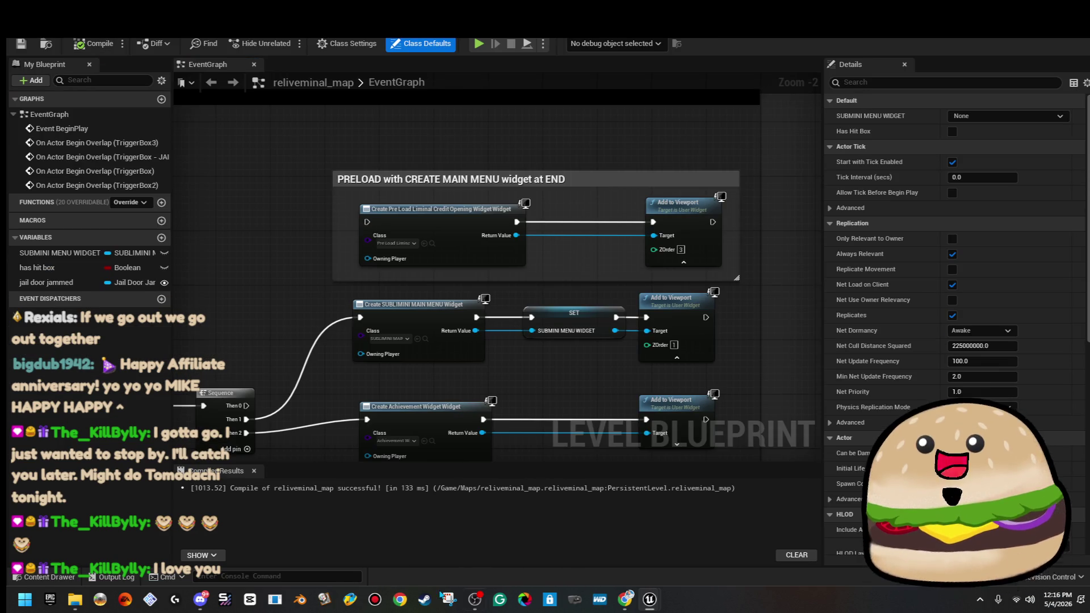
Step: Return to the level editor and show the Reliveminal folder's 232 assets in the Content Browser
key("alt+Tab")
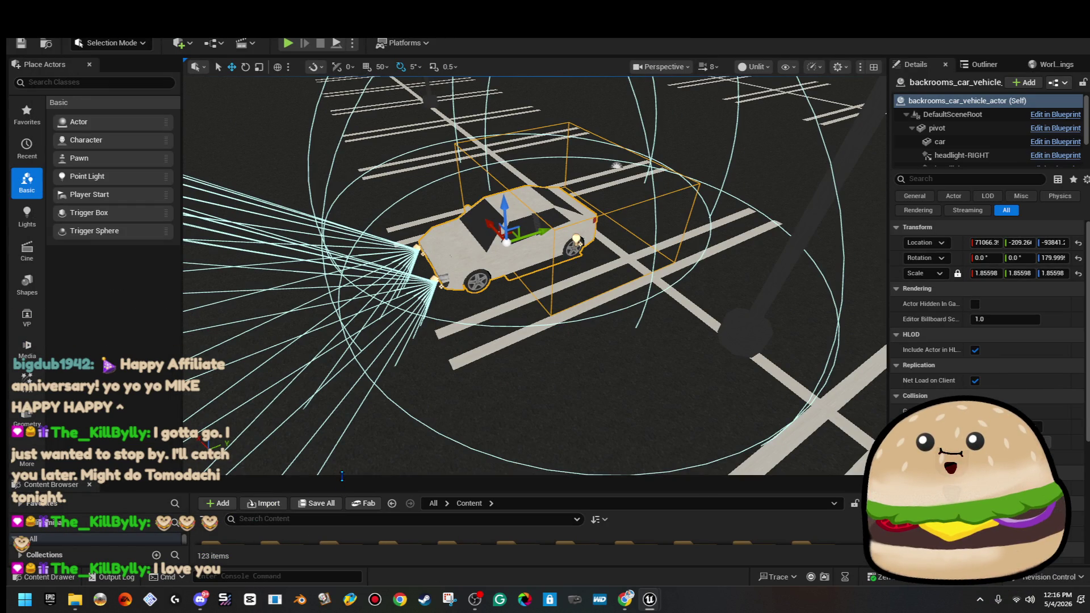
scroll(110, 496, "down", 5)
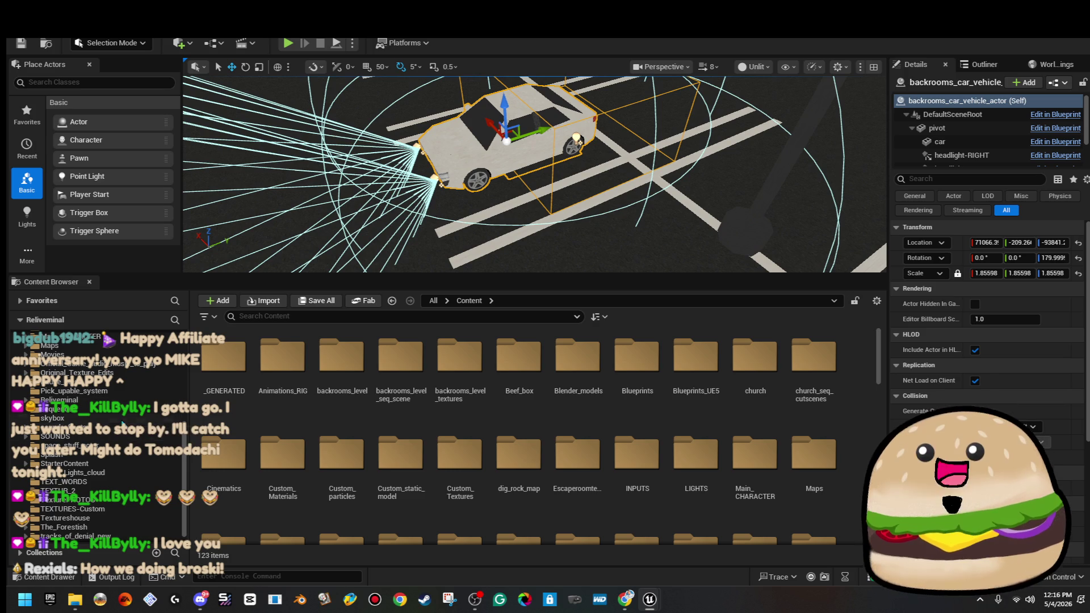
left_click(122, 401)
scroll(702, 496, "down", 3)
right_click(852, 441)
mouse_move(854, 442)
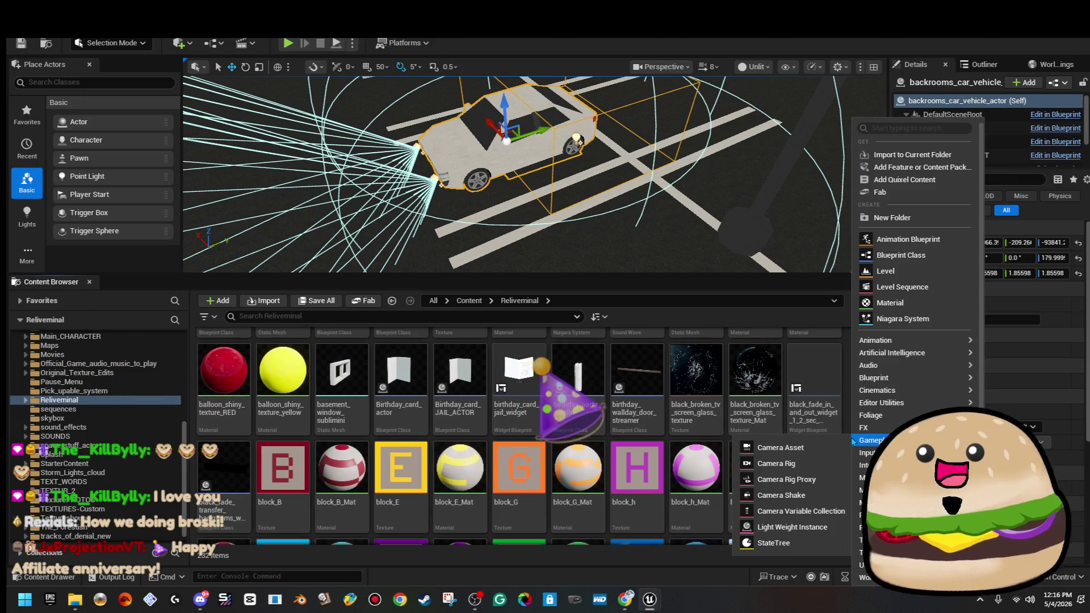
key("Escape")
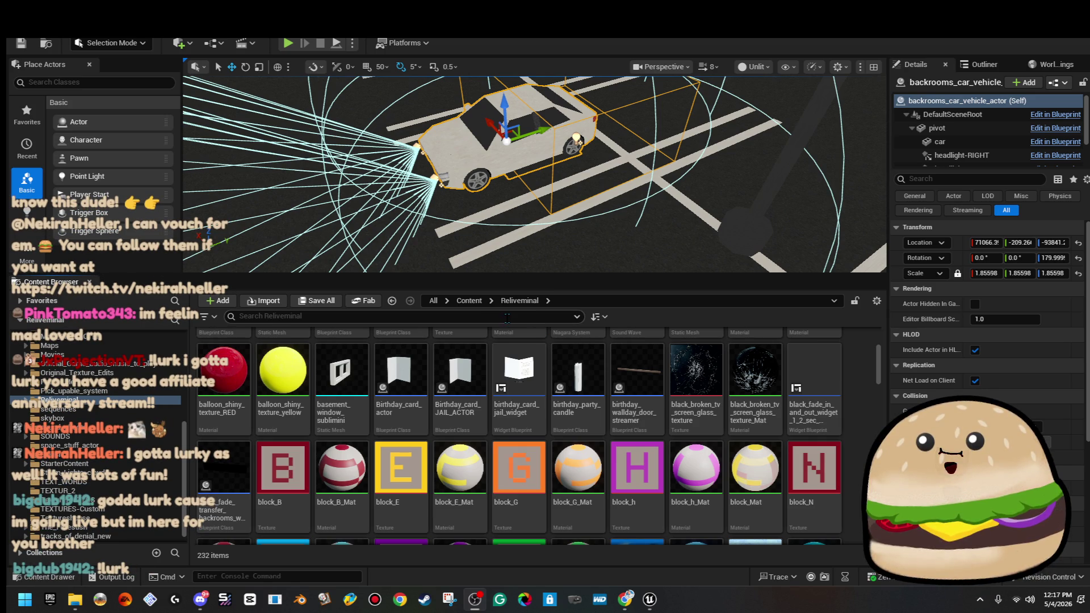
scroll(455, 398, "up", 3)
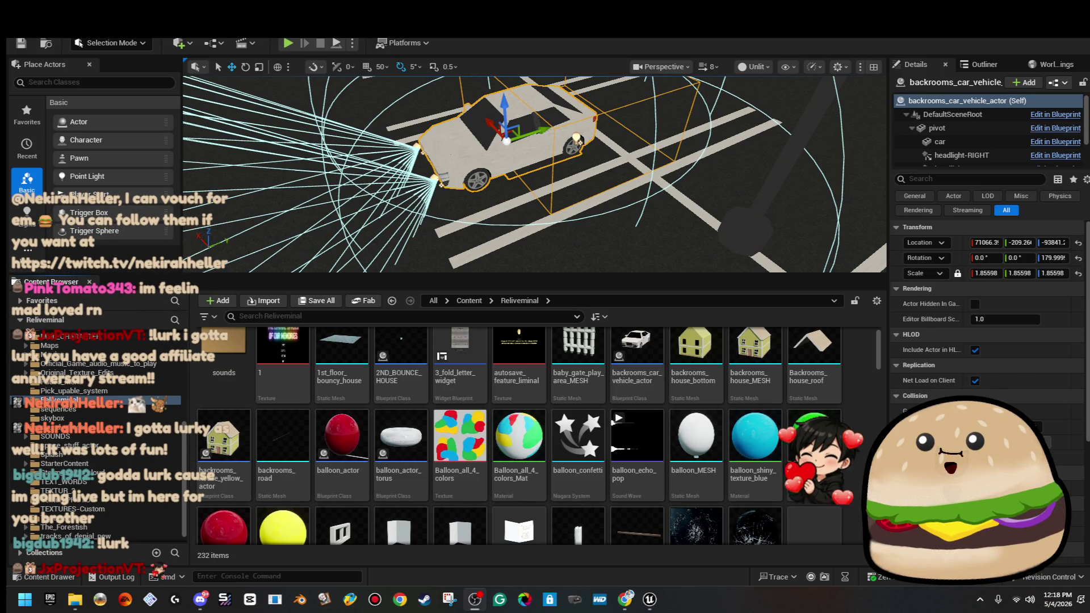
Step: Load the Testing_area level from the maps_other_extras folder through File > Open Level
key("alt+f")
left_click(85, 62)
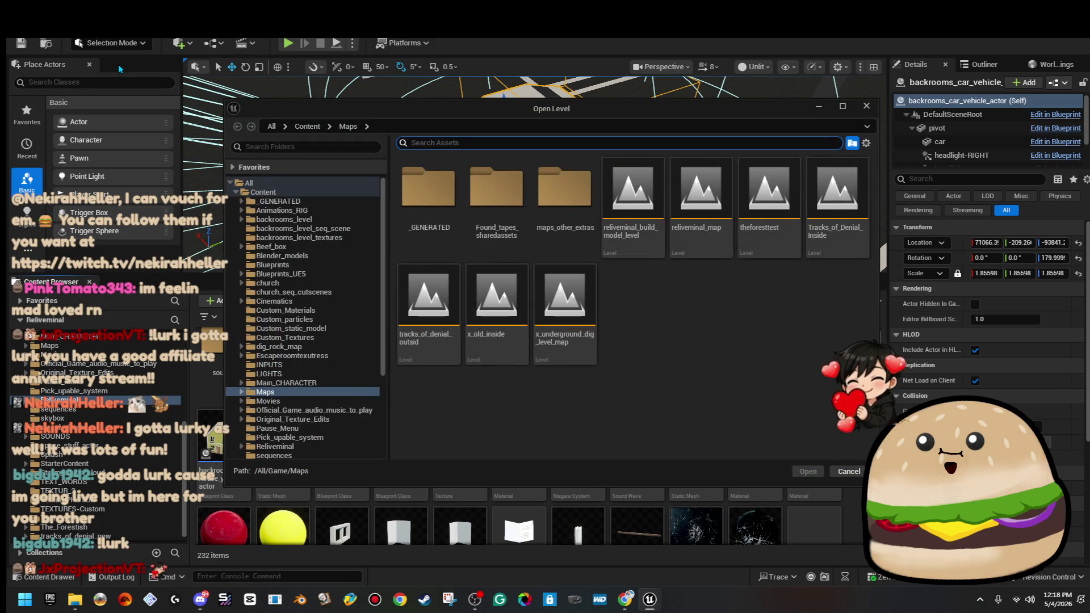
double_click(565, 188)
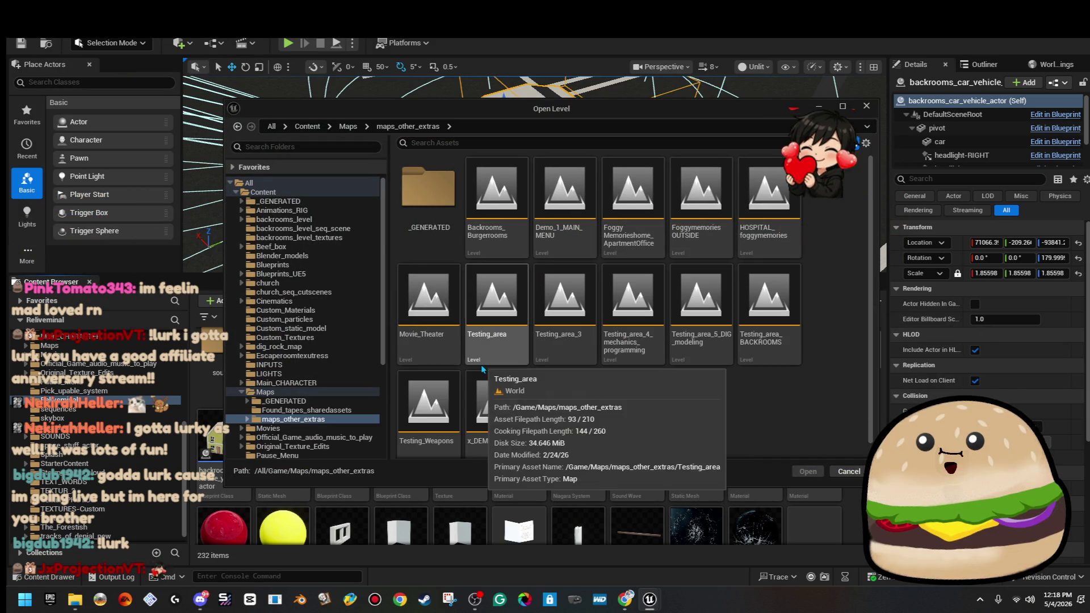
left_click(487, 348)
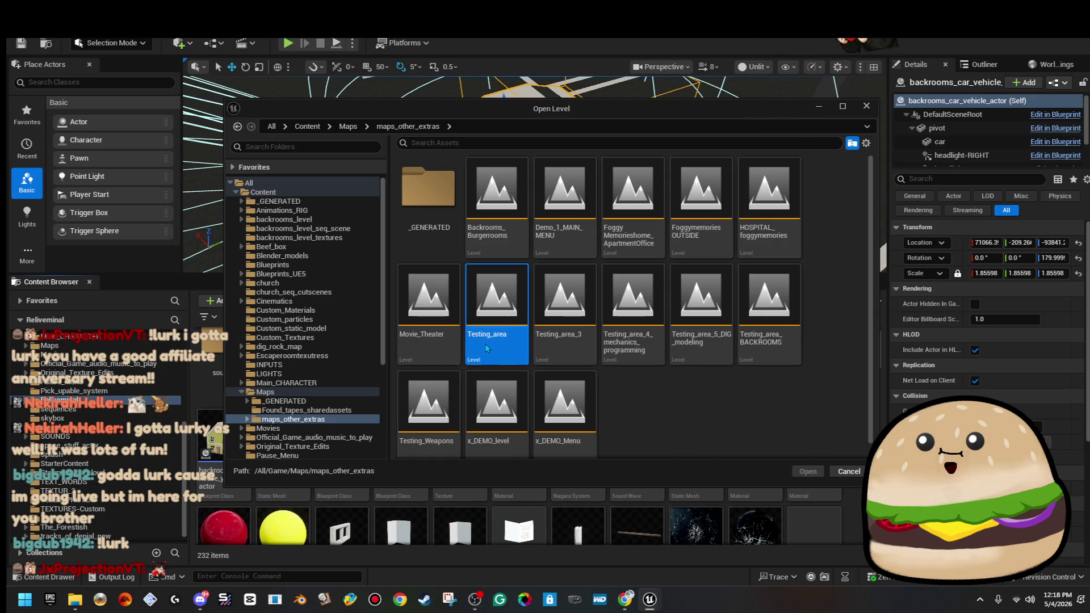
double_click(486, 349)
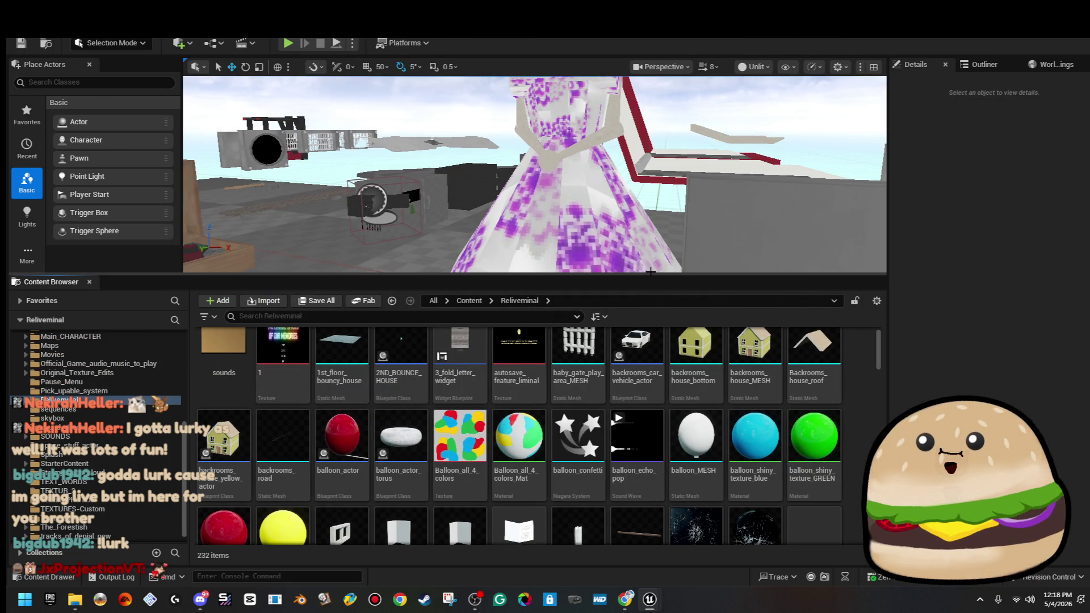
Step: Marquee-select the grey car's 49 brush pieces and copy them from the Edit menu
left_click_drag(653, 275, 653, 407)
scroll(533, 239, "down", 5)
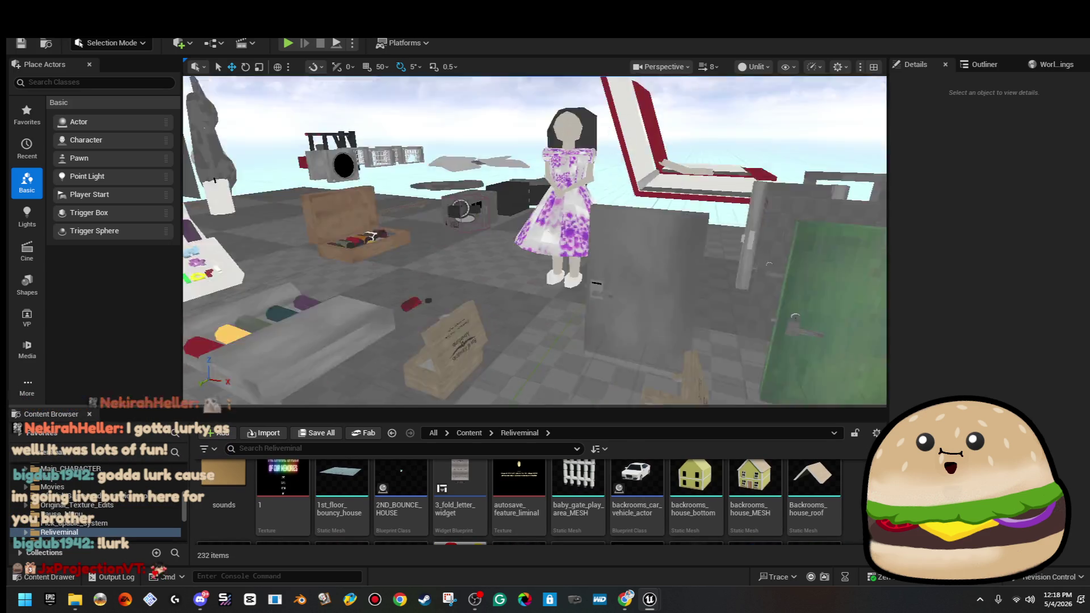
scroll(534, 238, "up", 10)
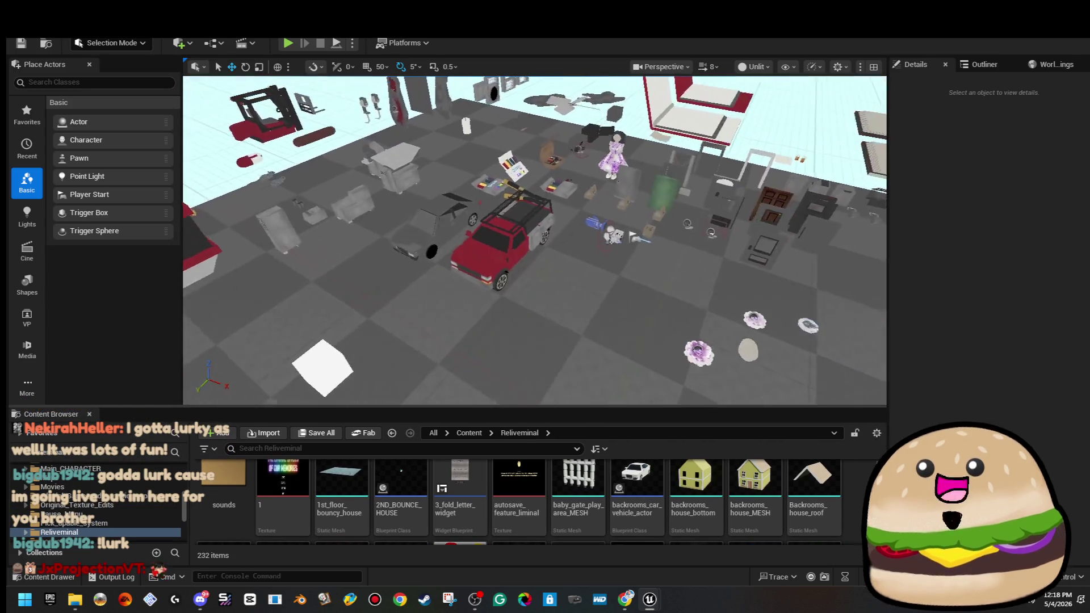
scroll(534, 238, "up", 10)
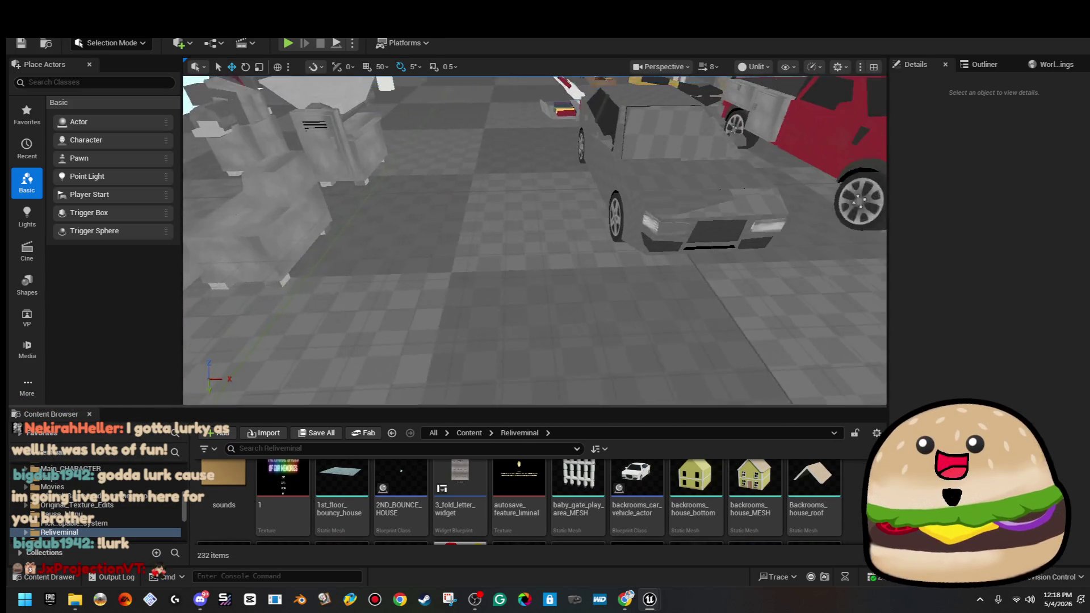
left_click_drag(661, 238, 662, 307)
left_click_drag(546, 302, 489, 343)
left_click_drag(703, 269, 682, 250)
left_click(77, 28)
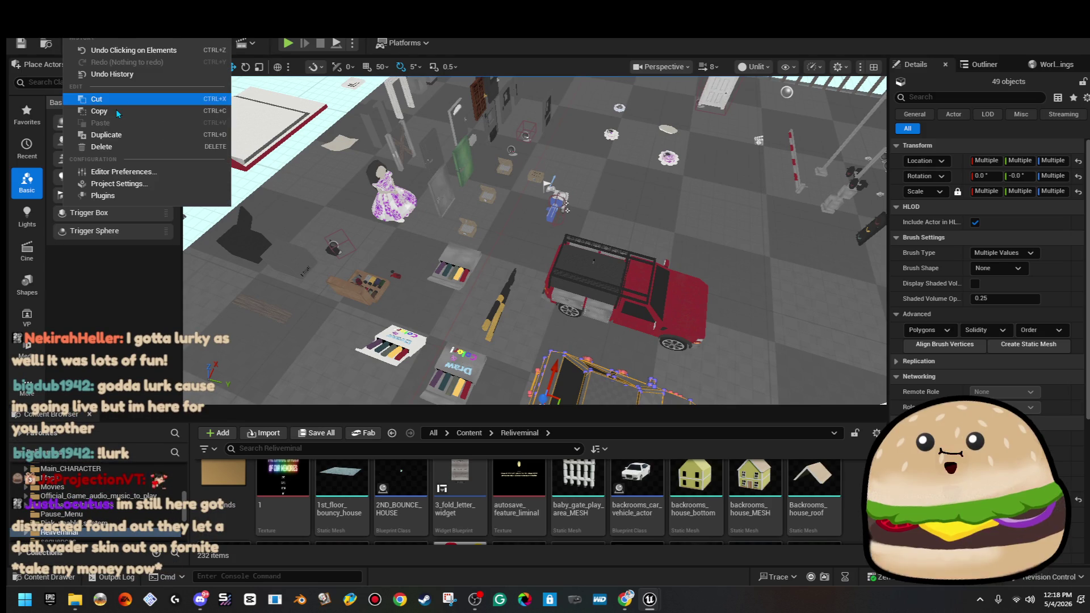
left_click(85, 62)
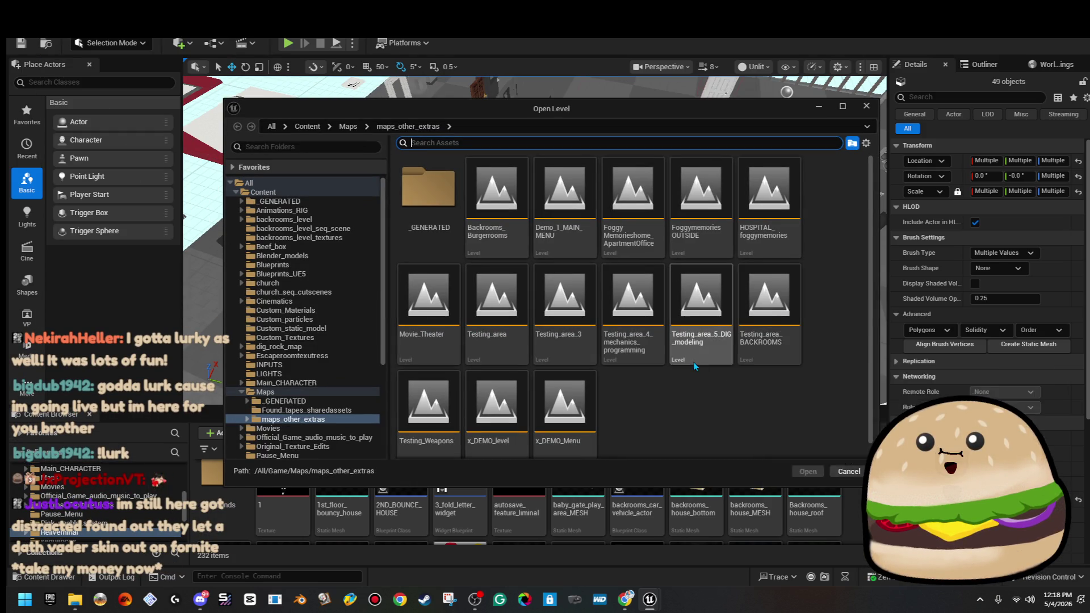
Step: Open Testing_area_BACKROOMS, then open reliveminal_build_model_level from the Maps folder
double_click(769, 351)
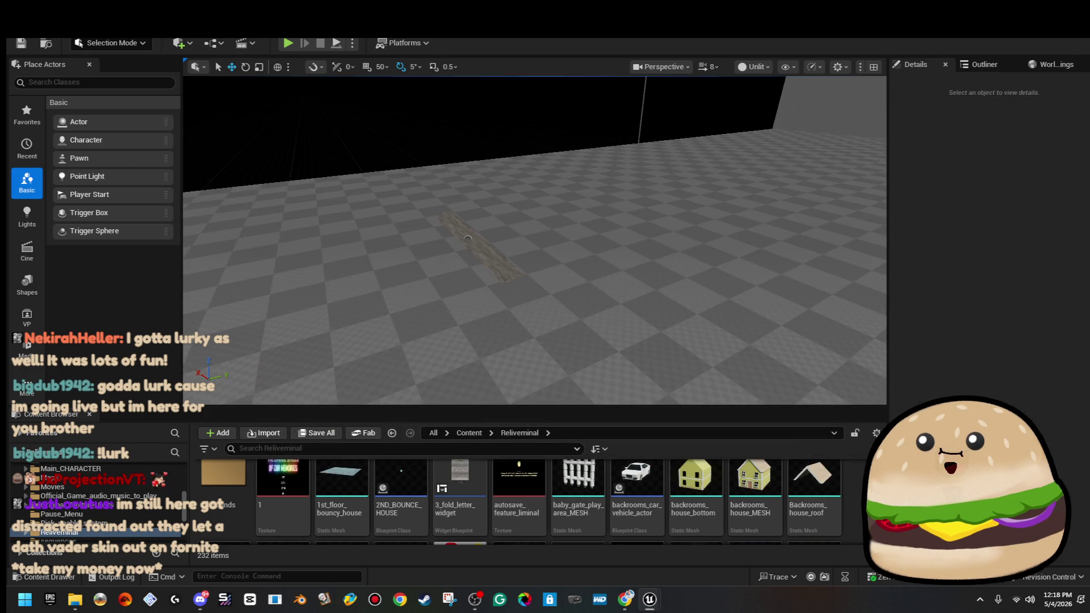
left_click_drag(468, 238, 568, 238)
left_click(43, 29)
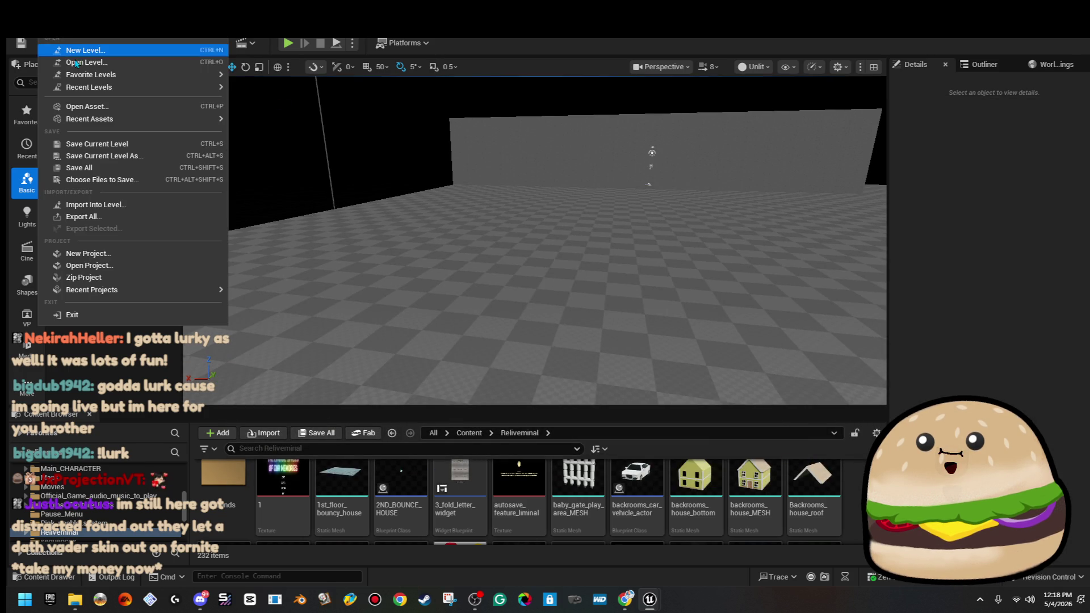
left_click(80, 64)
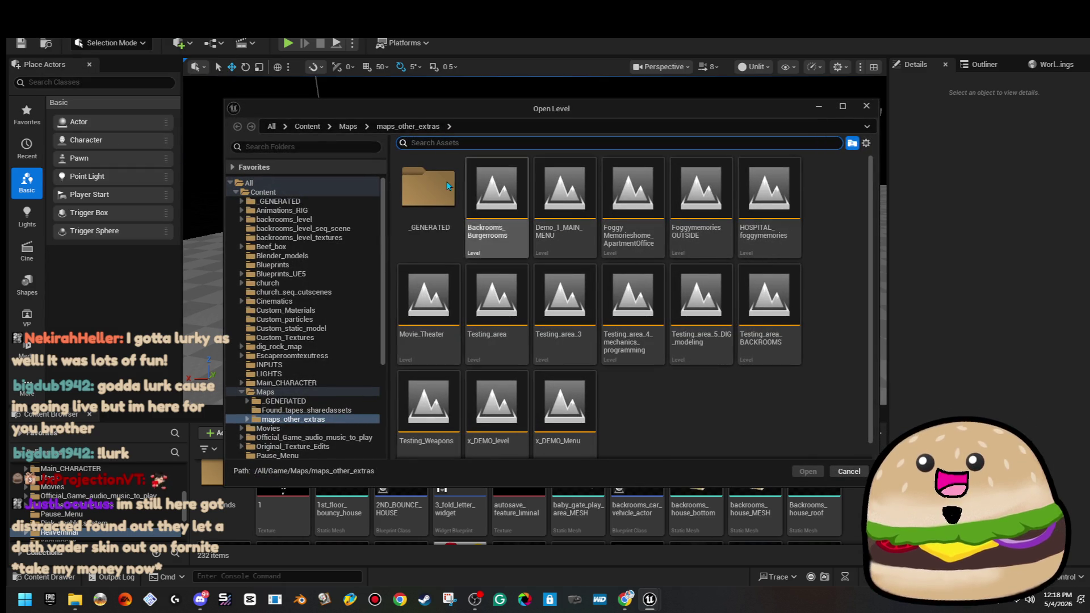
left_click(349, 126)
left_click(672, 252)
double_click(654, 250)
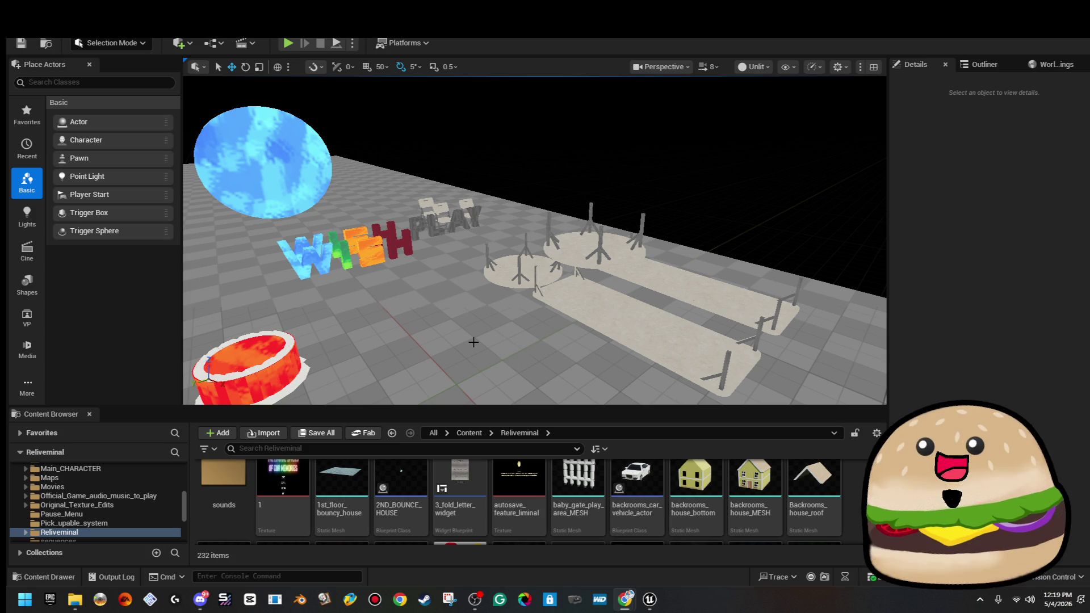
Step: Zoom out and paste the copied 49-piece car into reliveminal_build_model_level
scroll(603, 299, "down", 10)
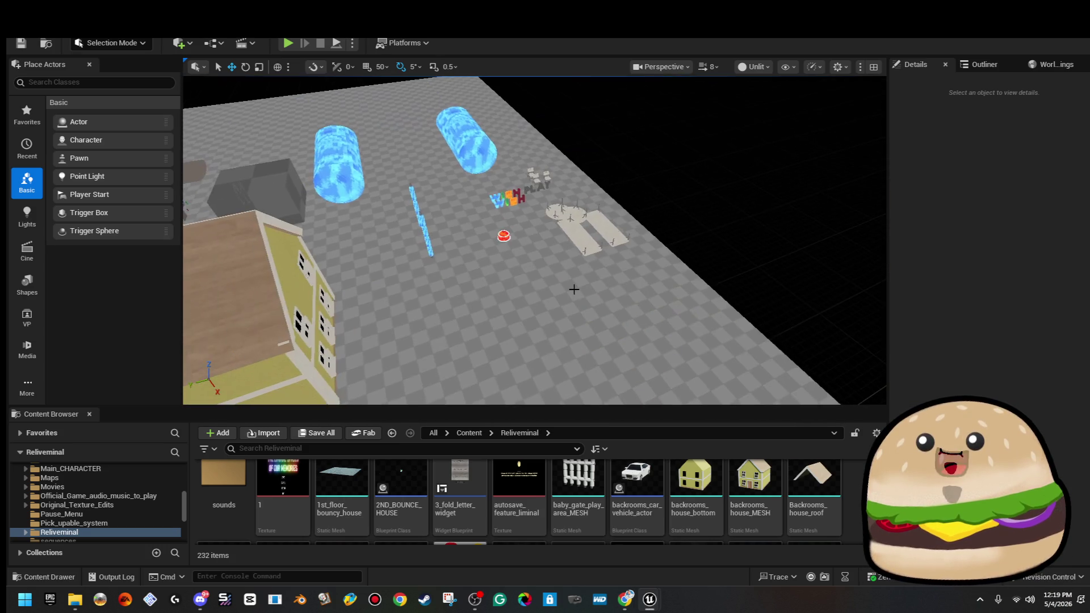
key("ctrl+a")
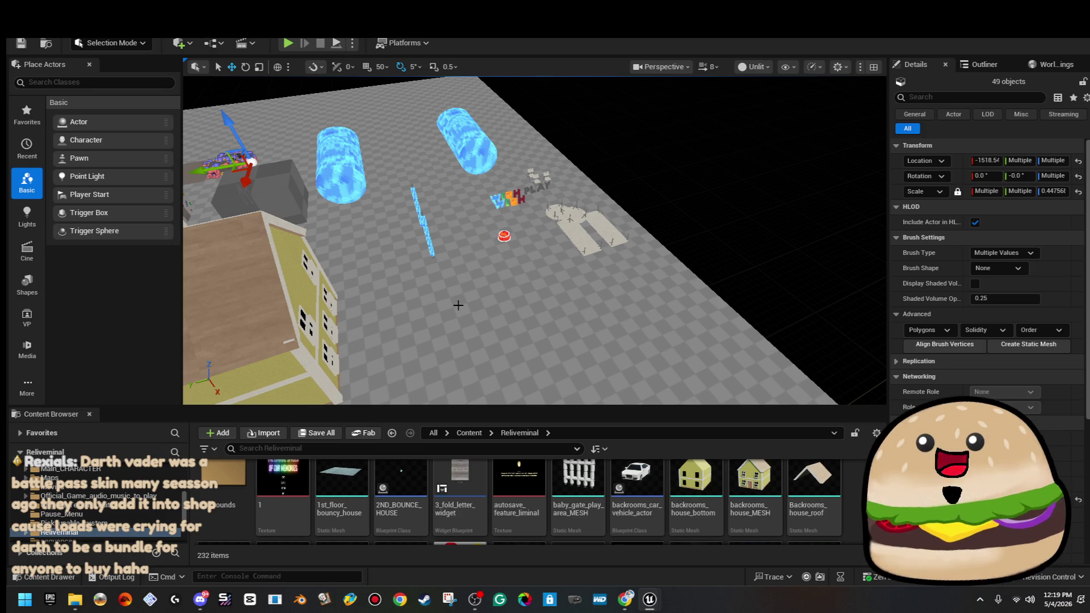
Step: Frame the pasted car, slide it slightly left, then view the flaming emote image full size
key("f")
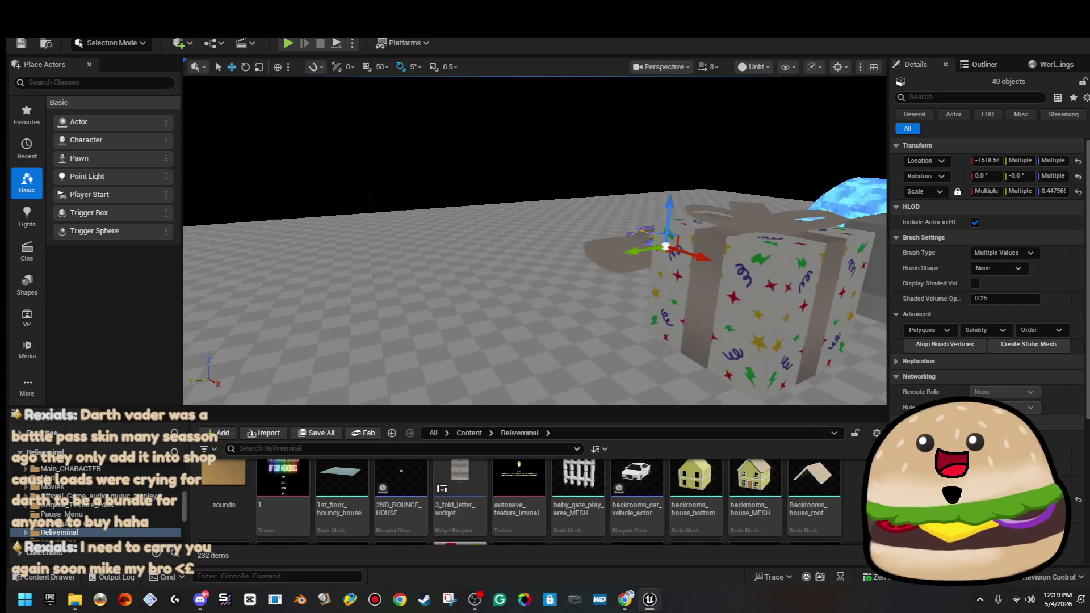
key("w")
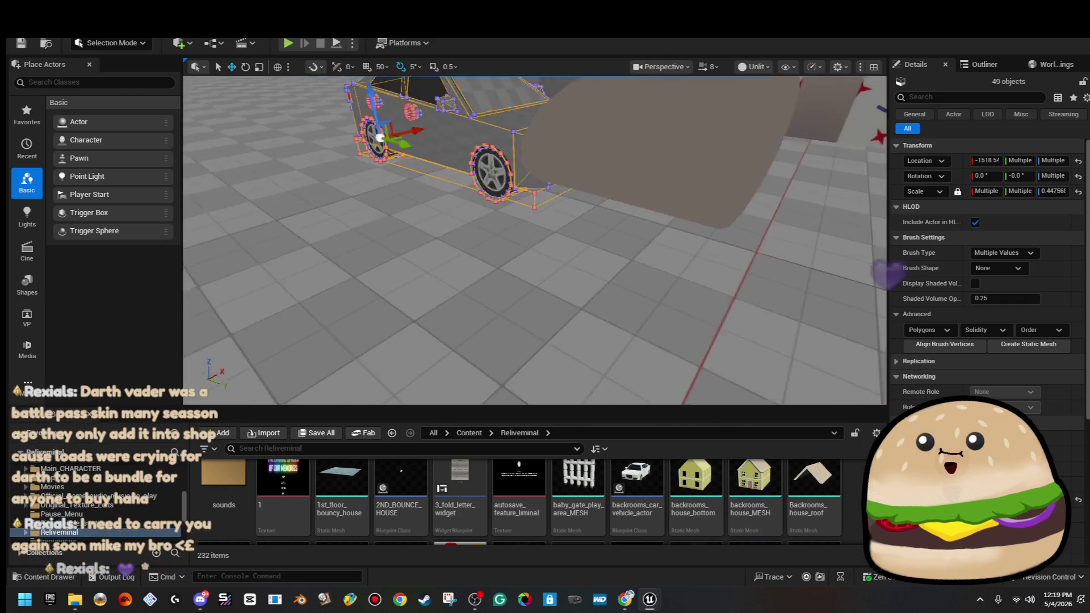
key("f")
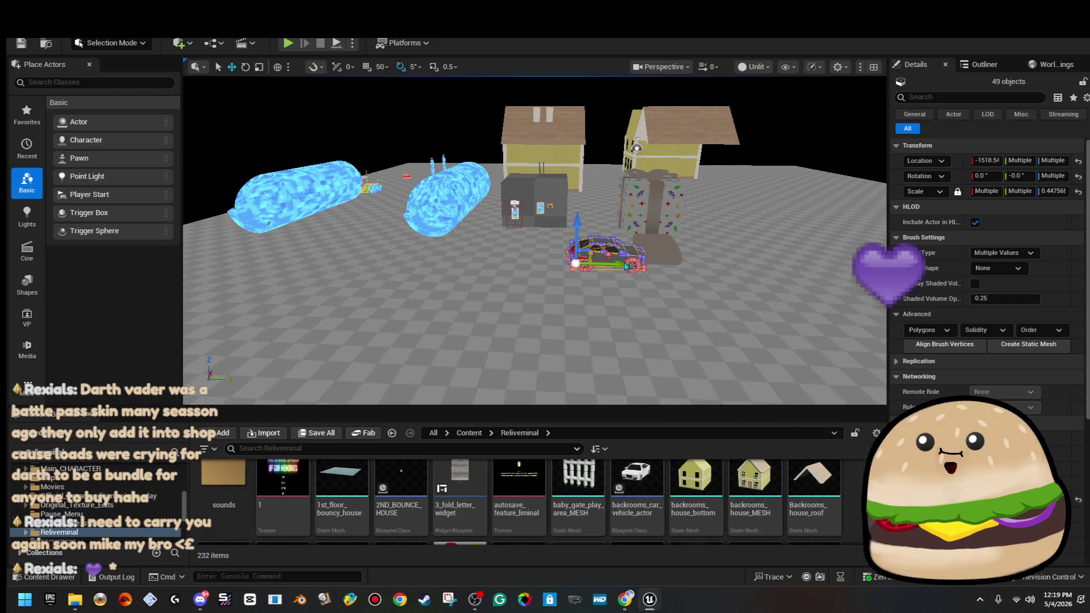
left_click_drag(619, 264, 540, 264)
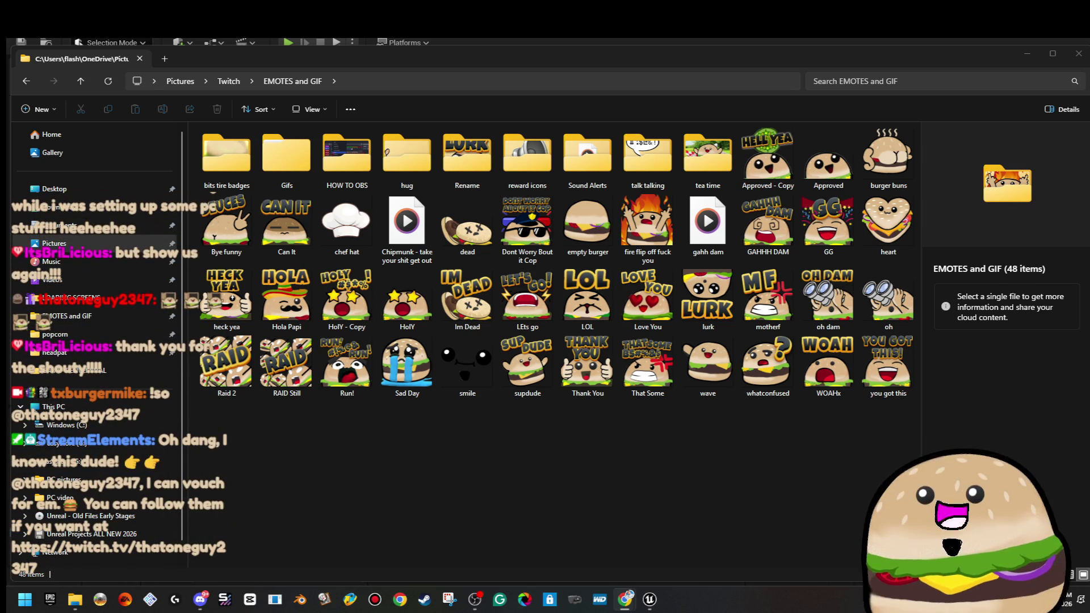
double_click(647, 223)
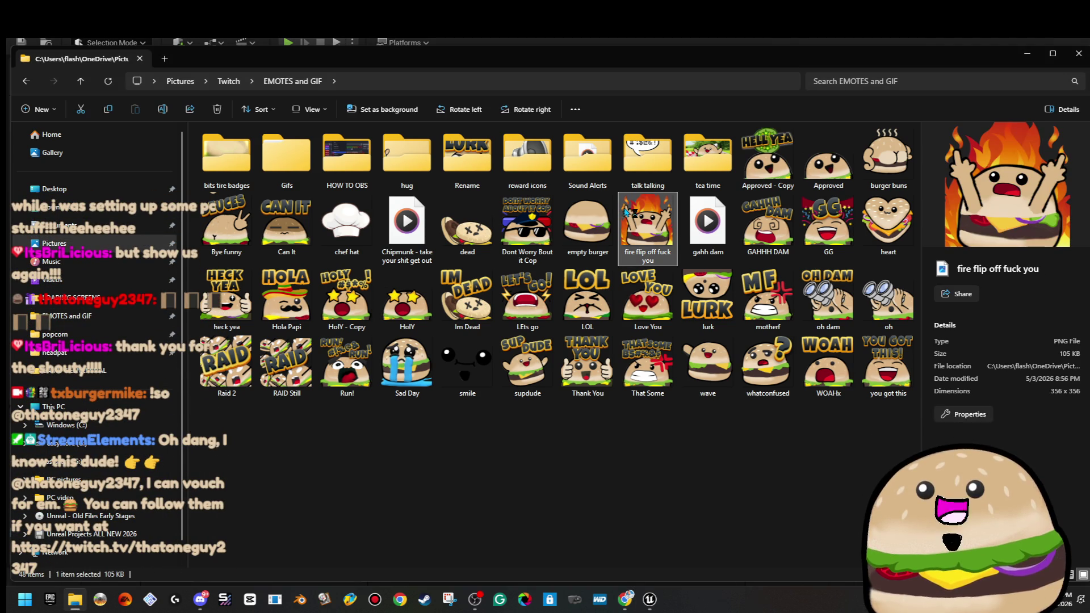
scroll(469, 324, "up", 3)
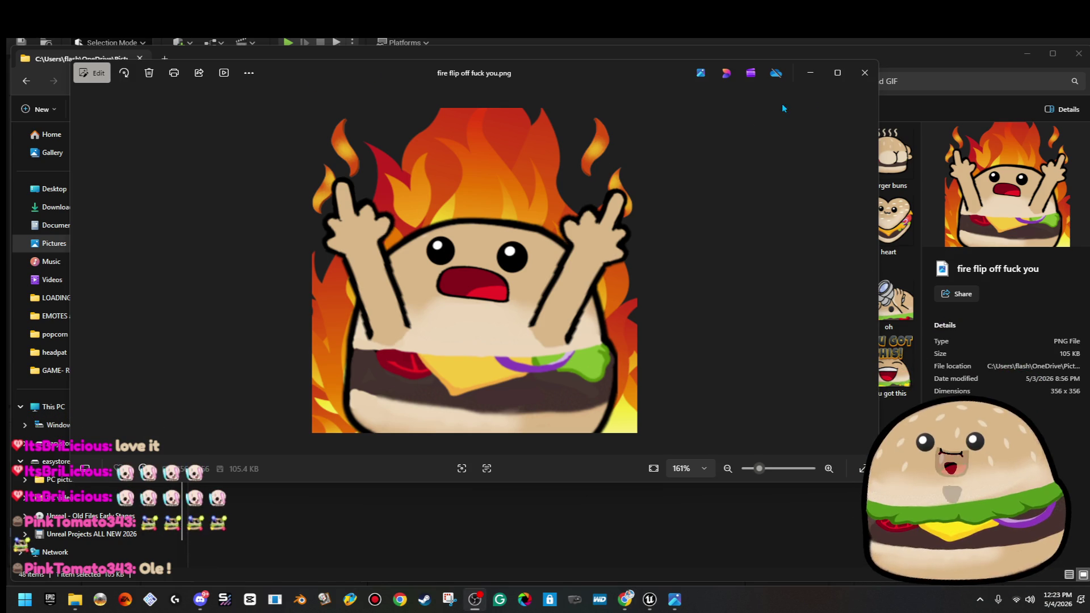
left_click(865, 72)
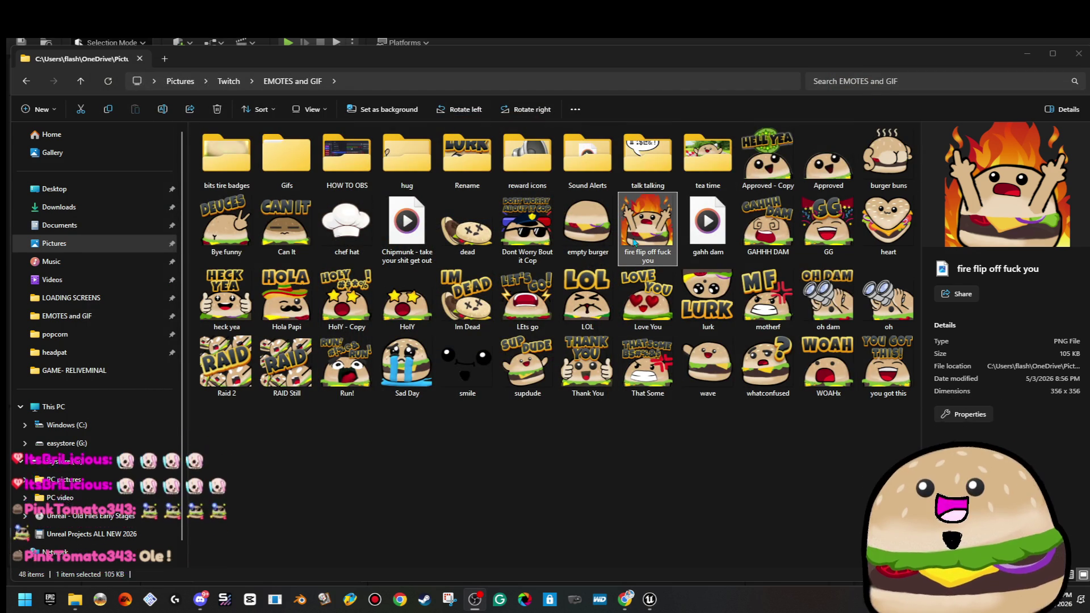
Step: Preview the Hola Papi and HolY - Copy emotes in Photos and close them
double_click(271, 297)
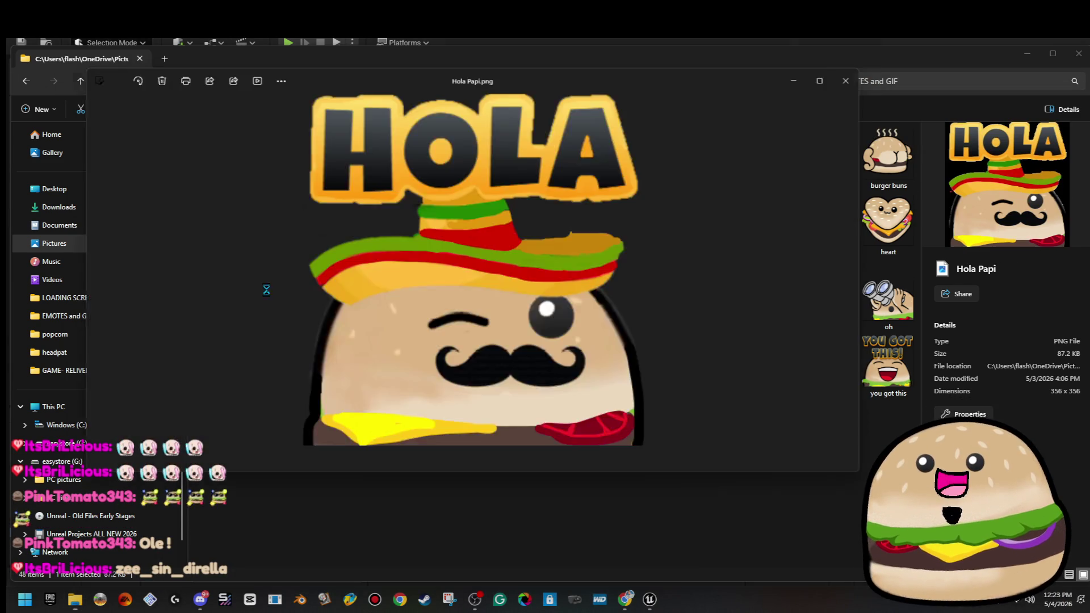
scroll(568, 324, "up", 2)
scroll(567, 324, "up", 1)
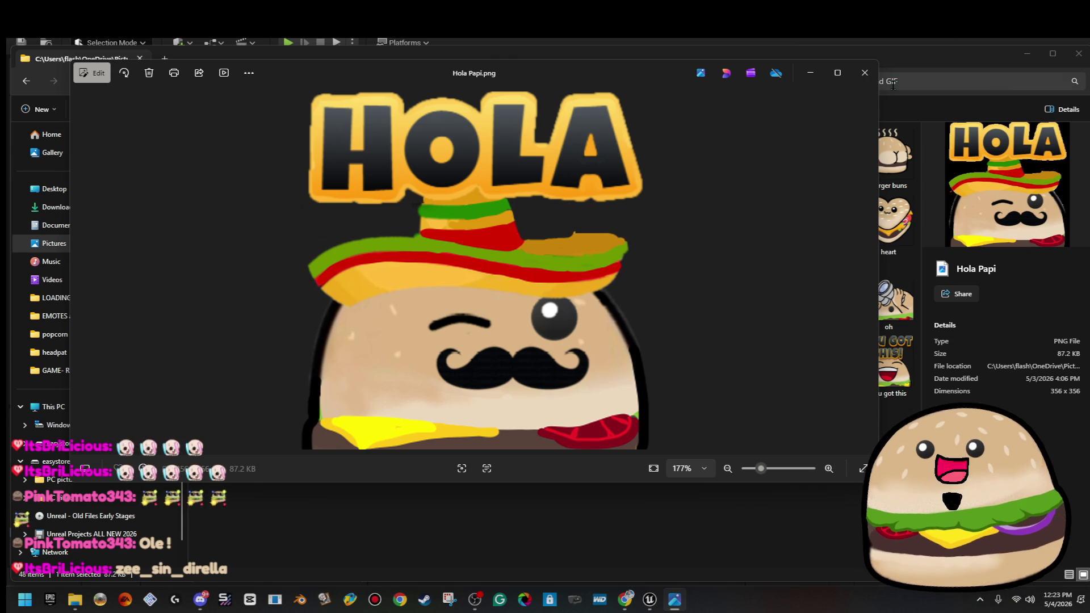
left_click(864, 74)
double_click(368, 300)
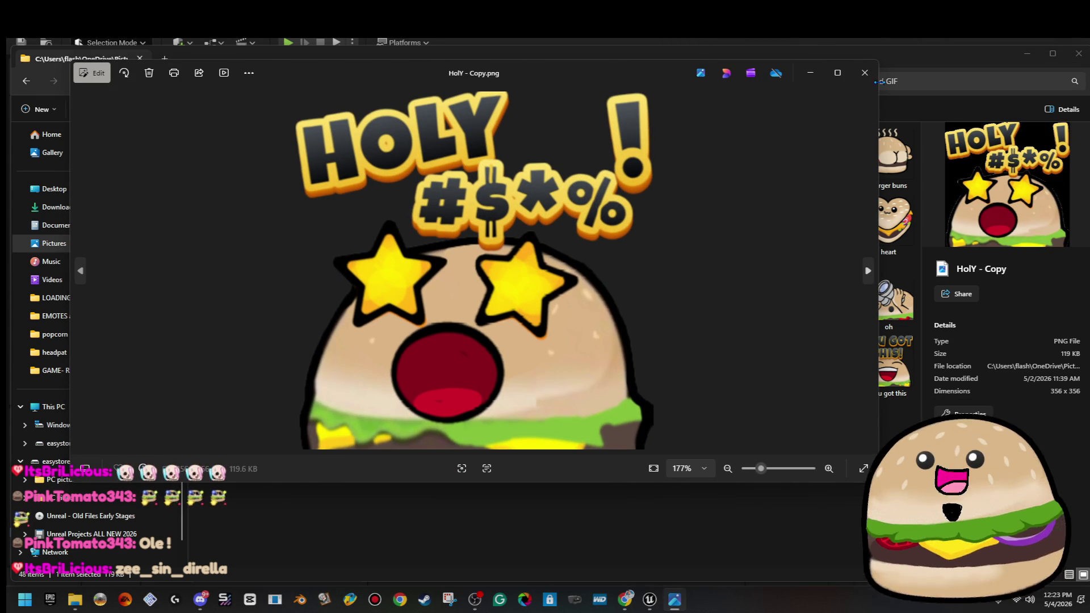
left_click(869, 85)
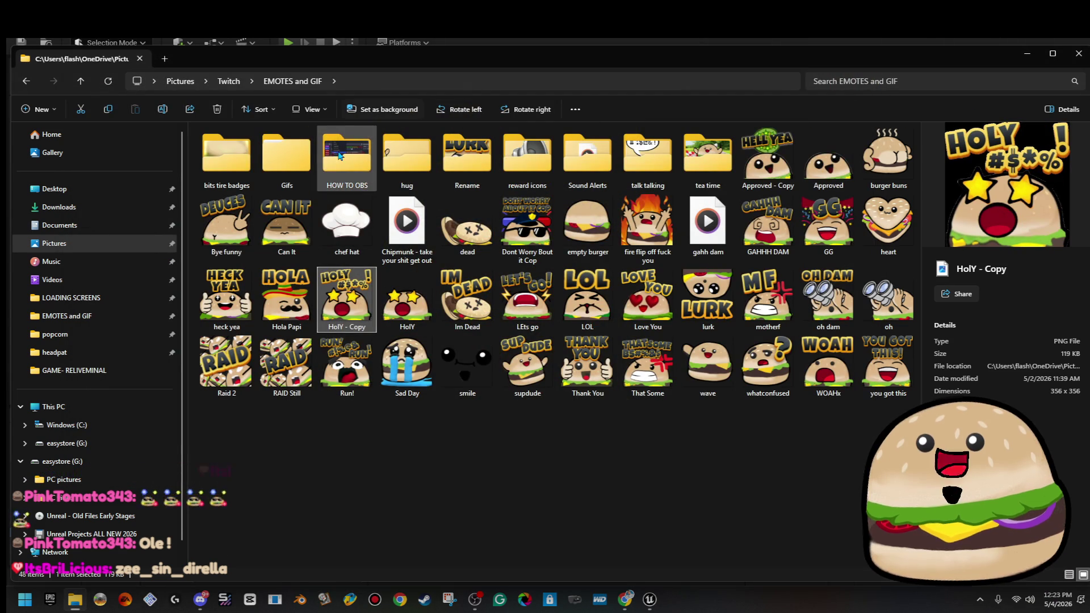
Step: Open the Gifs folder and preview the clap hands meme GIF, zooming in on the eyes
left_click(274, 138)
double_click(273, 139)
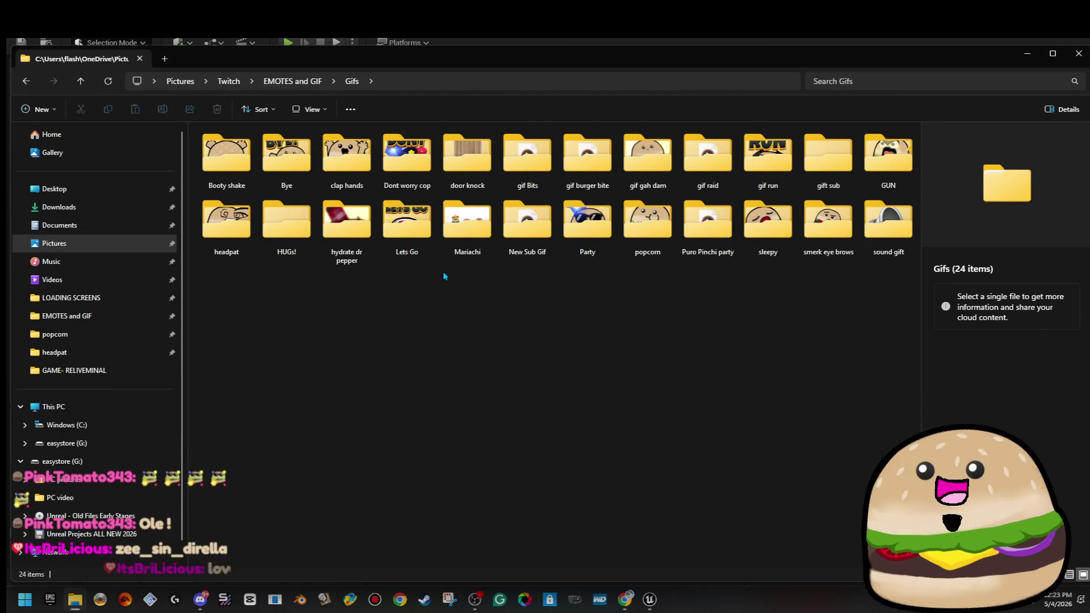
double_click(368, 177)
double_click(467, 170)
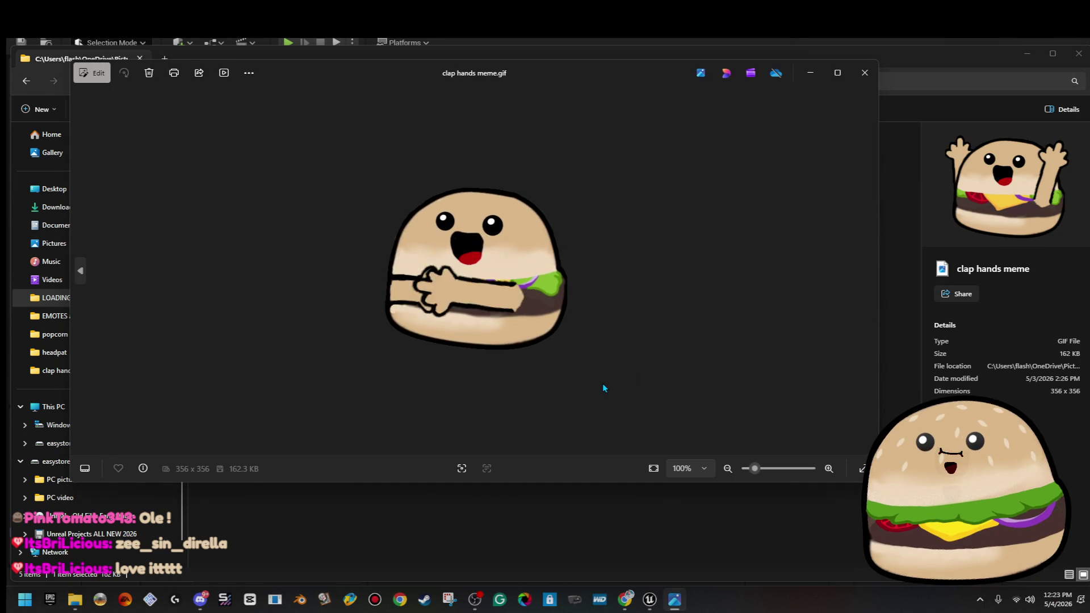
scroll(456, 180, "up", 8)
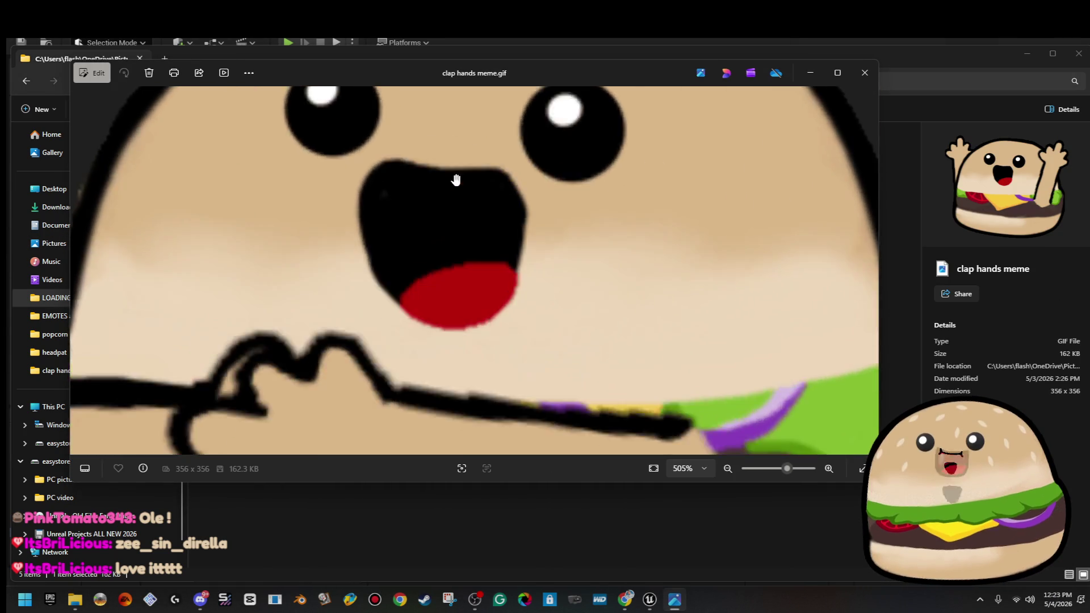
left_click_drag(456, 180, 493, 316)
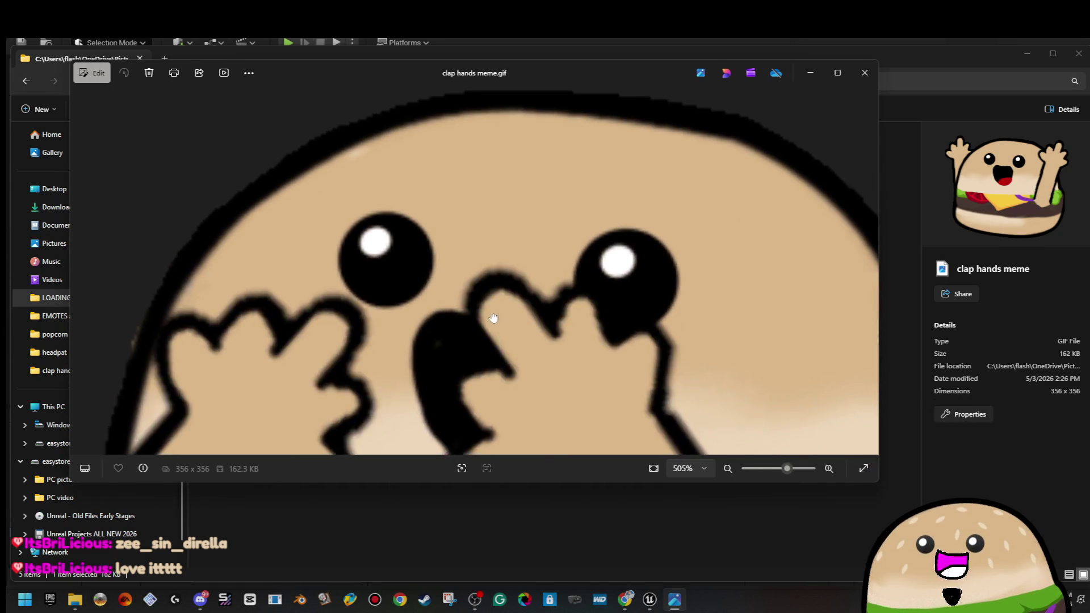
scroll(490, 320, "down", 1)
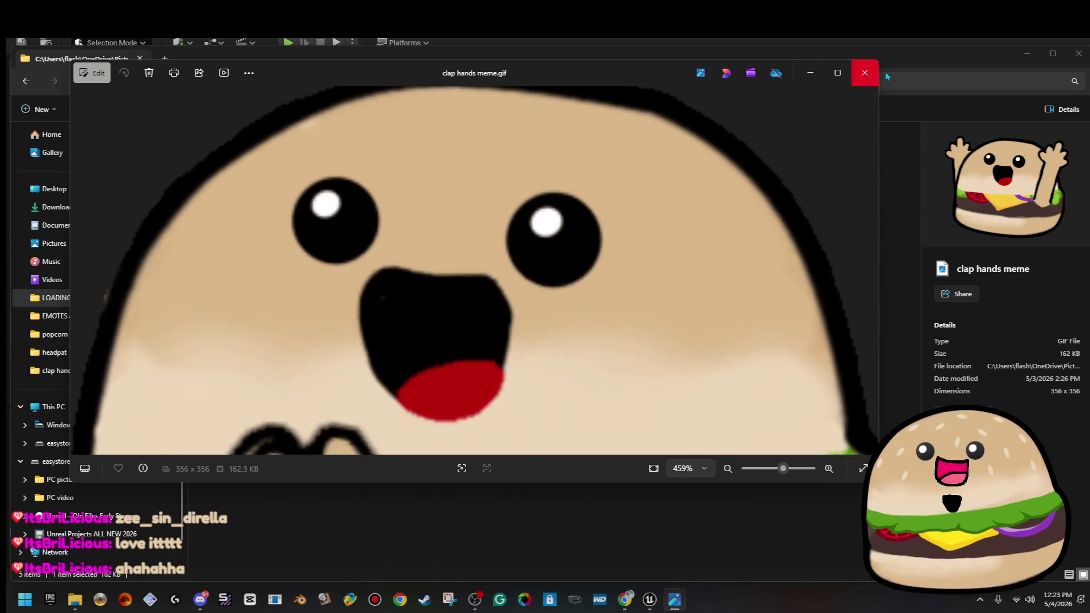
left_click(865, 73)
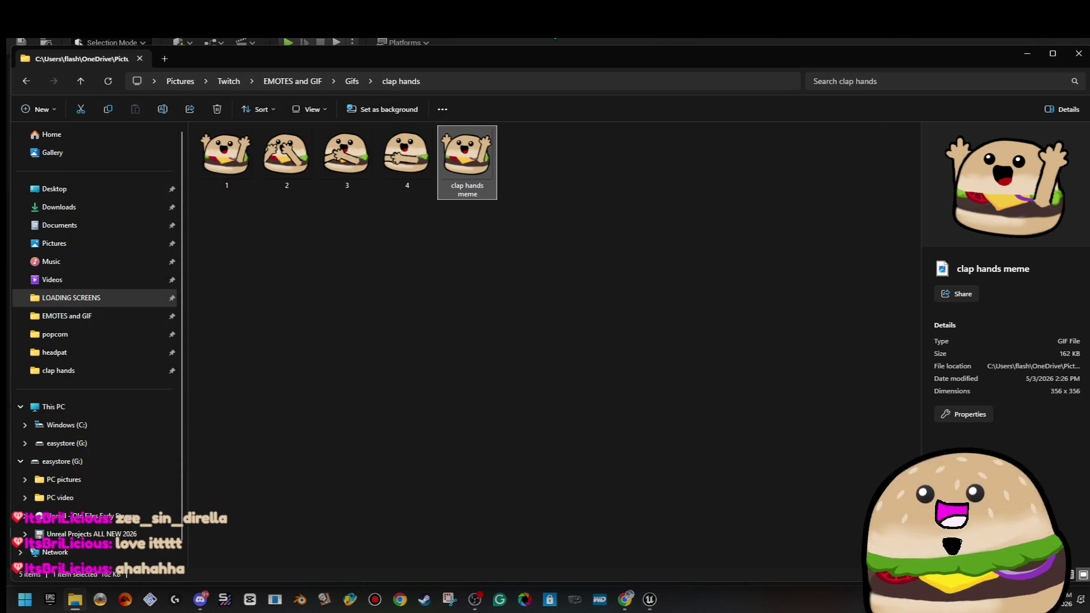
left_click(347, 85)
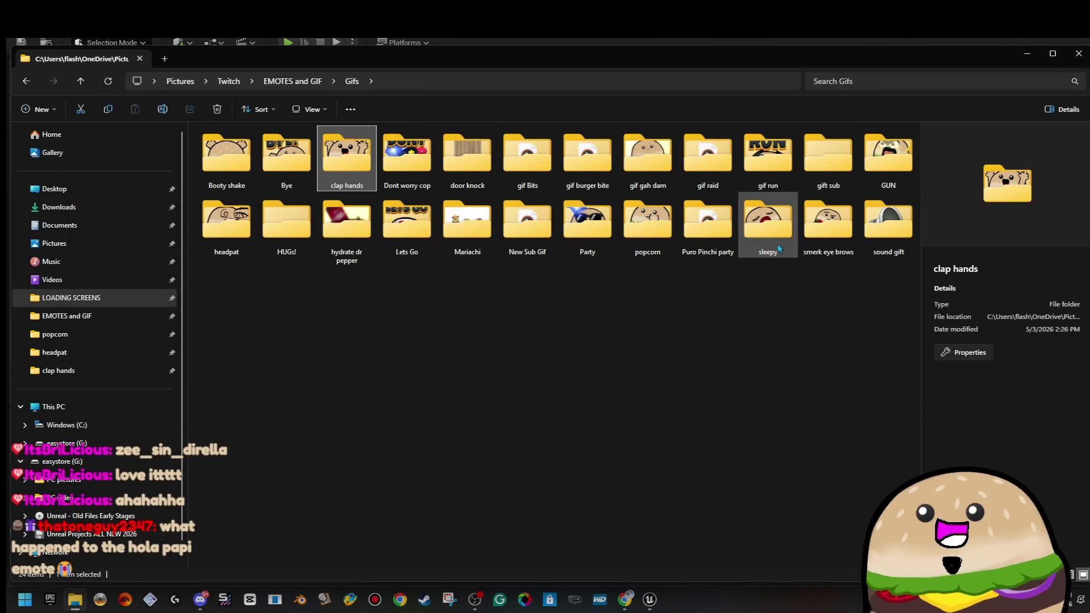
Step: Preview the GIF in the popcorn folder, then return to Gifs
double_click(646, 238)
double_click(348, 223)
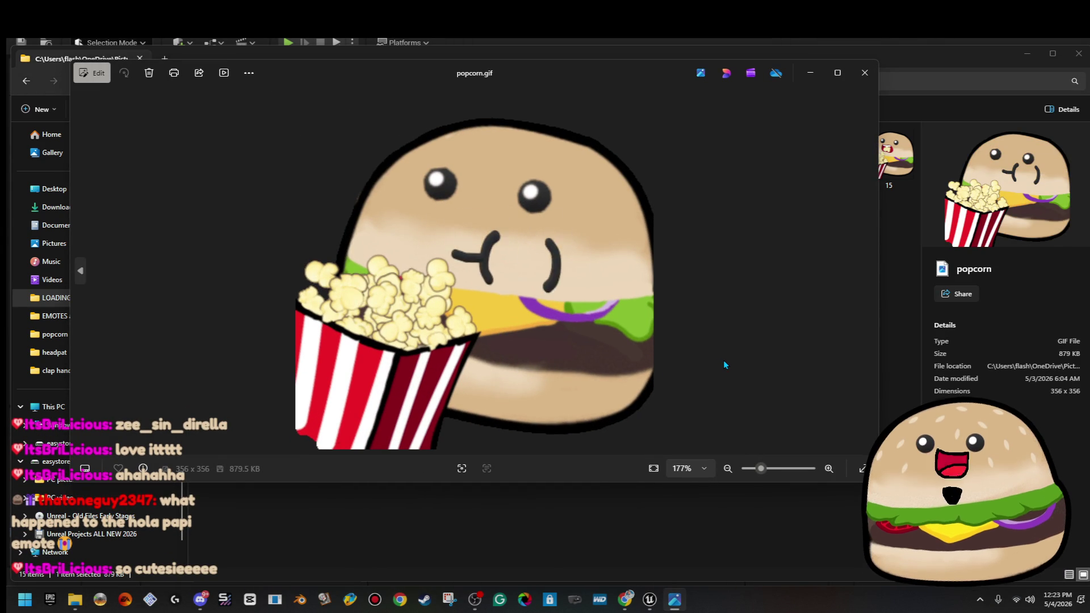
scroll(726, 363, "down", 3)
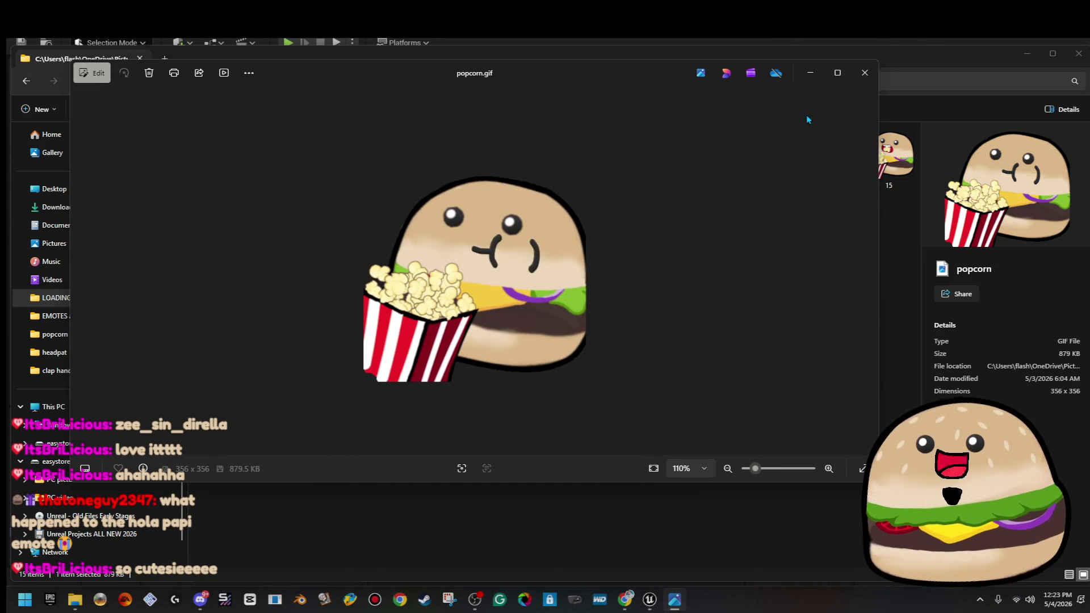
left_click(860, 72)
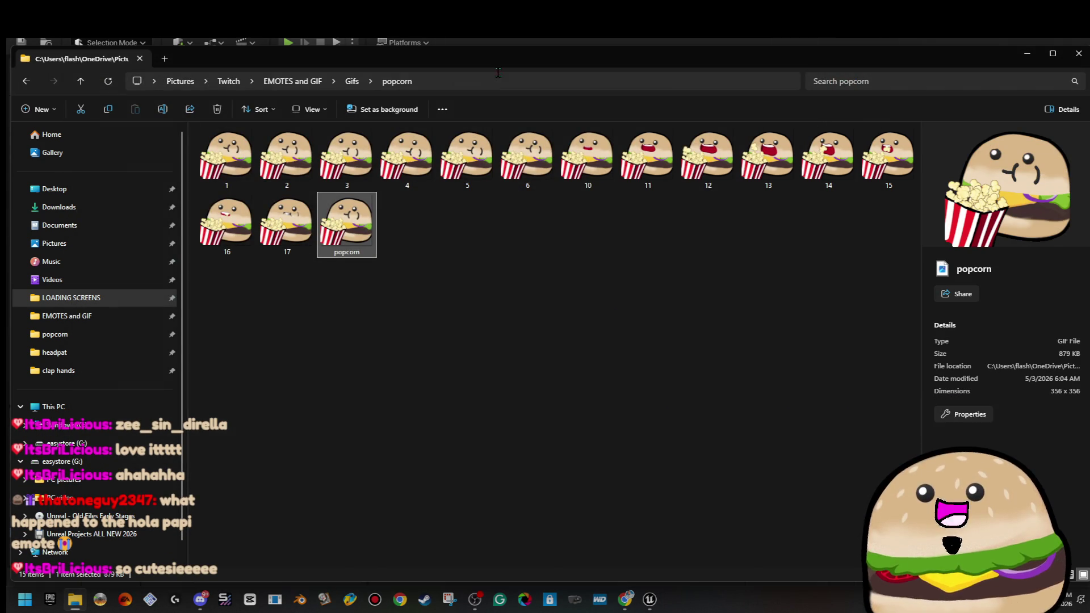
left_click(353, 81)
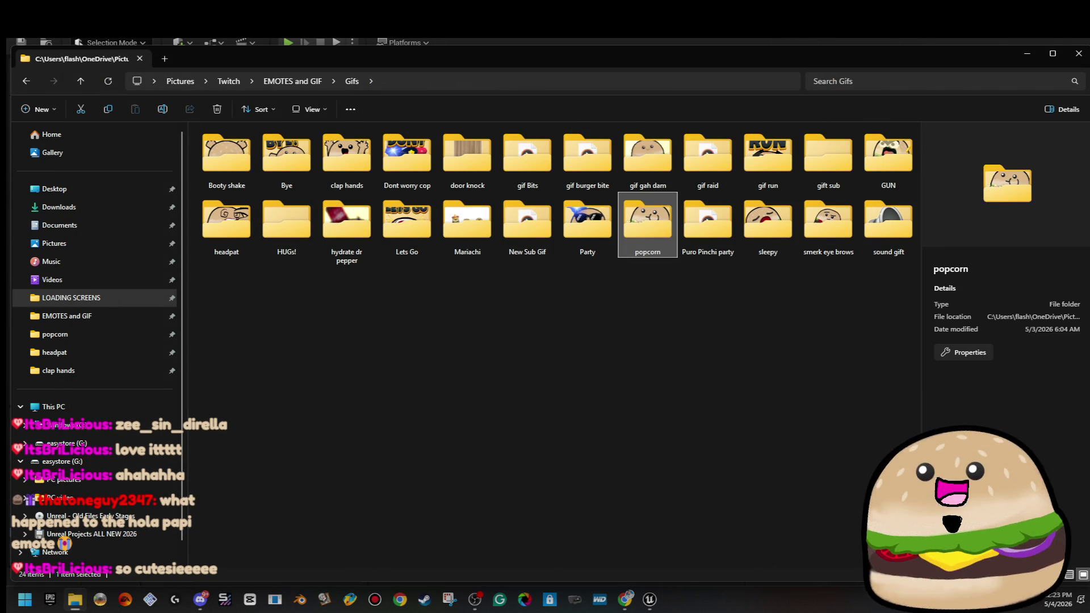
Step: Preview the smerk eyebrows GIF, then go back up to the EMOTES and GIF folder
double_click(828, 223)
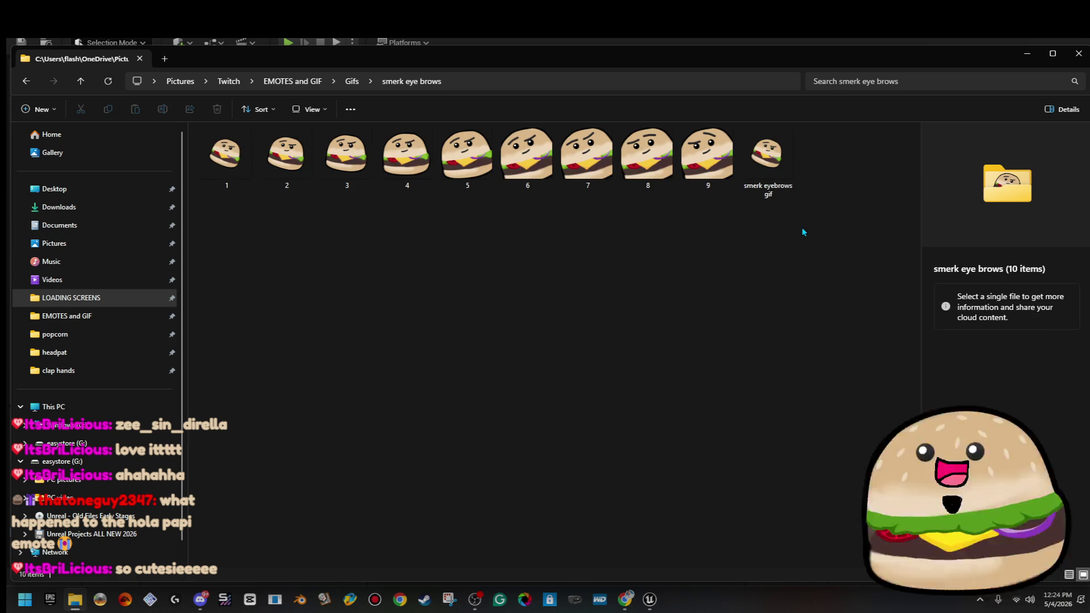
double_click(789, 165)
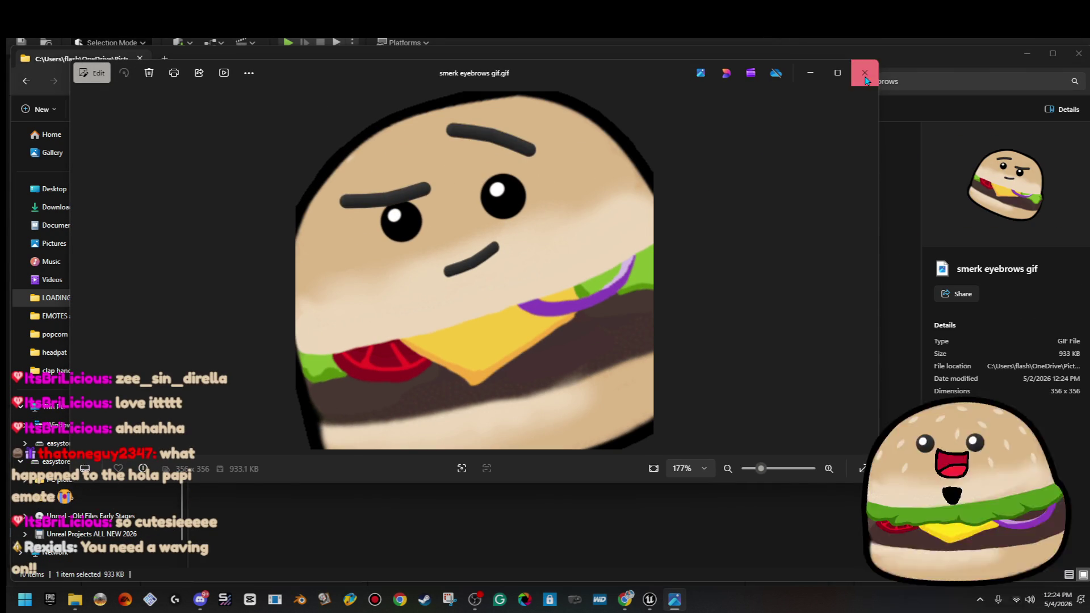
left_click(865, 76)
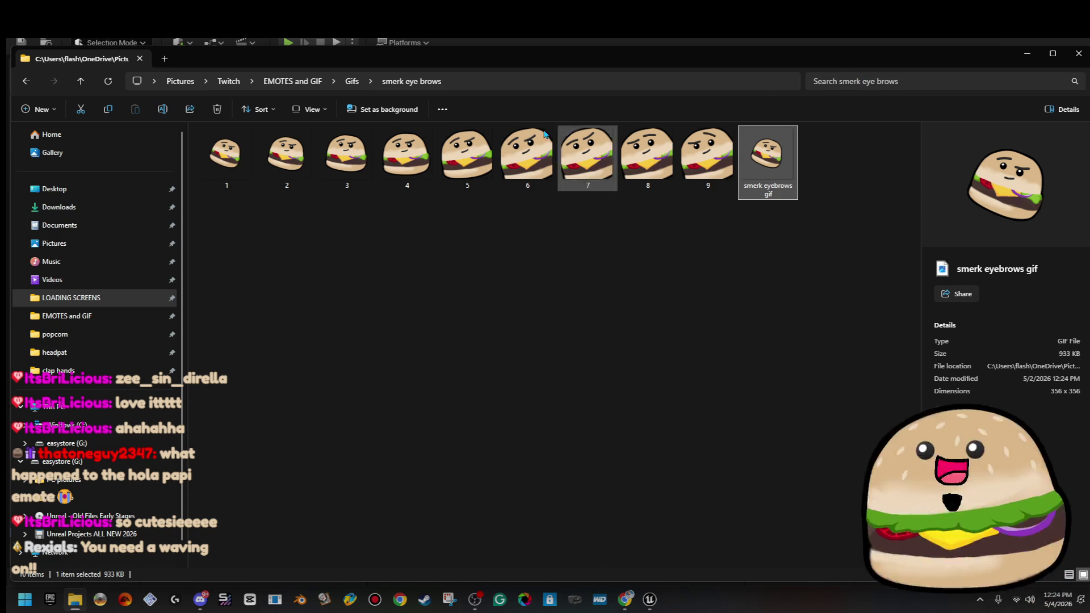
left_click(354, 82)
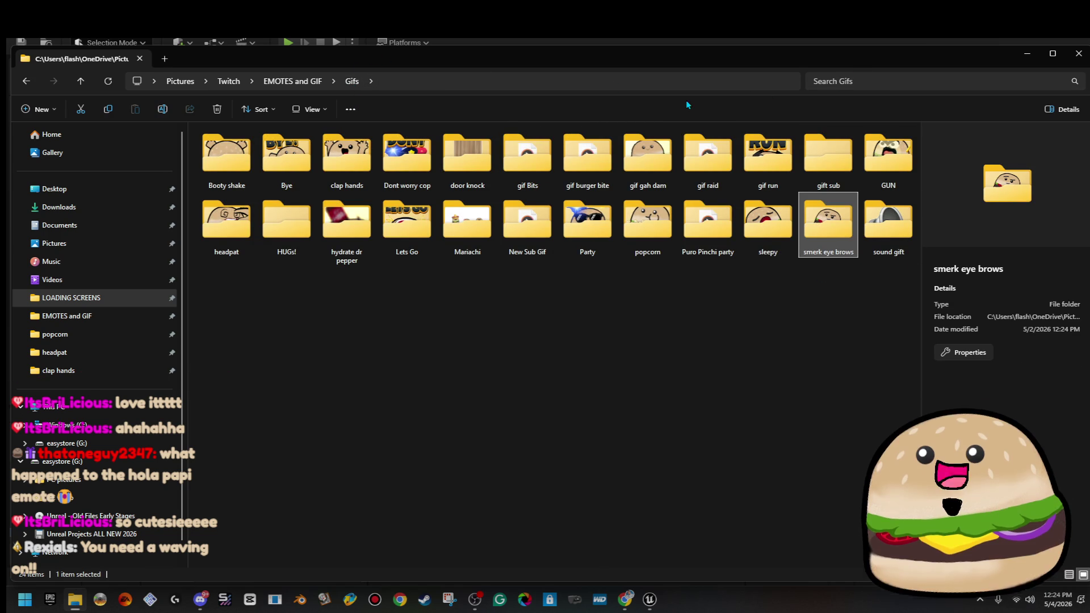
left_click(329, 81)
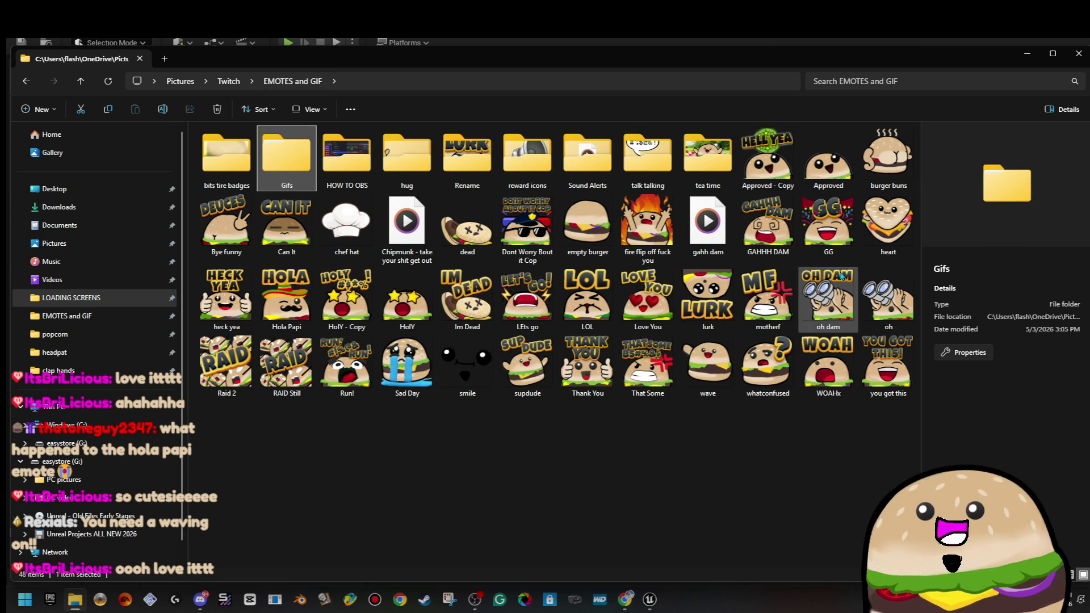
double_click(708, 364)
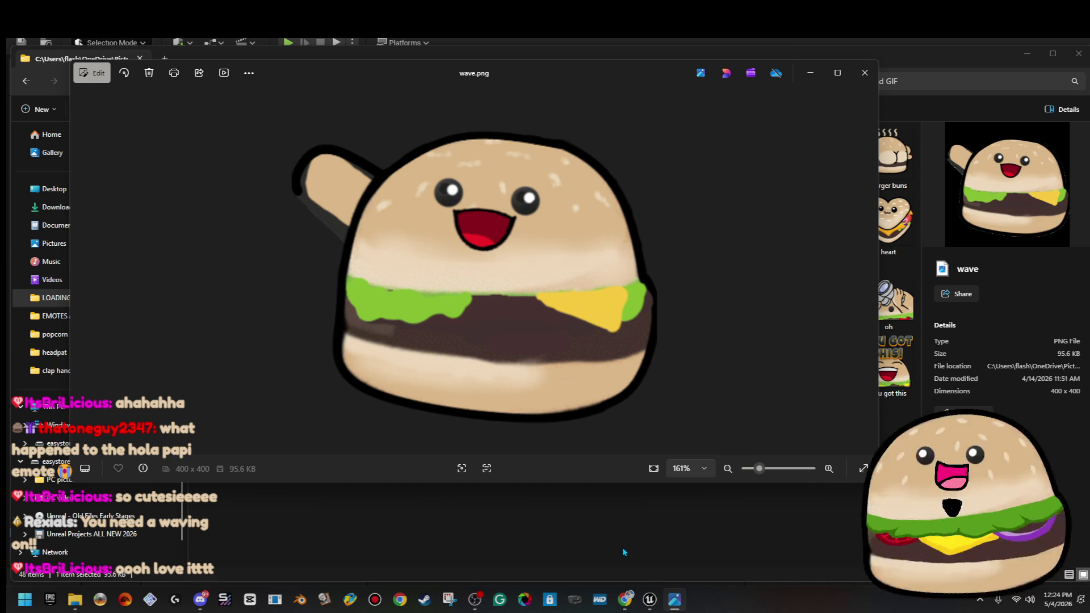
mouse_move(628, 607)
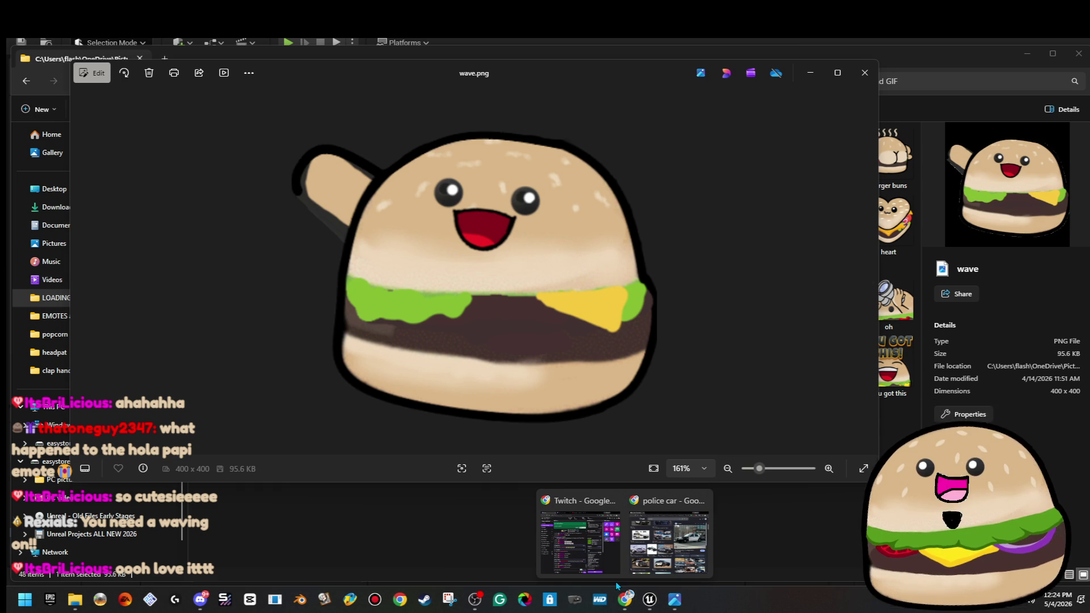
left_click(589, 533)
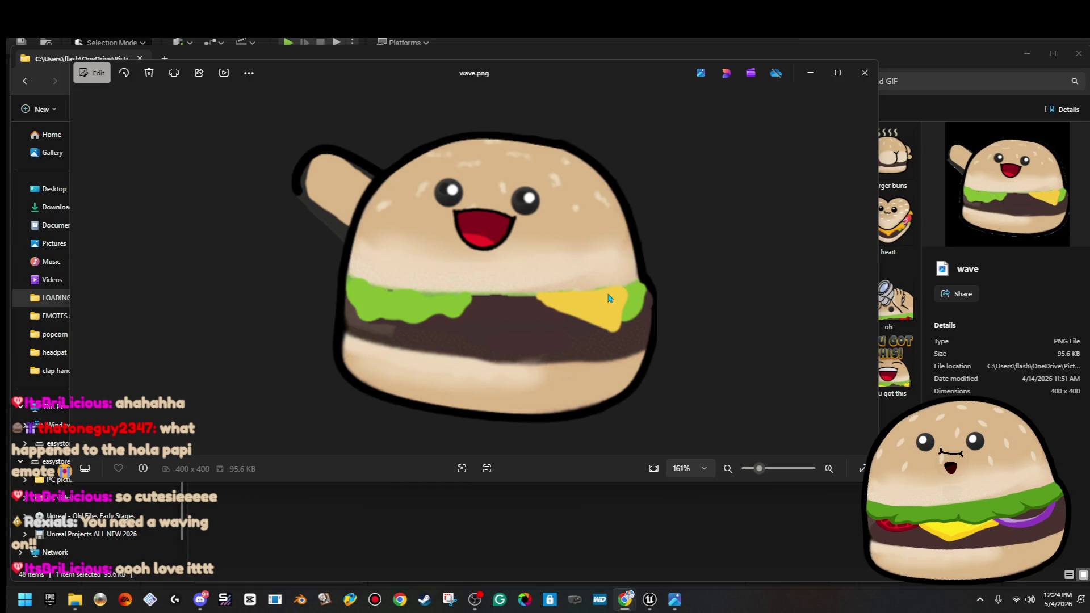
key("alt+F4")
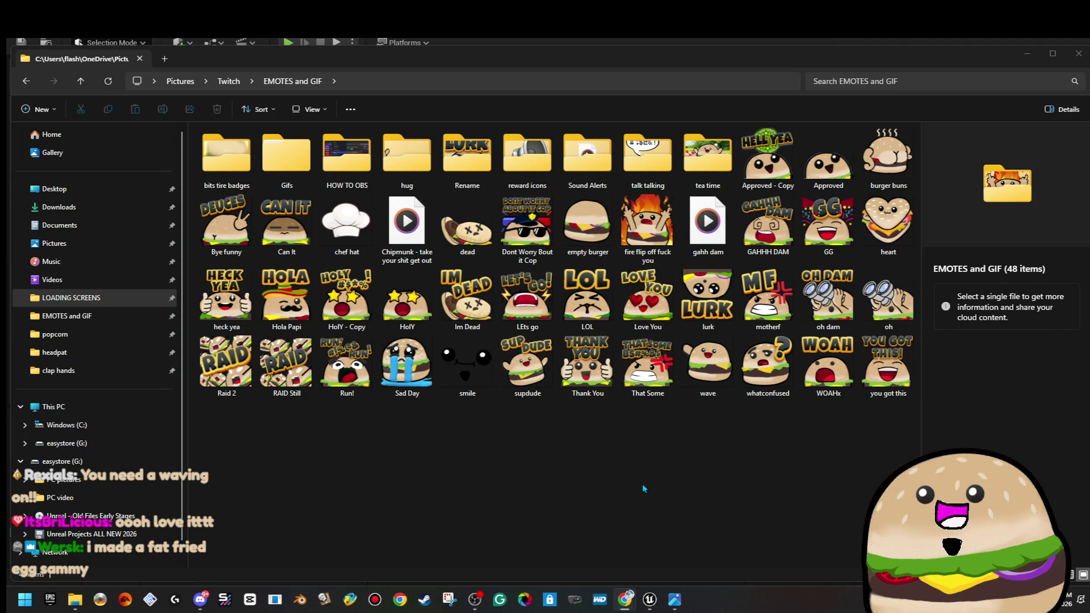
left_click(216, 308)
double_click(216, 308)
scroll(464, 326, "up", 3)
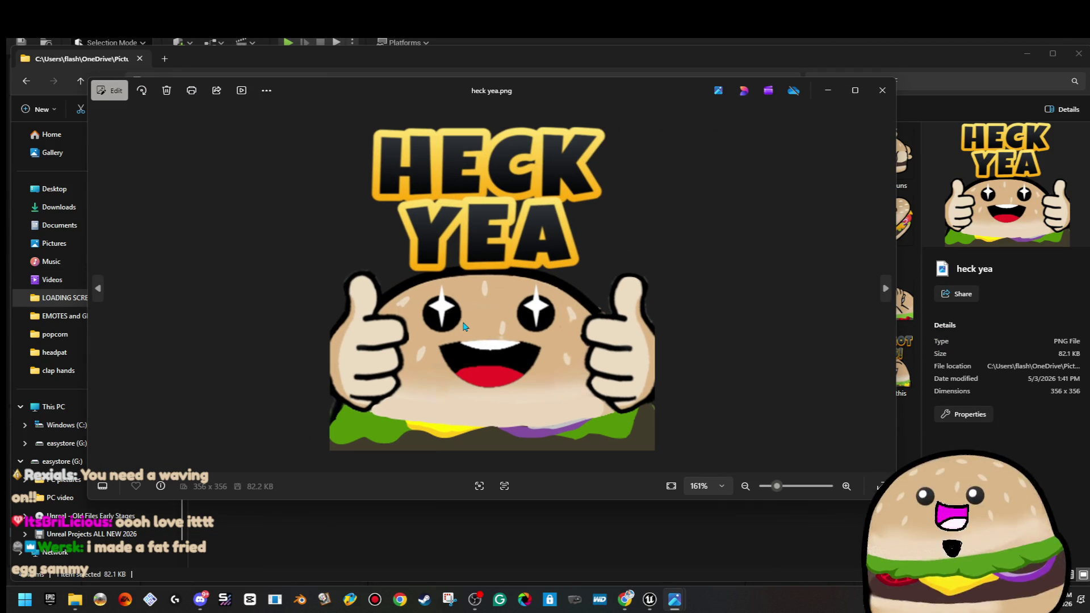
left_click(883, 91)
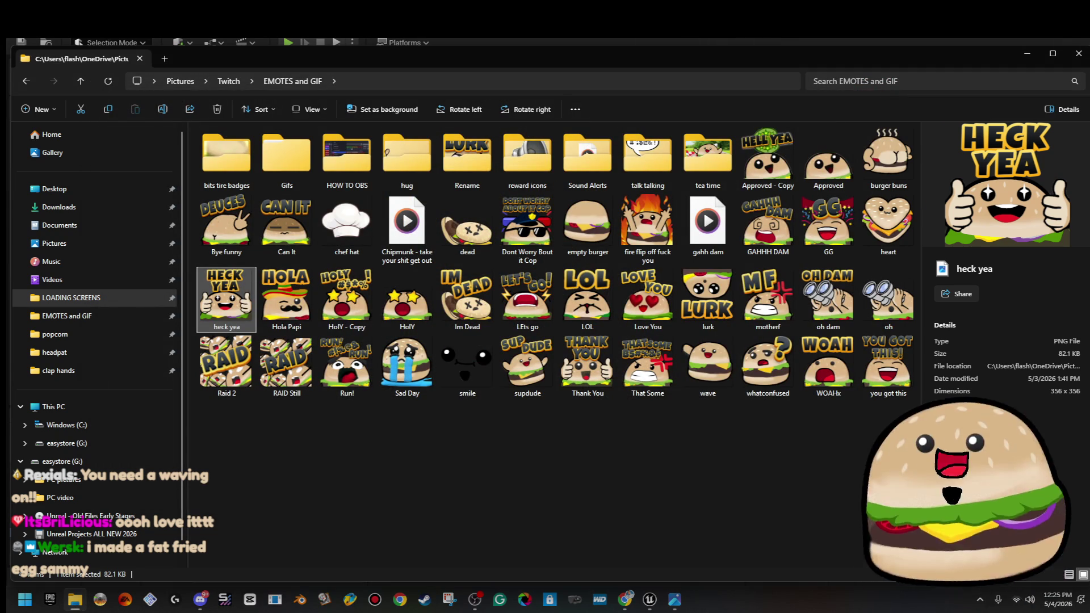
double_click(708, 295)
scroll(518, 336, "up", 3)
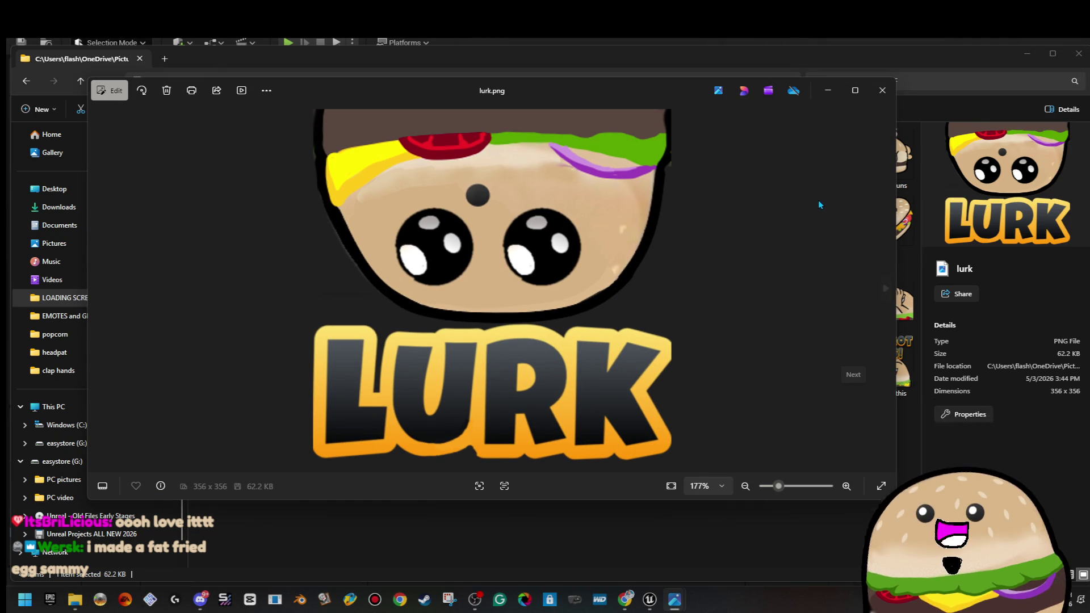
scroll(822, 203, "down", 1)
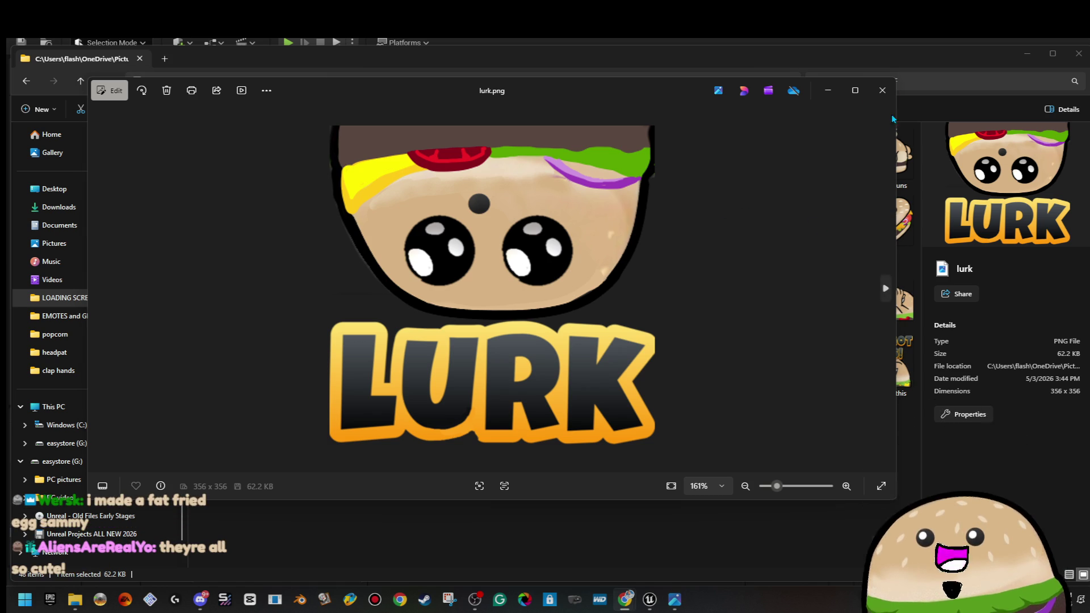
left_click(884, 91)
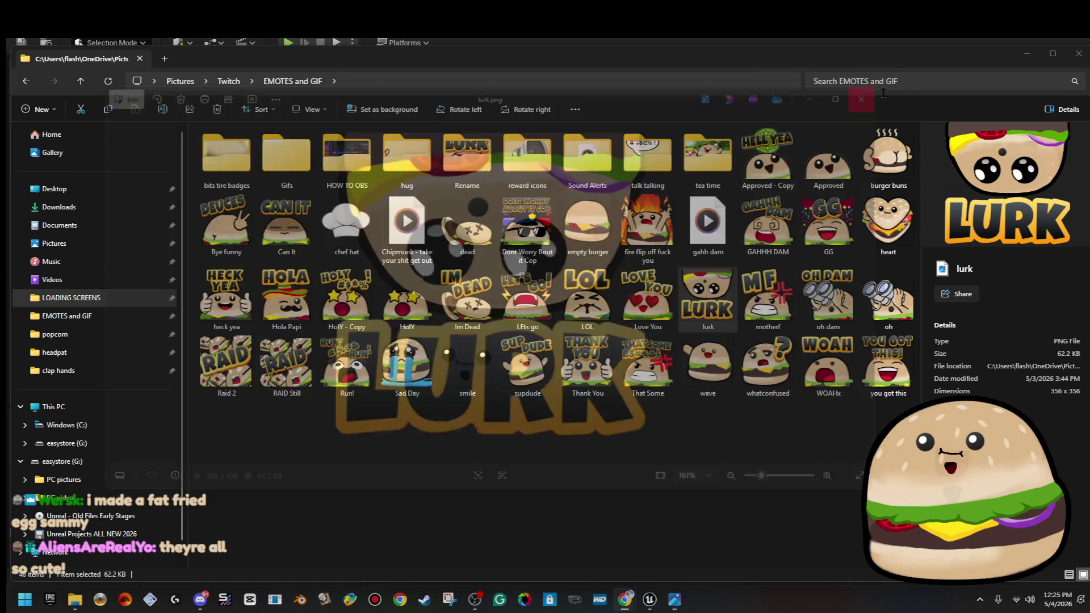
left_click(289, 313)
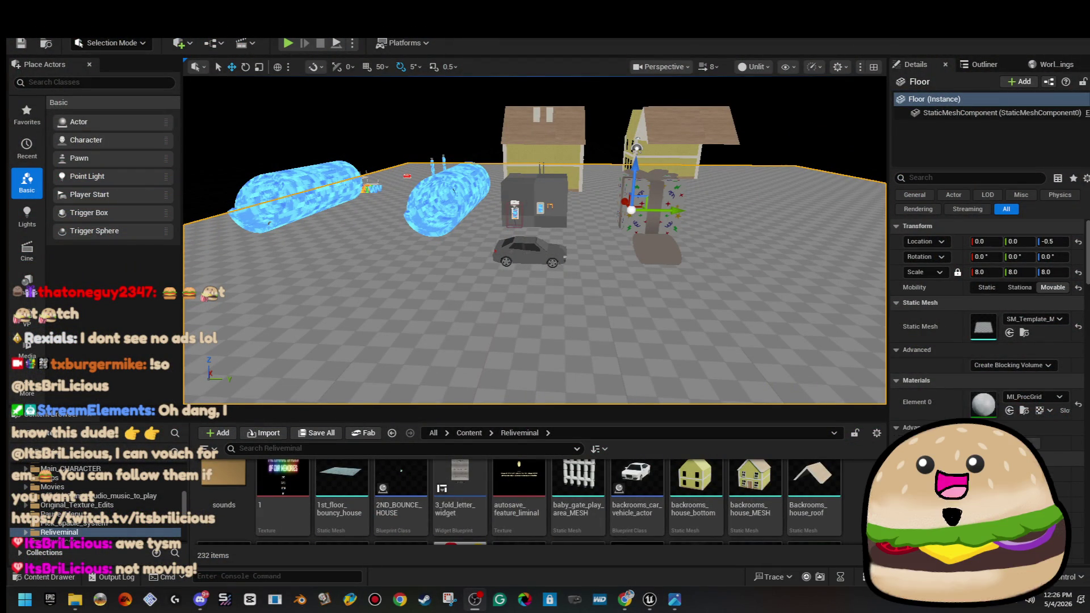
Step: Switch the viewport's view mode from Unlit to Lit
left_click(754, 66)
left_click(772, 111)
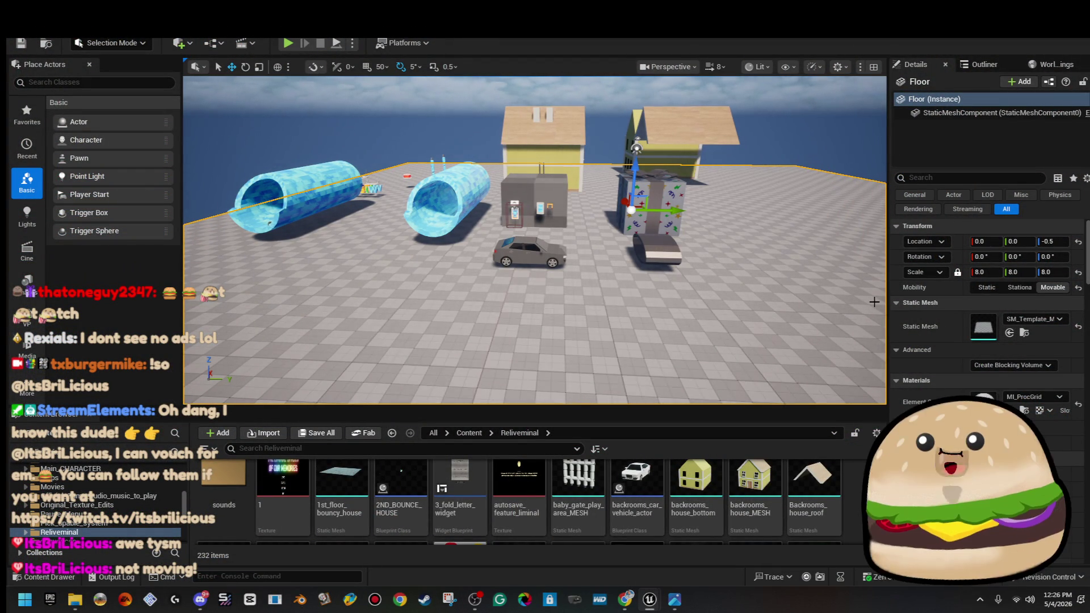
scroll(801, 343, "up", 10)
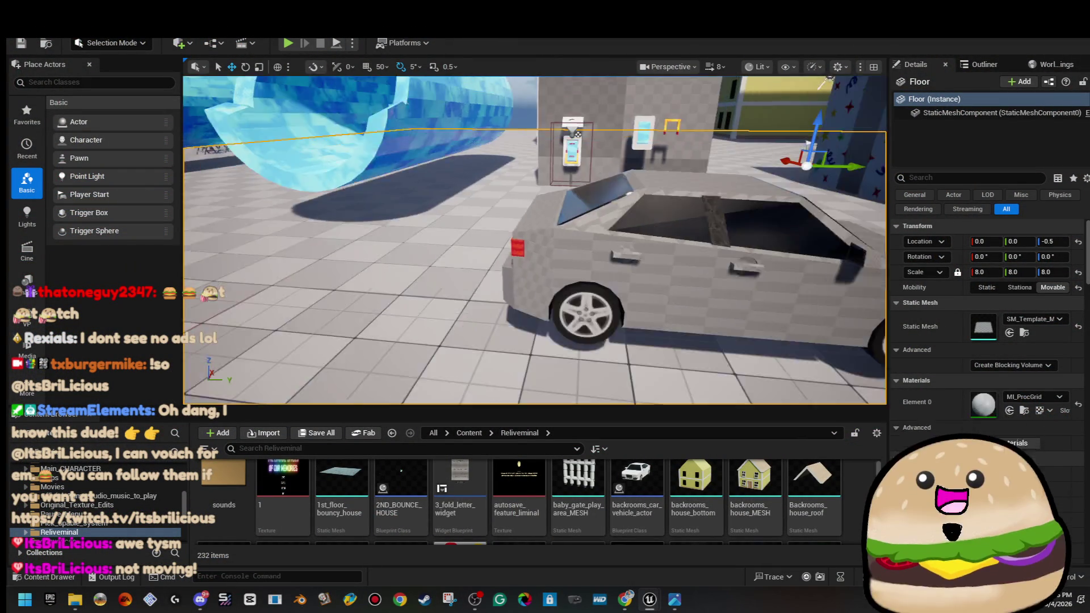
Step: Slow the camera speed, then select the car's hood, front, rear and roof brushes
left_click(717, 66)
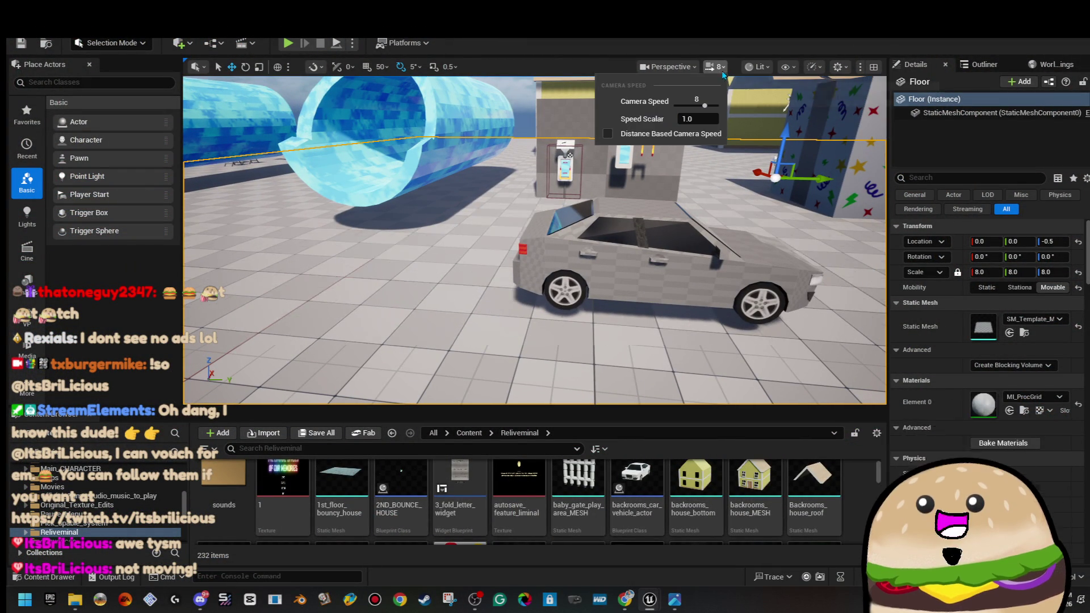
left_click_drag(717, 106, 688, 108)
mouse_move(568, 255)
left_mouse_down()
mouse_move(539, 188)
mouse_move(522, 216)
mouse_move(542, 209)
left_mouse_up()
left_click(511, 221)
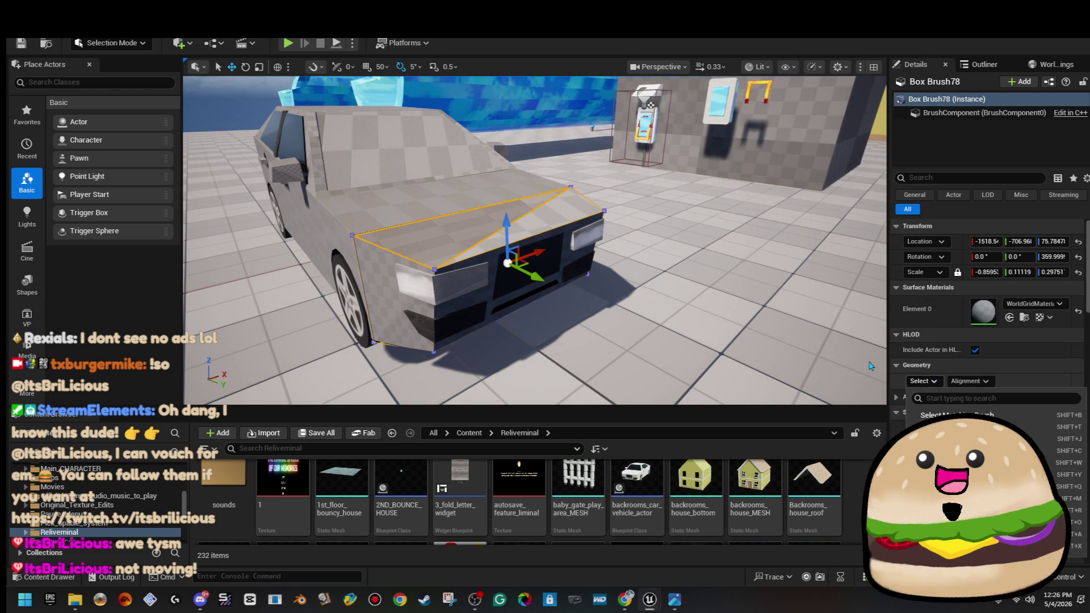
left_click(401, 229)
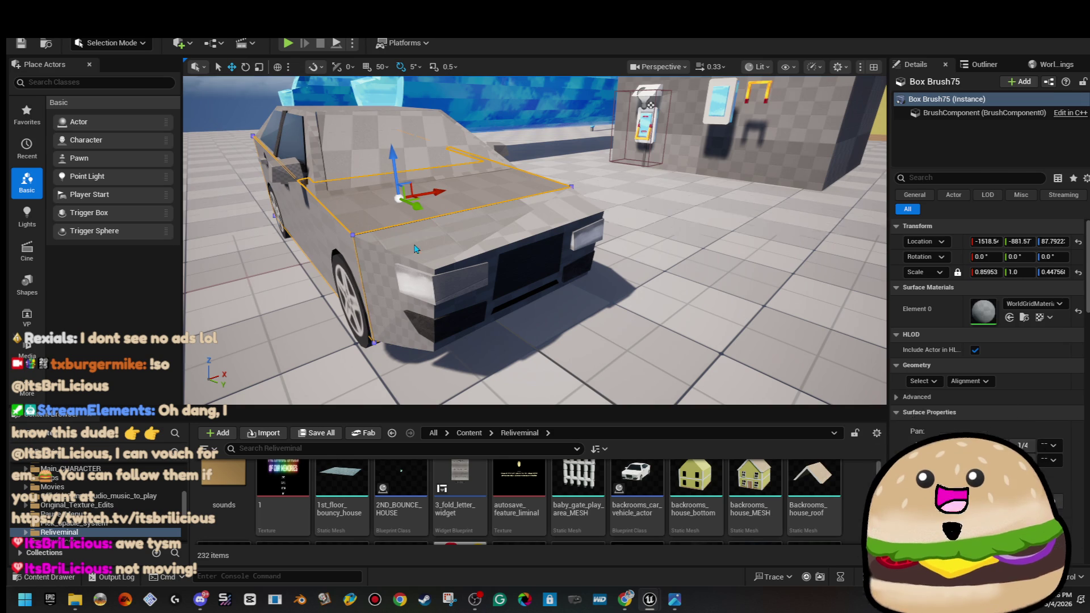
left_click(414, 249, "ctrl")
left_click_drag(438, 278, 460, 286)
left_click(482, 279, "ctrl")
left_click(461, 287, "ctrl")
left_click(512, 193, "ctrl")
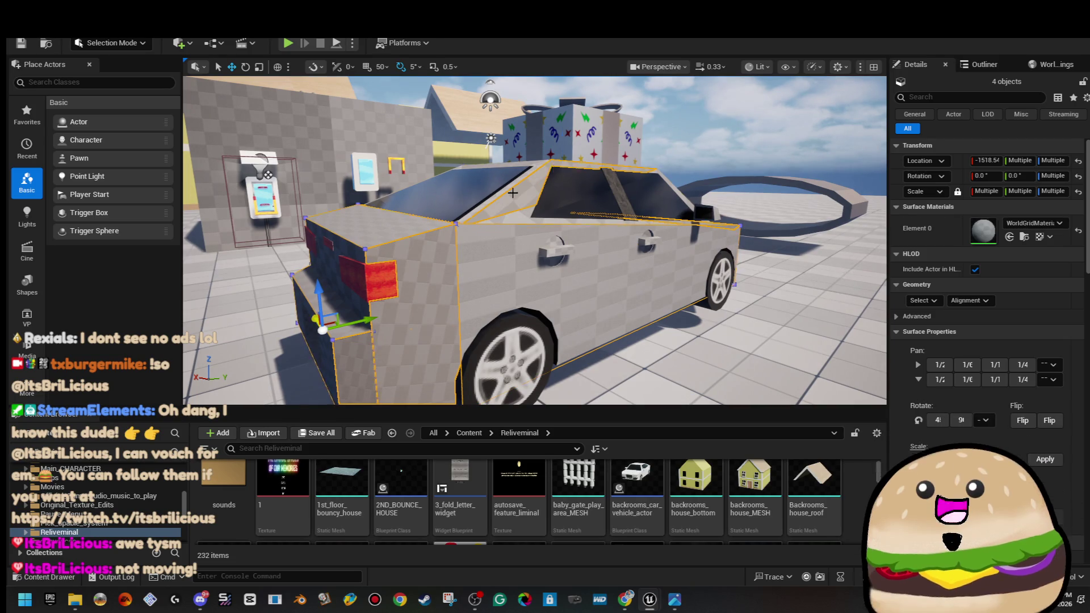
Step: Box-align the surface textures on the selected car pieces
left_click(923, 300)
left_click(977, 324)
left_click(968, 284)
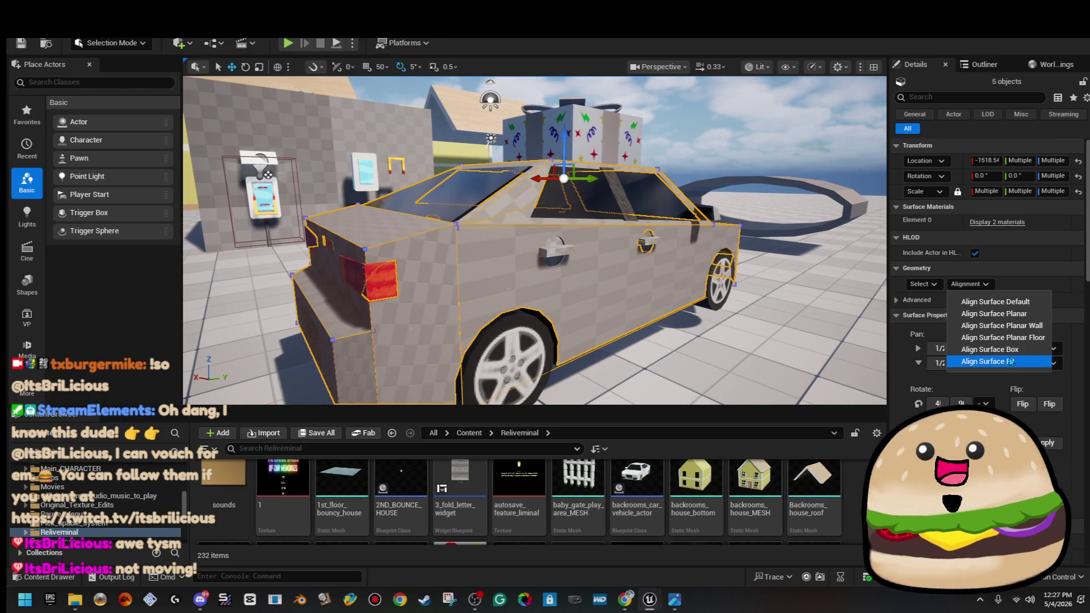
left_click(1014, 355)
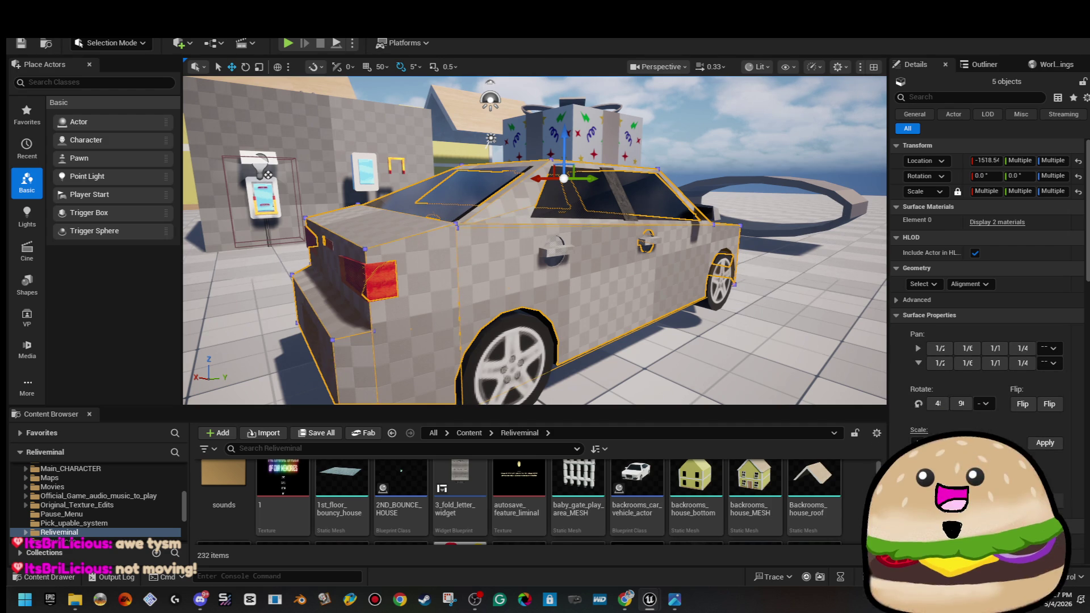
Step: Deselect, orbit to the car's side and select the windshield Box Brush98
left_click(813, 148)
mouse_move(814, 148)
left_mouse_down()
mouse_move(472, 154)
mouse_move(534, 170)
mouse_move(509, 188)
mouse_move(568, 210)
mouse_move(686, 304)
left_mouse_up()
left_click(534, 171)
left_click(509, 189, "ctrl")
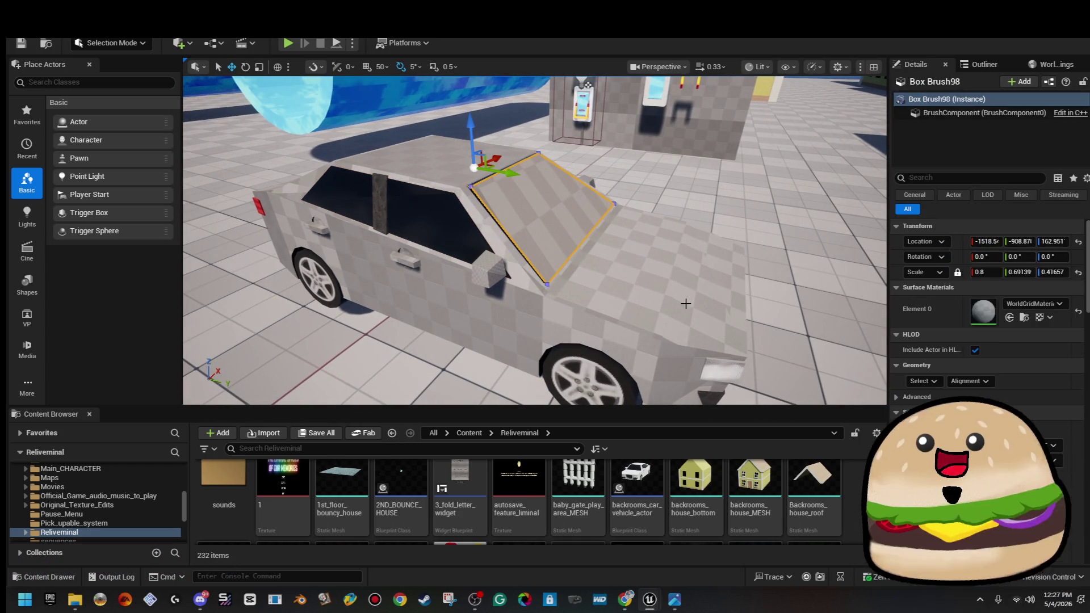
Step: Apply the blackplaingloss material to all faces of the windshield brush
left_click(956, 417)
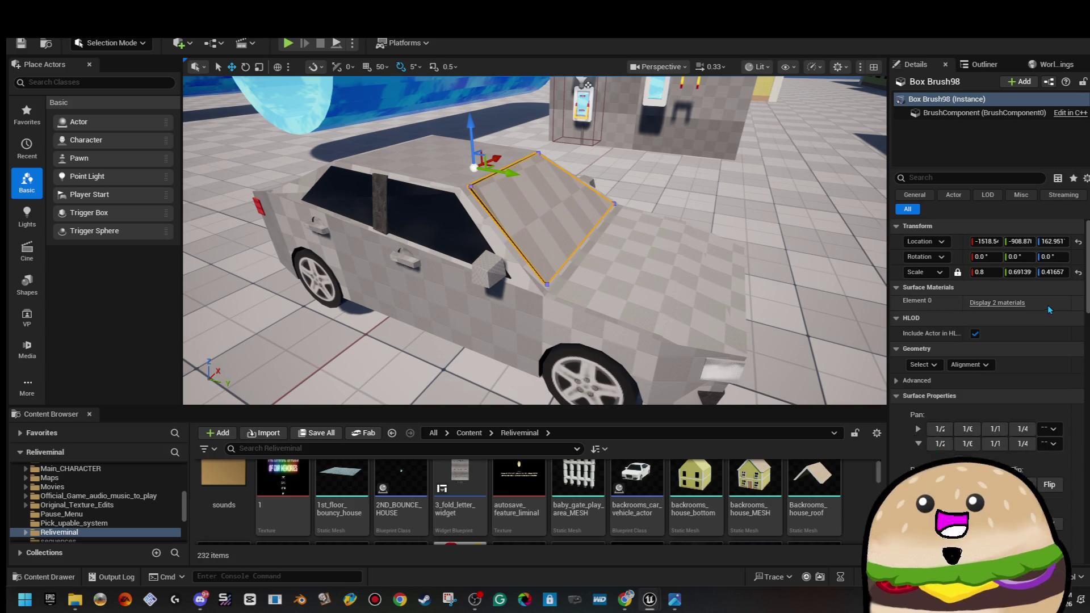
left_click(1052, 354)
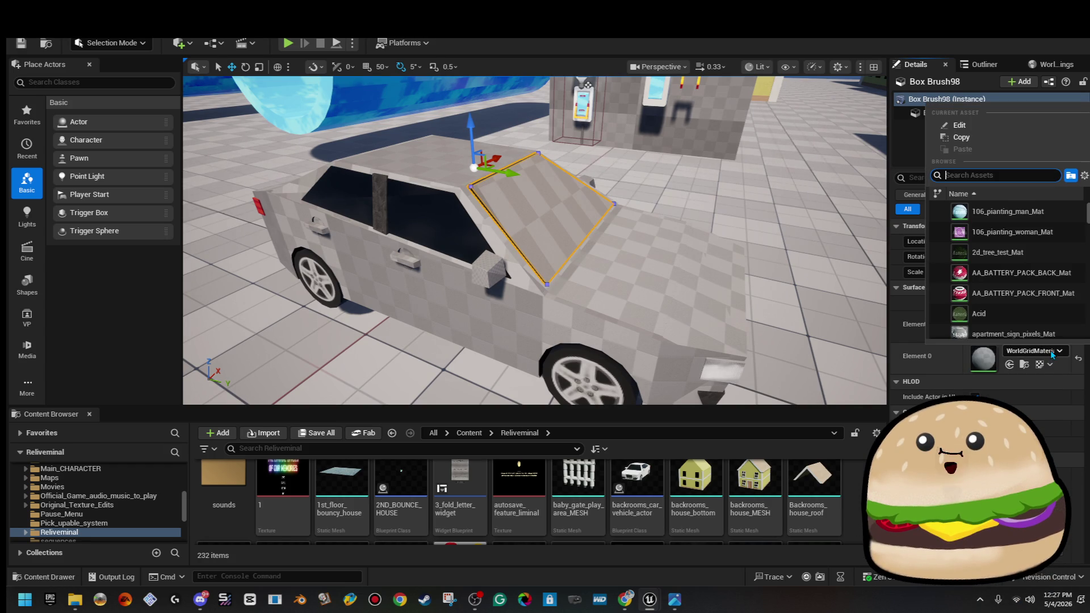
type("black_pl")
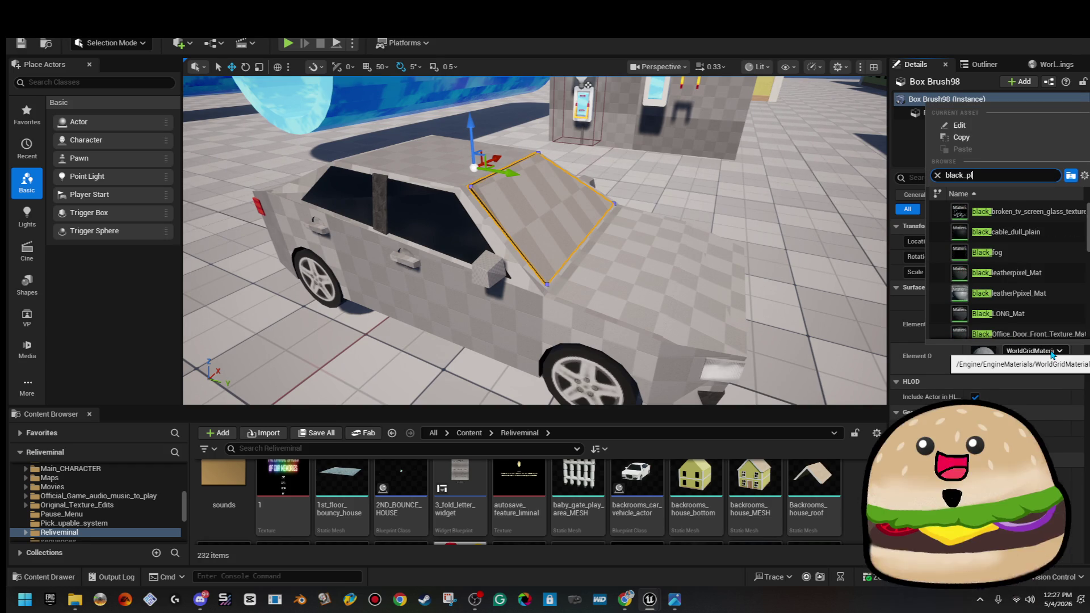
type("ain gloss")
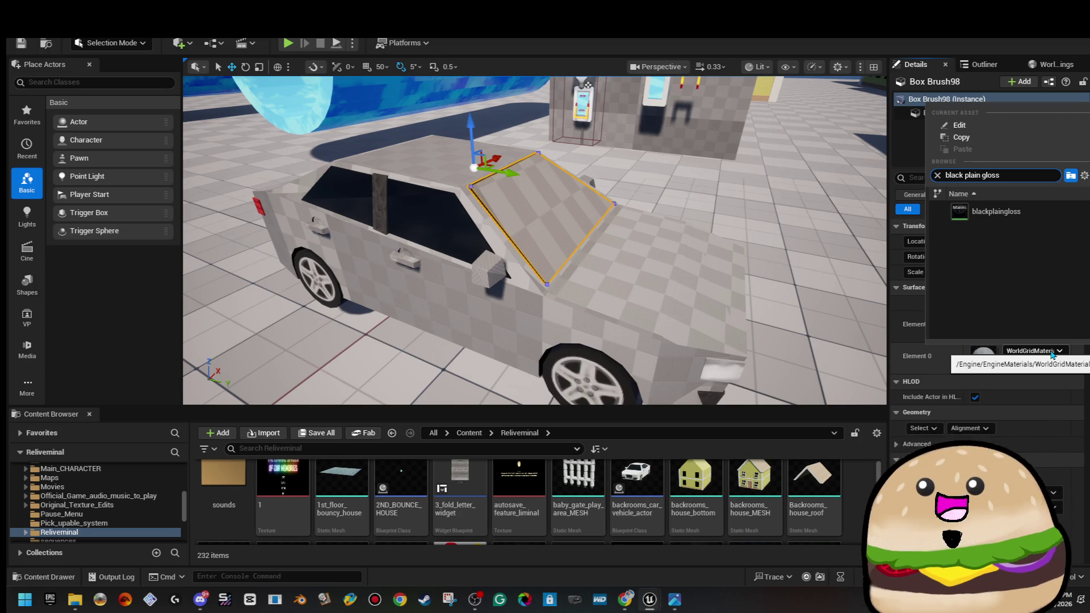
key("Return")
left_click(766, 142)
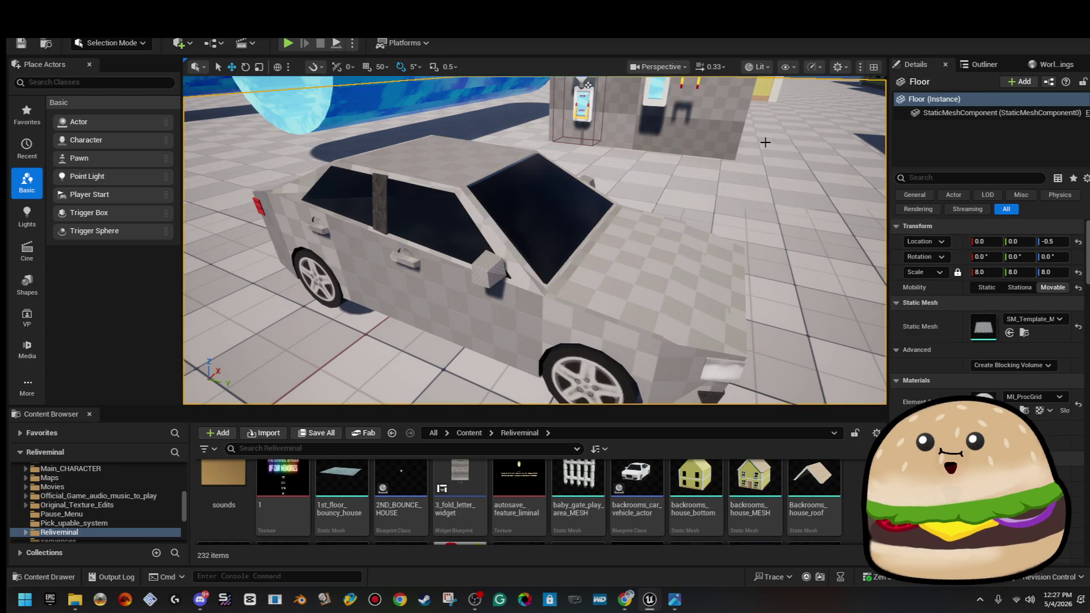
Step: Give all faces of the front-end Box Brush78 the blackplaingloss material
mouse_move(766, 143)
left_mouse_down()
mouse_move(739, 160)
mouse_move(771, 148)
mouse_move(852, 273)
left_mouse_up()
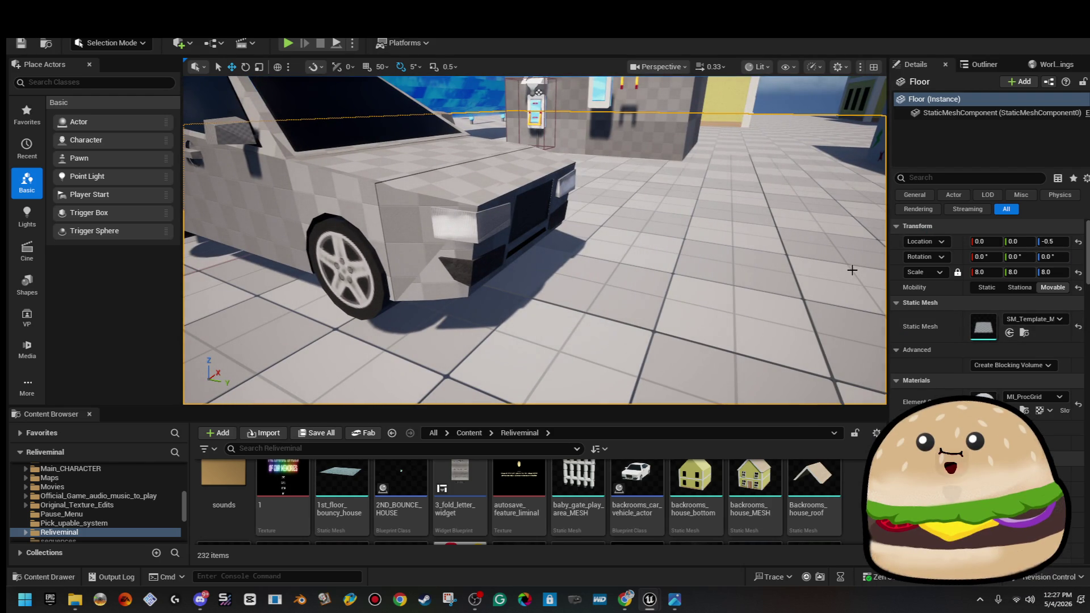
left_click_drag(840, 237, 795, 242)
left_click(591, 210)
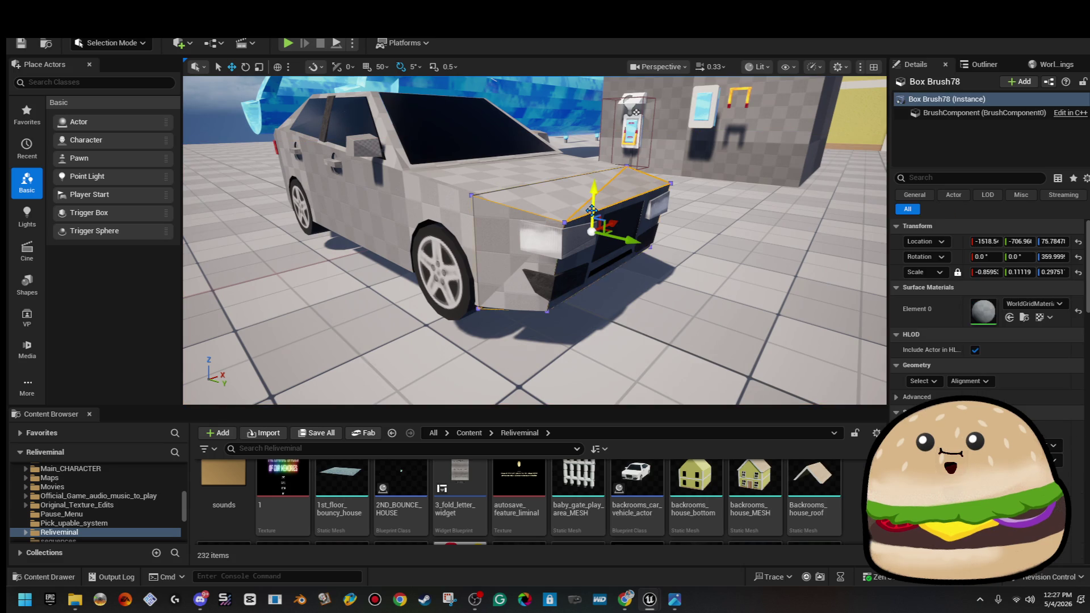
left_click(943, 415)
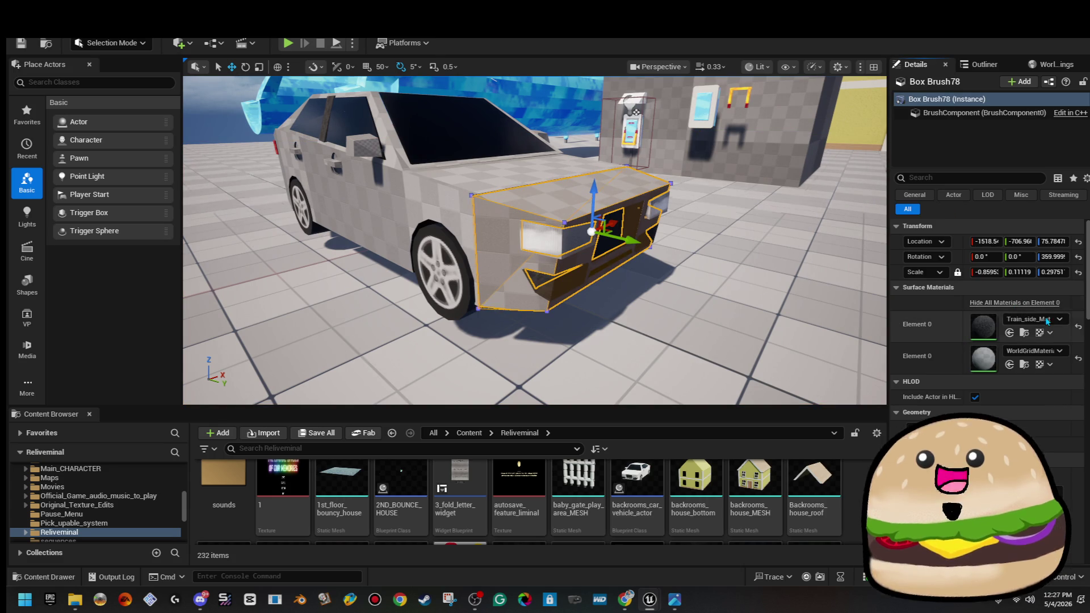
left_click(1014, 303)
left_click(1049, 307)
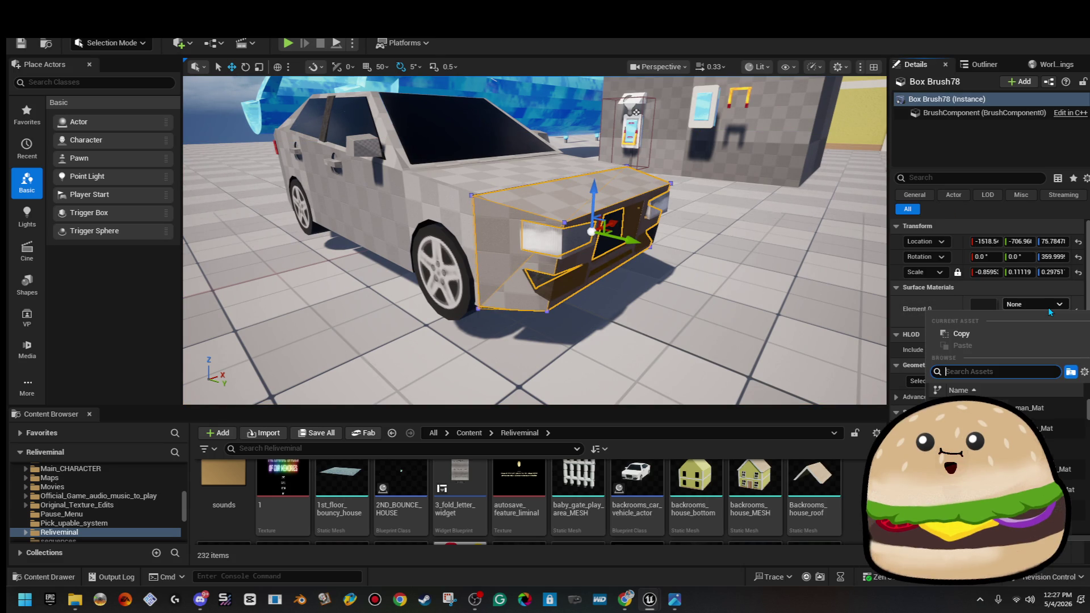
type("black")
type("gloss pl")
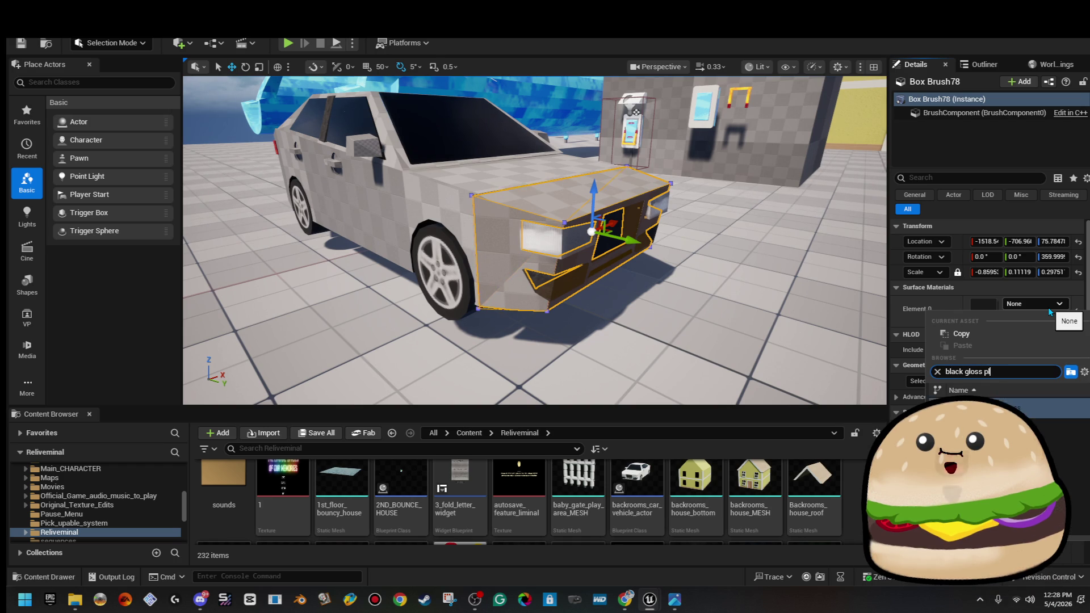
key("Return")
left_click(759, 137)
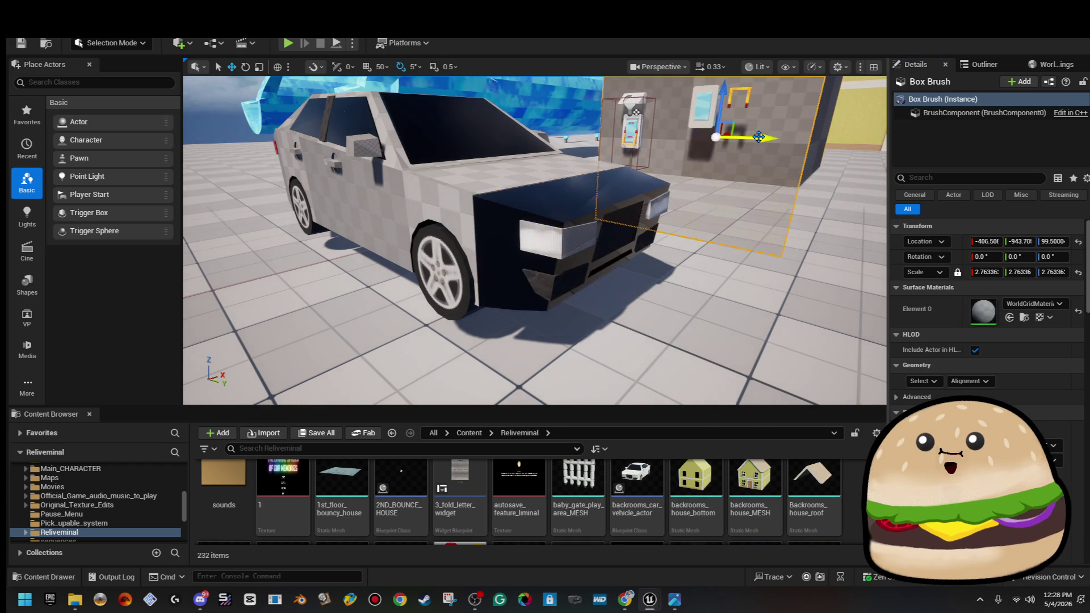
key("w")
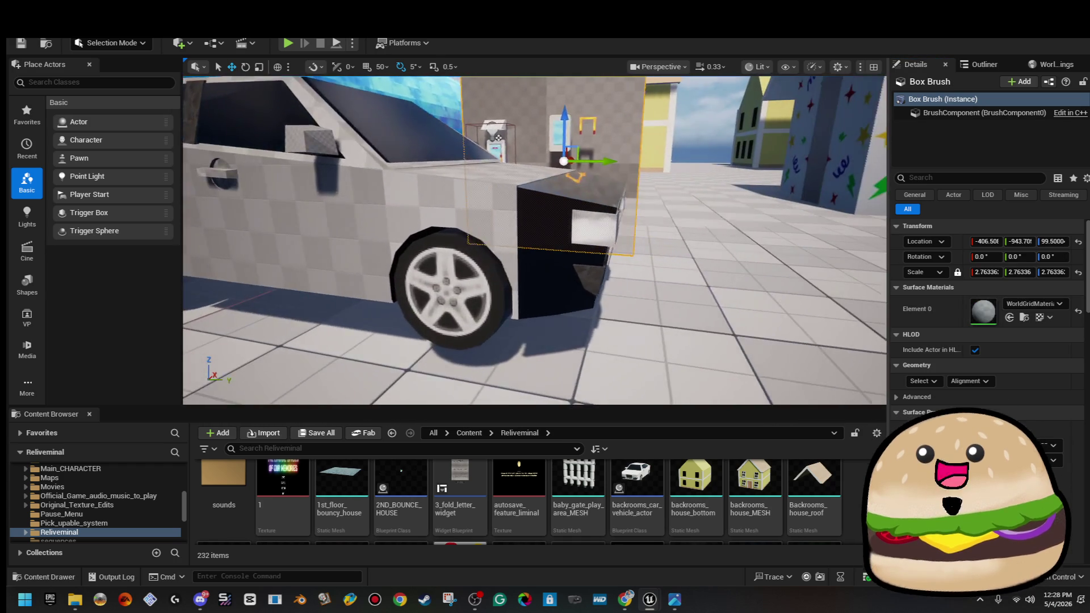
left_click(503, 172)
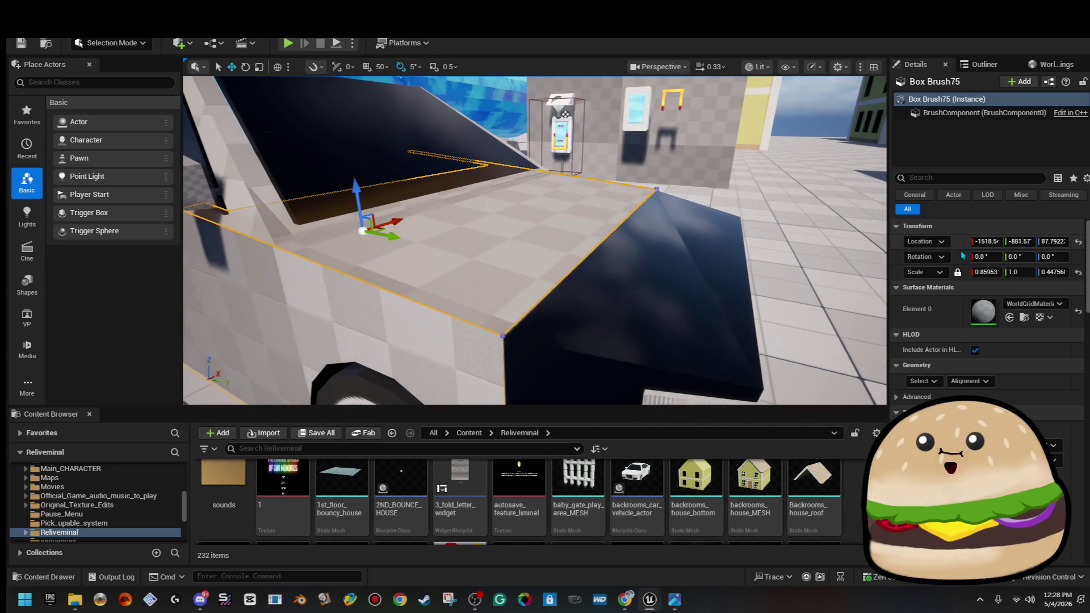
Step: Apply the blackplaingloss material to the hood brush (Box Brush75)
left_click(1034, 304)
type("black plain gloss")
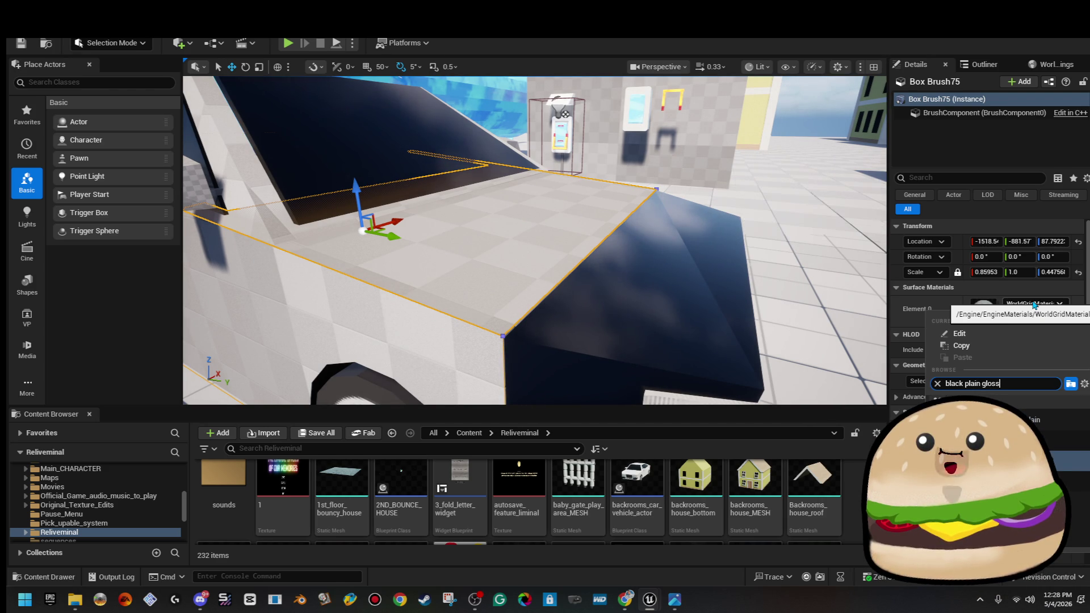
key("Return")
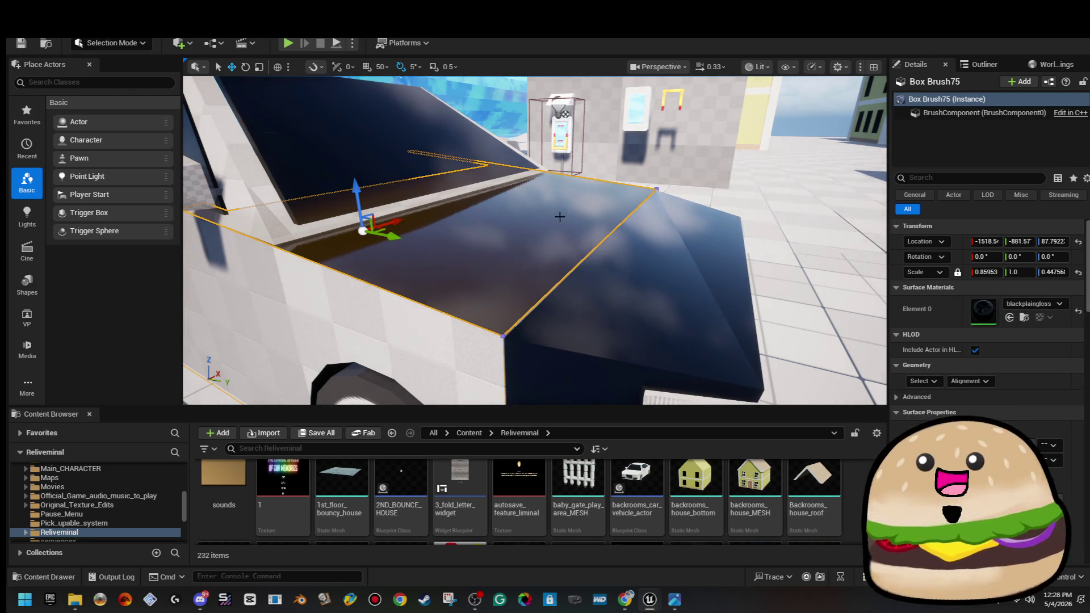
scroll(560, 217, "down", 10)
left_click(819, 139)
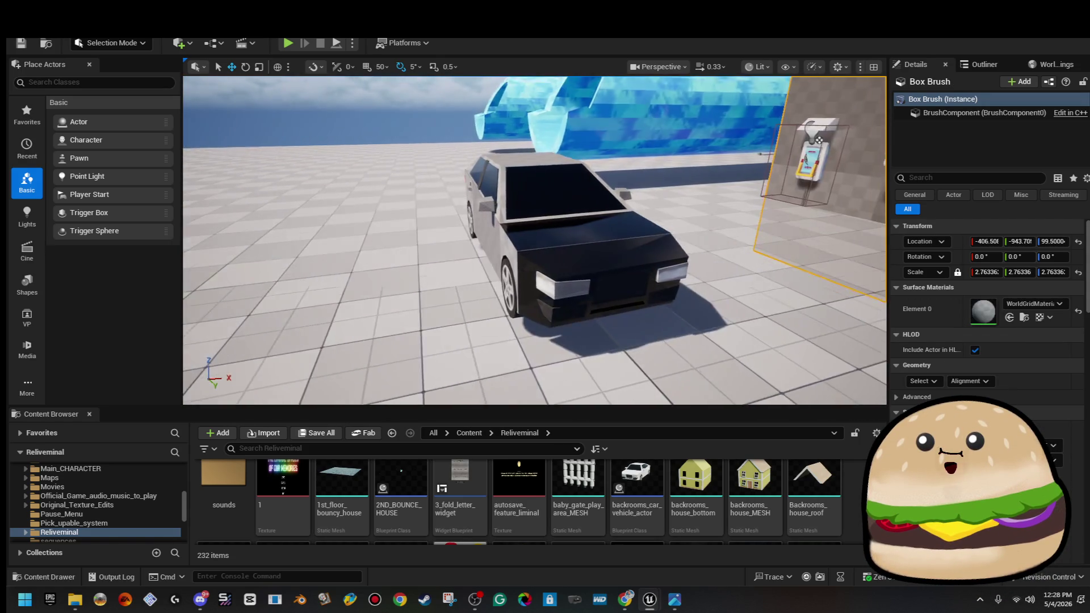
scroll(544, 276, "up", 10)
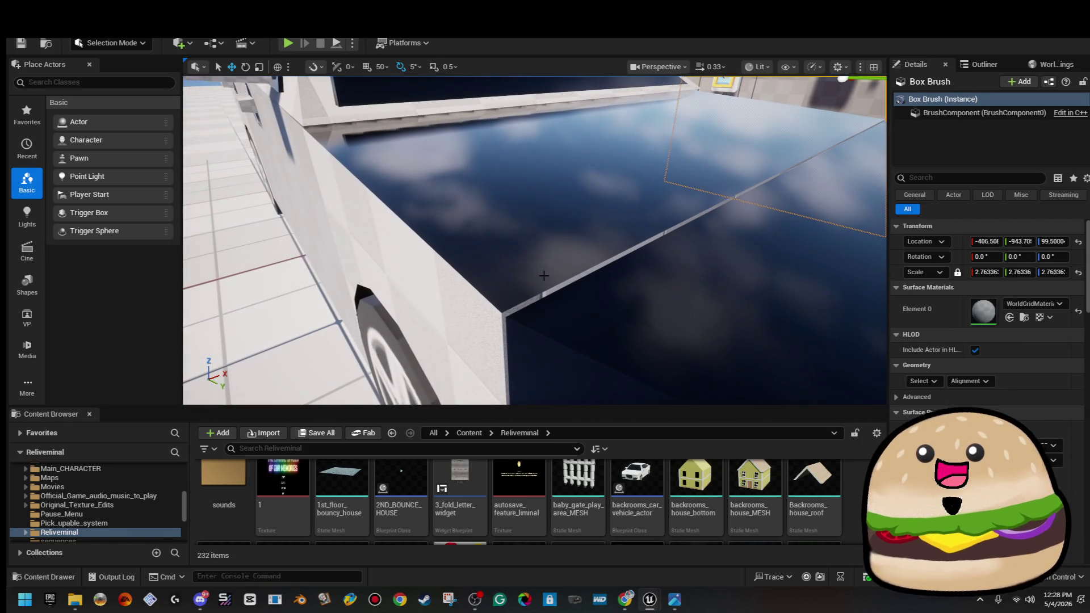
Step: Inspect the glossy black hood, then select the trunk brush at the car's rear
left_click(517, 308)
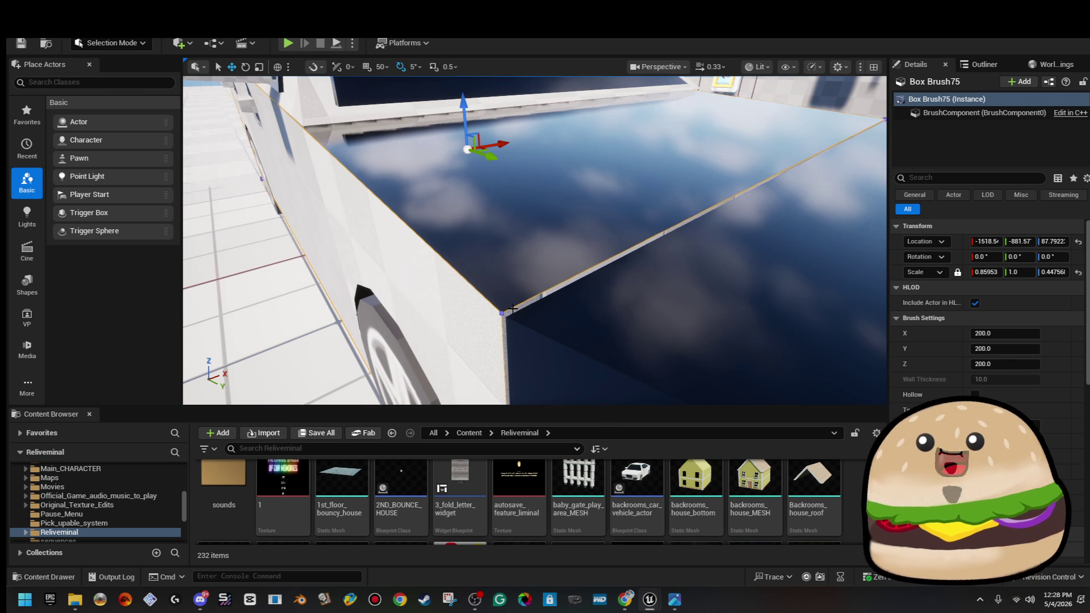
scroll(513, 308, "up", 8)
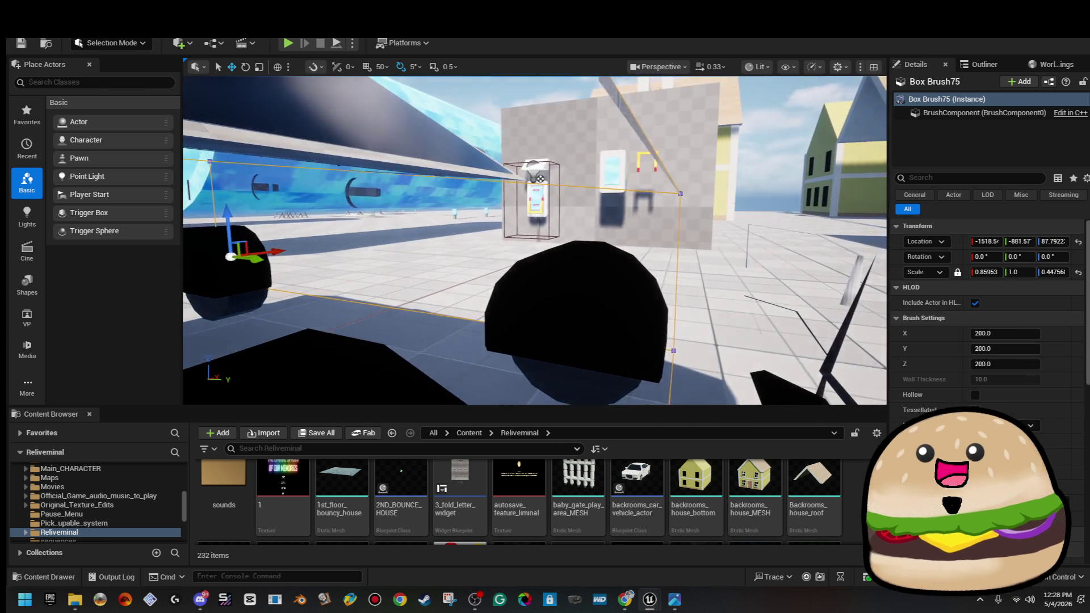
scroll(513, 308, "up", 5)
scroll(449, 303, "down", 10)
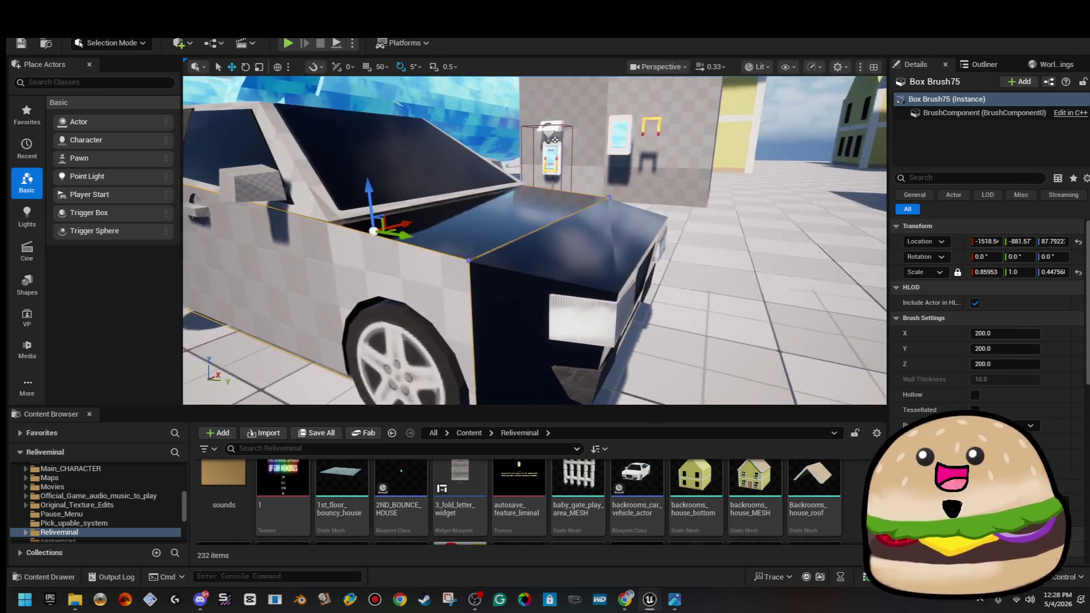
left_click_drag(460, 216, 363, 217)
left_click(460, 216)
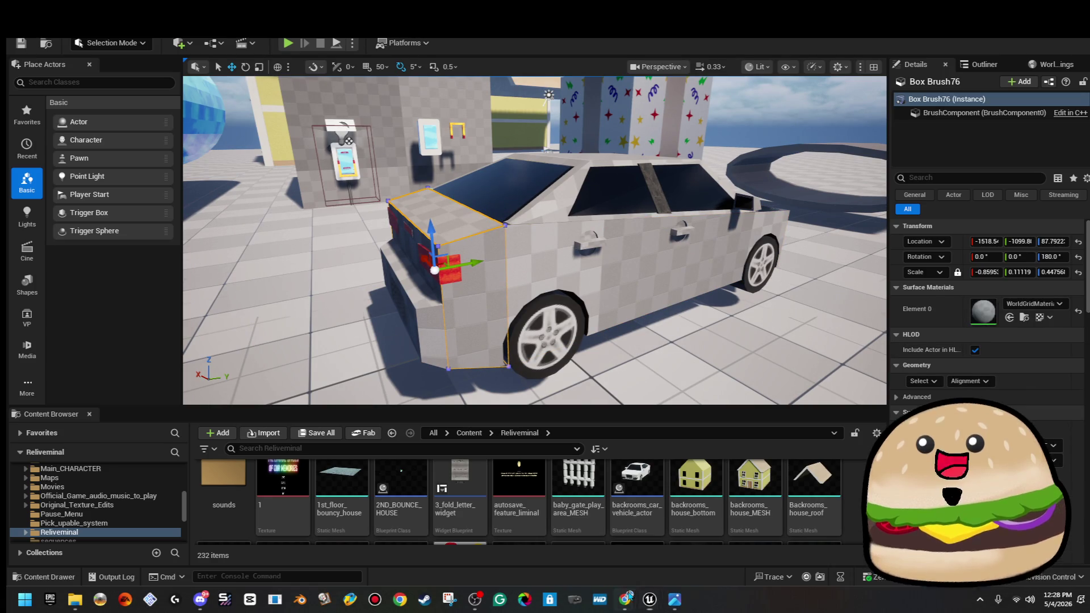
mouse_move(625, 600)
left_click(672, 545)
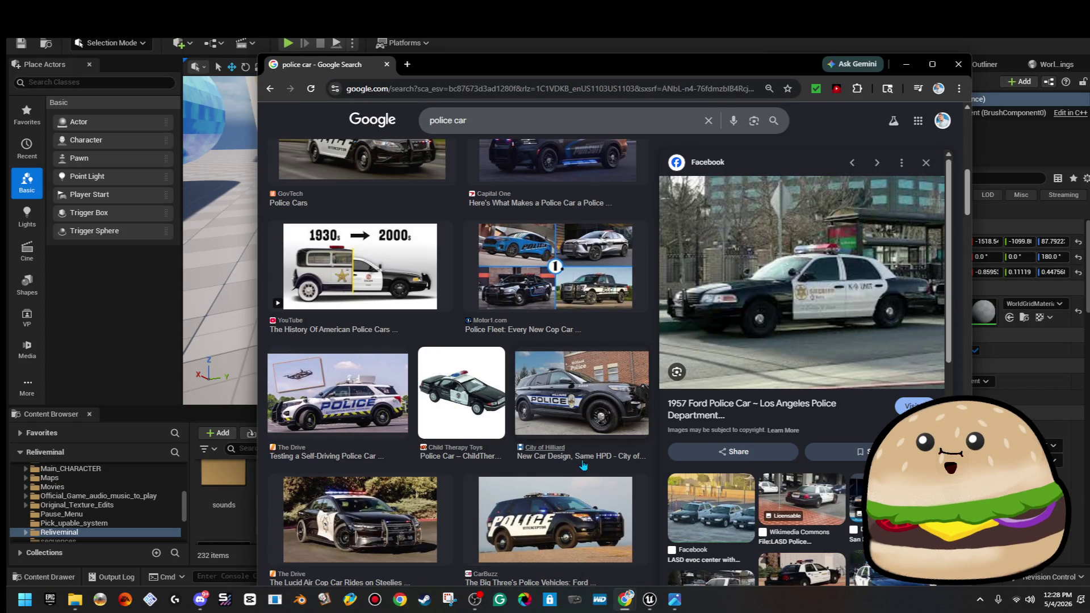
left_click(813, 511)
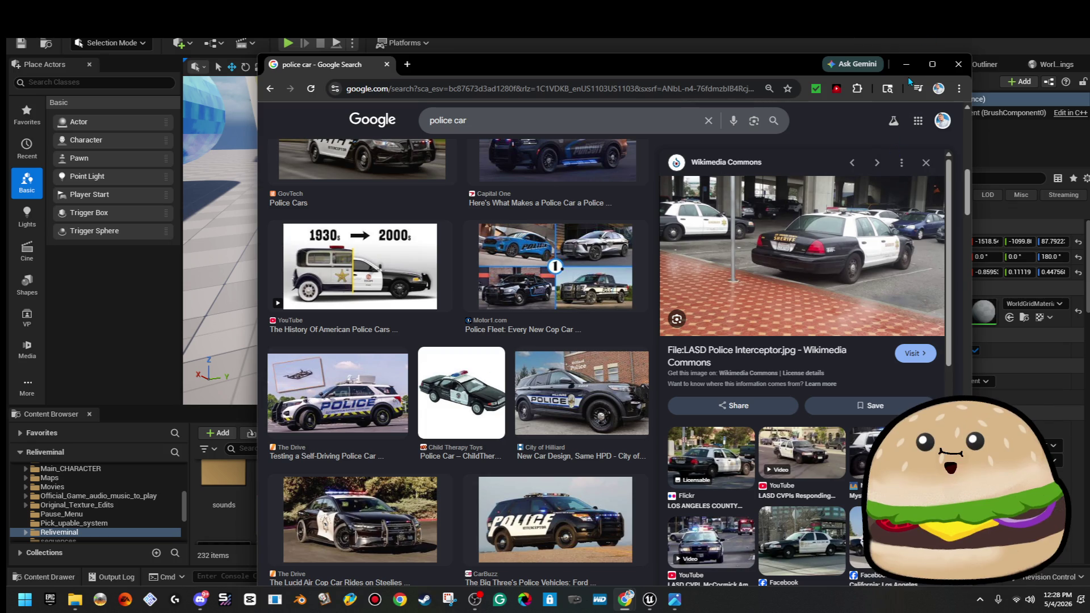
left_click(814, 250)
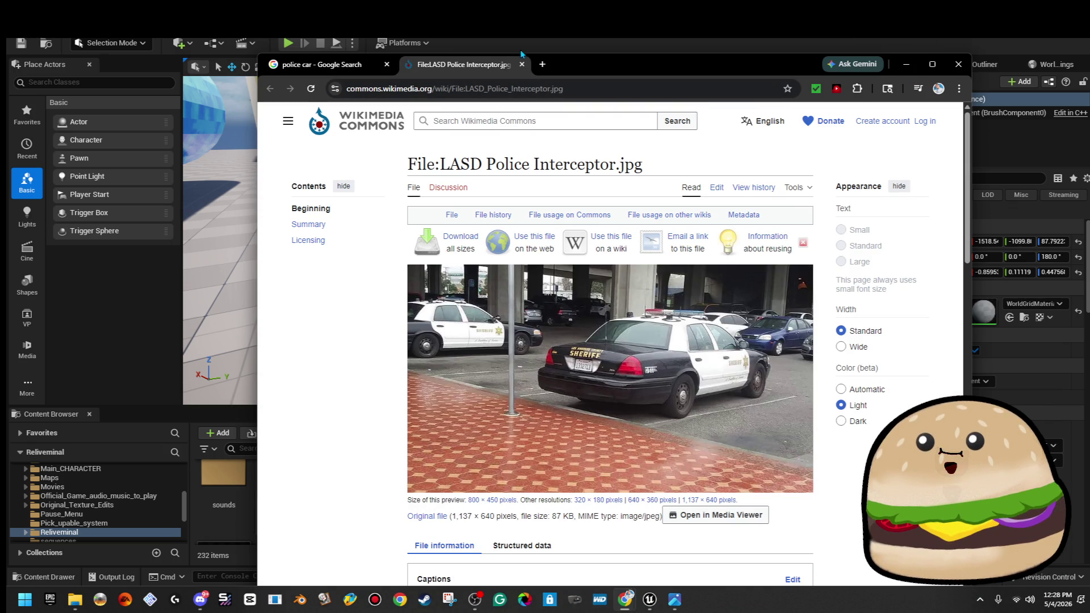
left_click(907, 64)
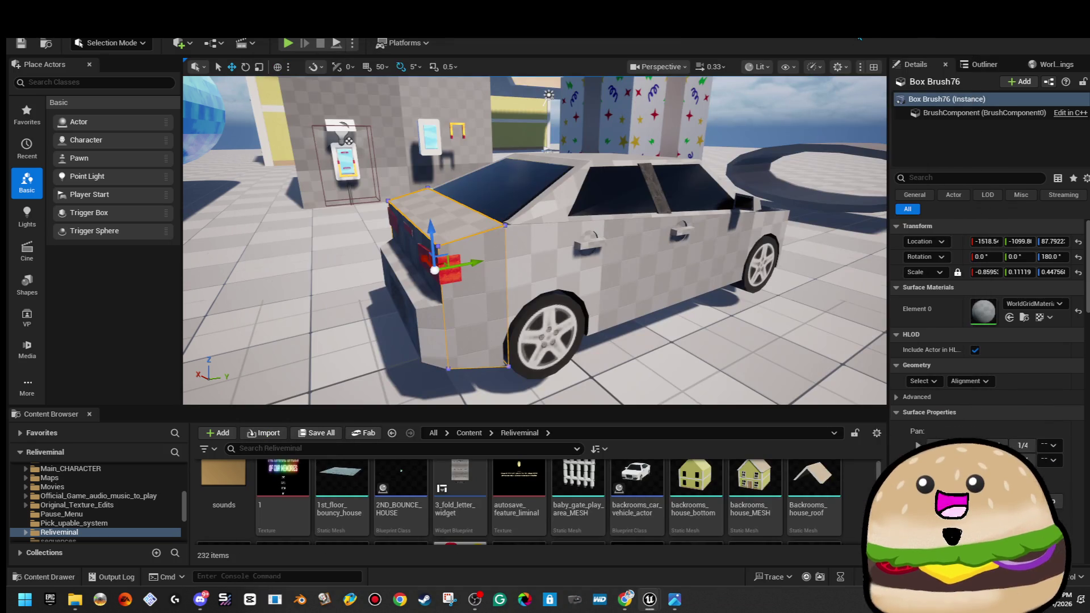
Step: Give the lower rear panel and other rear pieces the blackplaingloss material
left_click(434, 332, "ctrl")
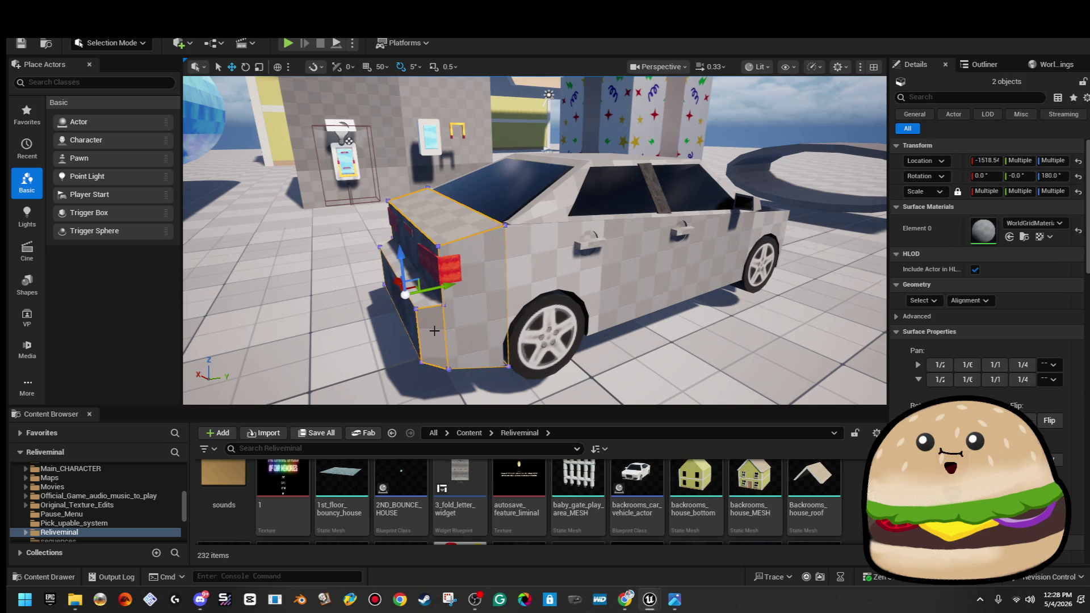
left_click(1026, 224)
type("black plain glo")
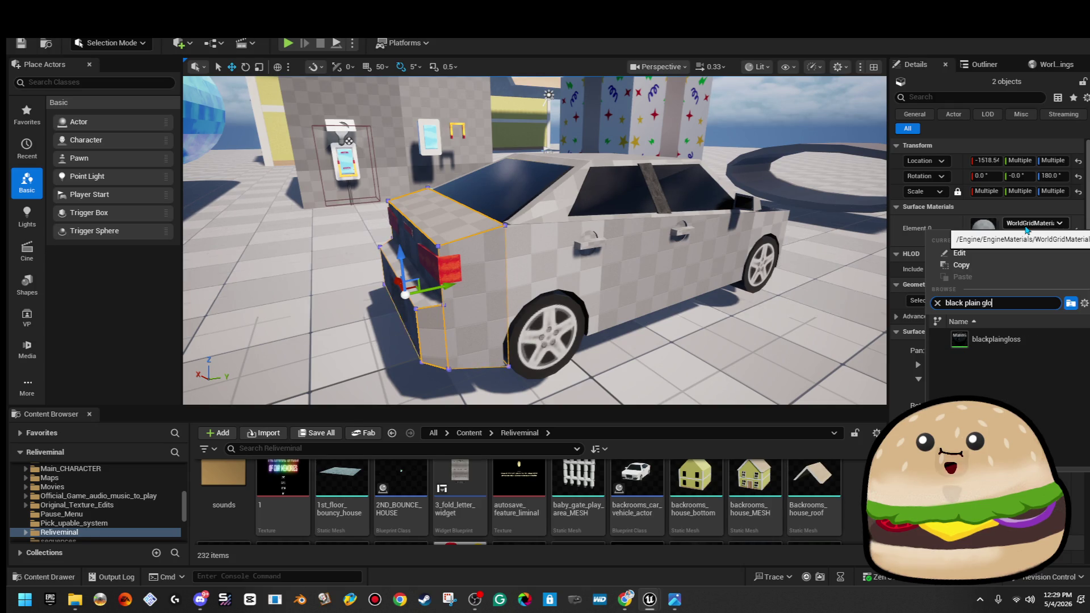
key("Return")
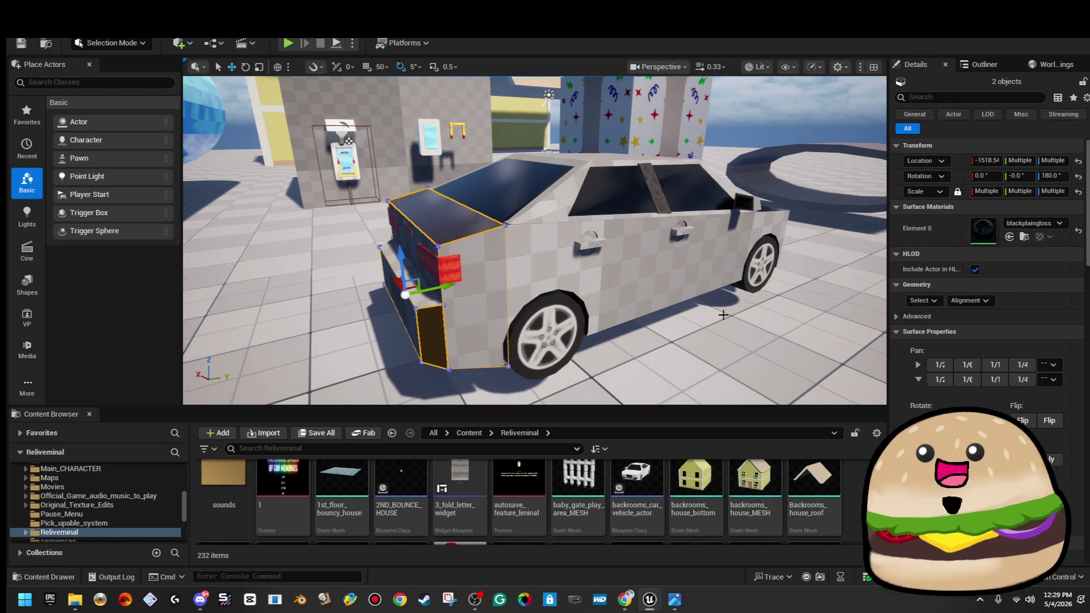
Step: Select the matching rear faces and set their Train_side_Mat slot to blackplaingloss
left_click(924, 301)
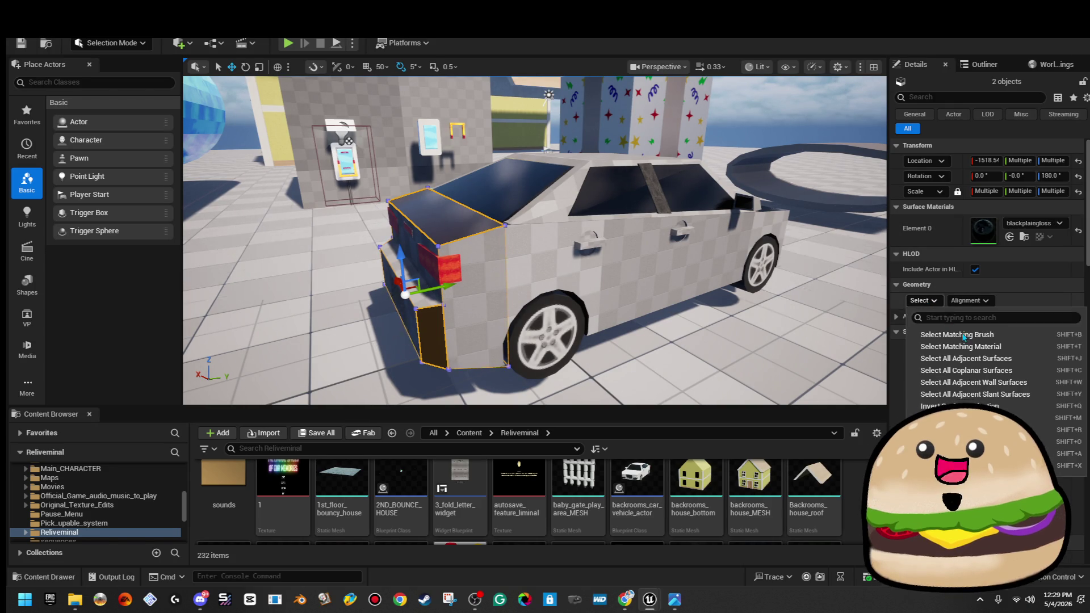
left_click(960, 326)
left_click(1017, 223)
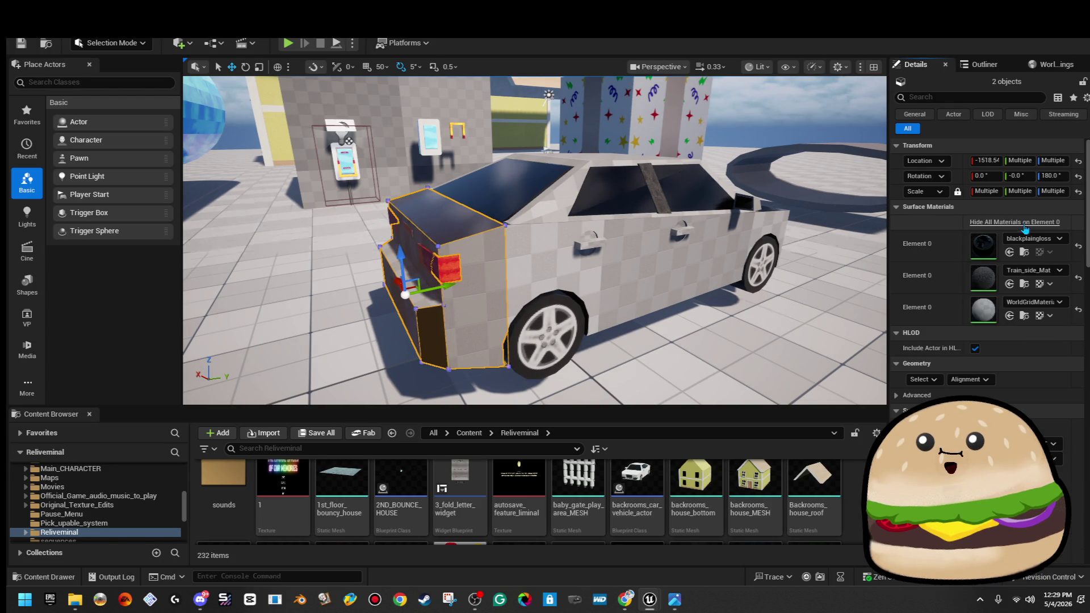
left_click(1039, 271)
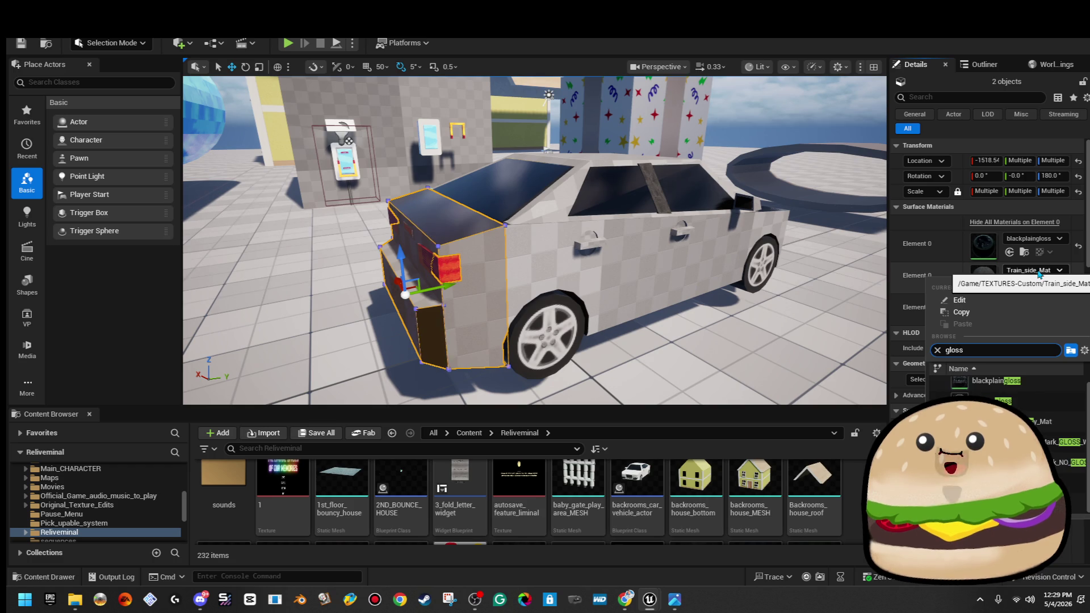
type("gloss plain")
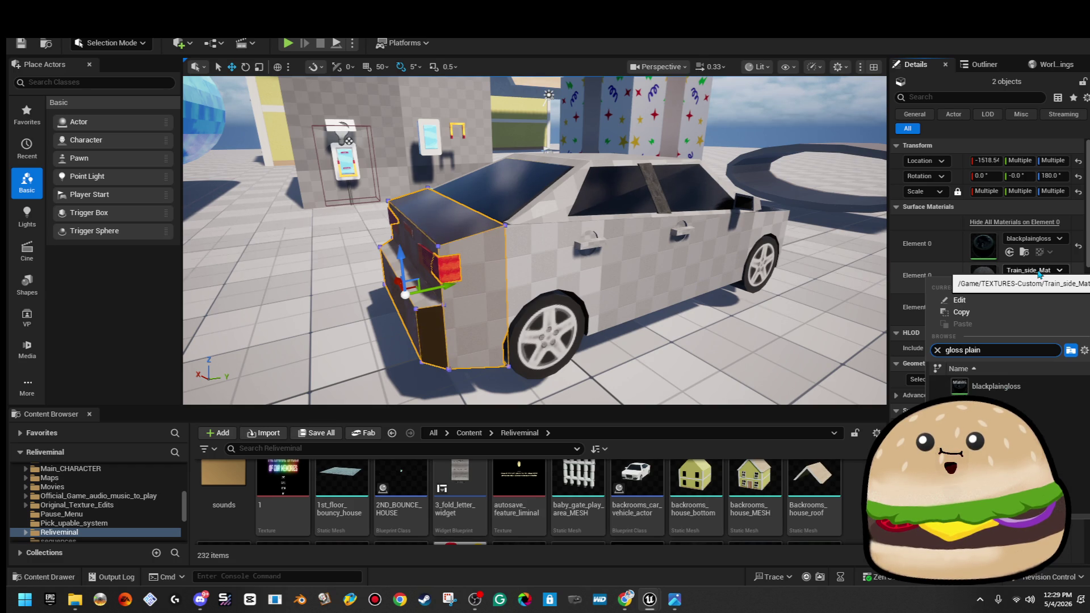
key("Return")
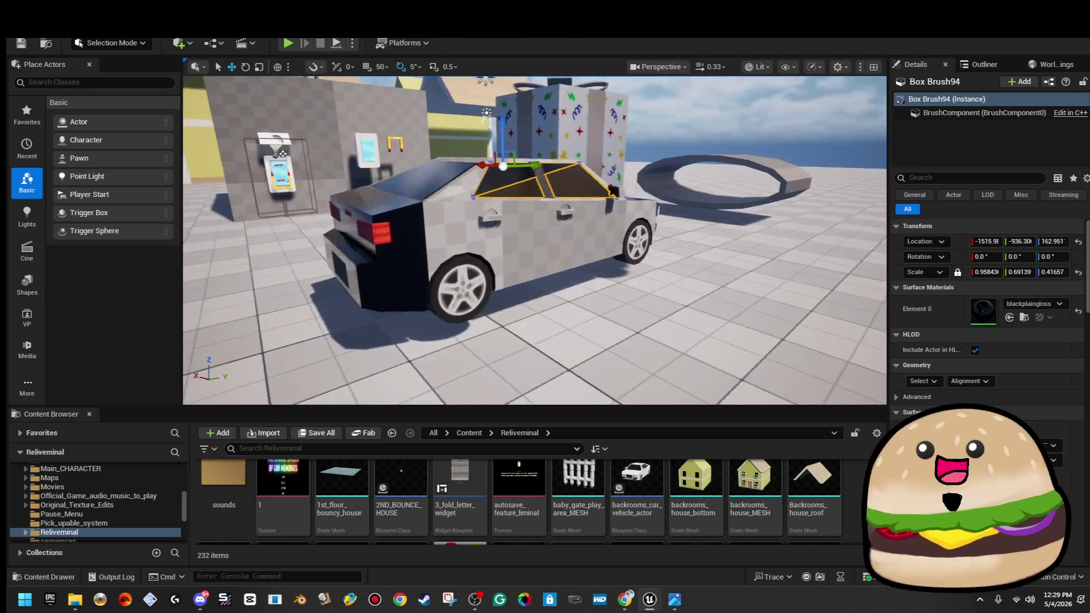
Step: Select the rear box, license plate and both taillights to check the car's back
mouse_move(282, 154)
left_mouse_down()
mouse_move(677, 172)
mouse_move(625, 137)
mouse_move(563, 339)
mouse_move(635, 258)
left_mouse_up()
left_click(564, 339)
left_click(610, 298, "ctrl")
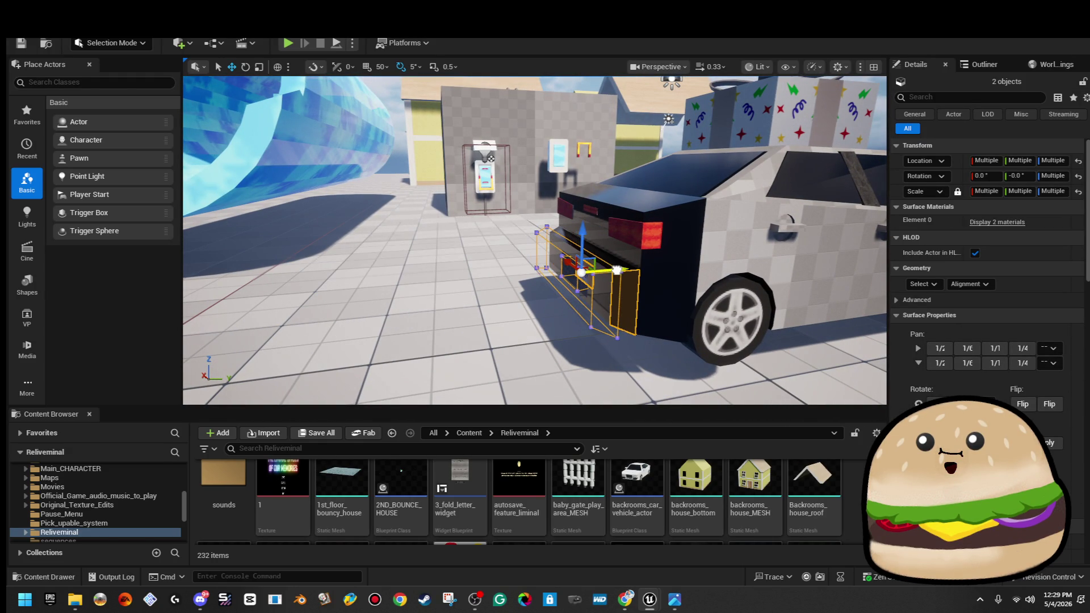
left_click_drag(617, 270, 582, 279)
scroll(534, 238, "up", 3)
left_click(595, 233)
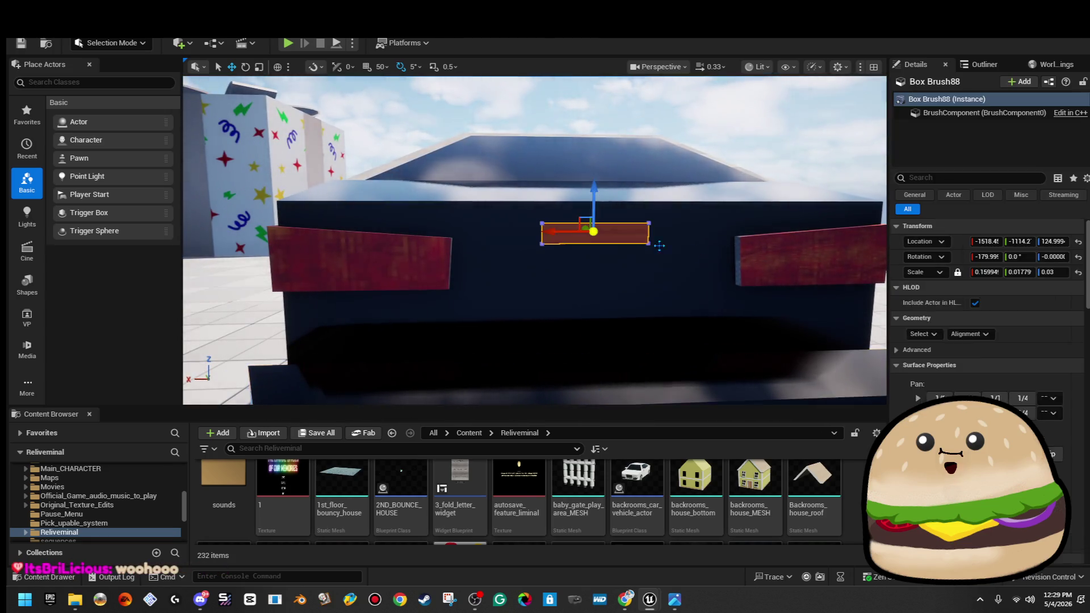
left_click(784, 273, "ctrl")
left_click(346, 261, "ctrl")
Step: Resize the rear-corner side panel (Box Brush76) along Scale Y so it sits flush
left_click_drag(346, 261, 363, 262)
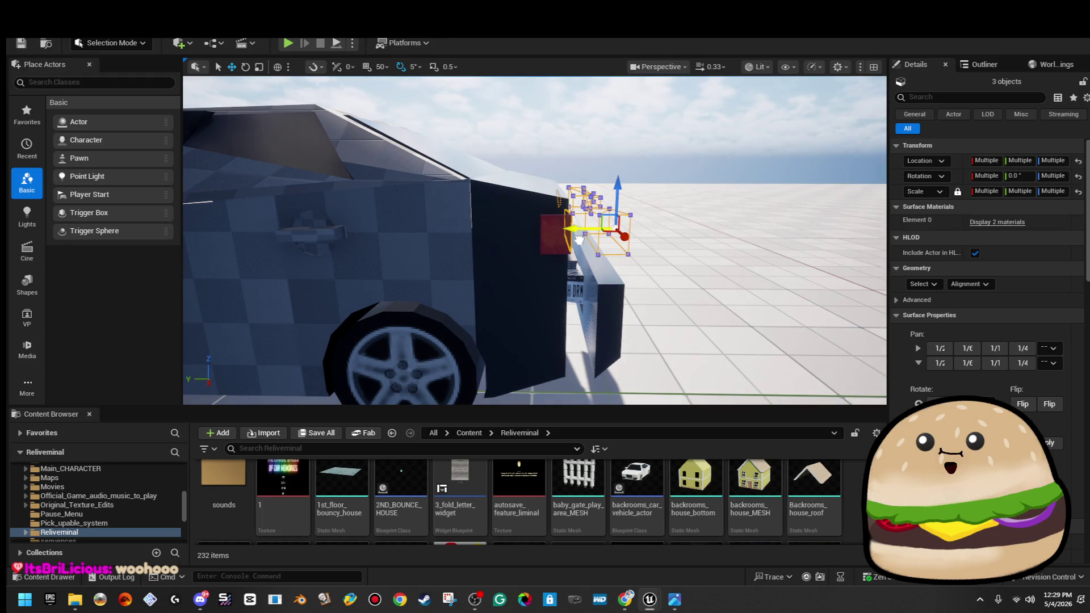
left_click(551, 252)
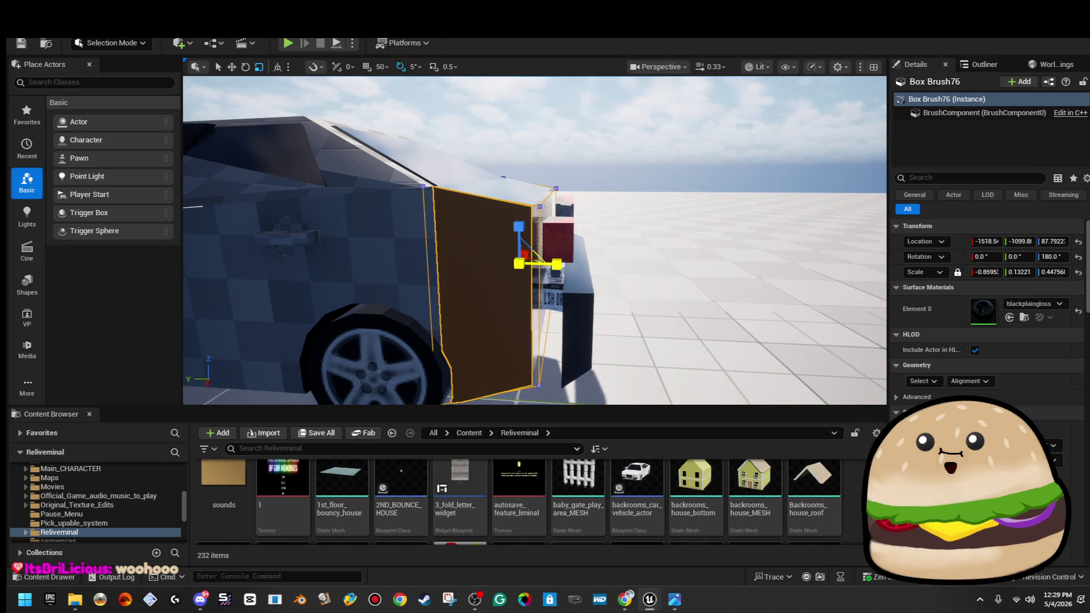
left_click(556, 266)
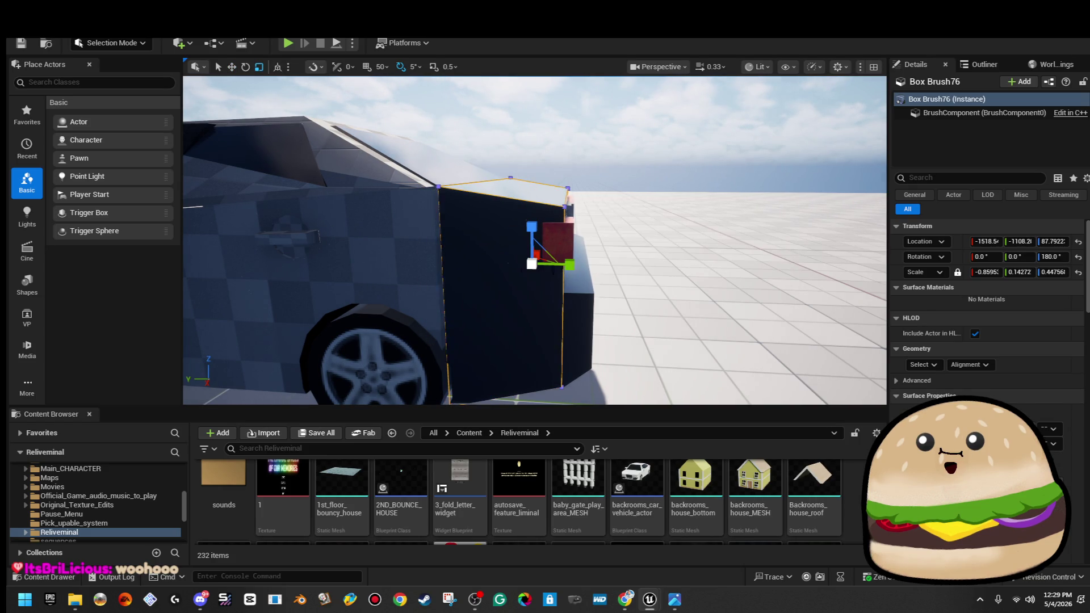
mouse_move(570, 265)
left_mouse_down()
mouse_move(584, 282)
mouse_move(689, 298)
mouse_move(568, 297)
mouse_move(652, 246)
left_mouse_up()
left_click(691, 297)
Step: Select the three taillight brushes as whole brushes
left_click(632, 190)
mouse_move(632, 190)
left_mouse_down()
mouse_move(568, 190)
mouse_move(623, 200)
mouse_move(607, 150)
mouse_move(574, 157)
mouse_move(656, 222)
left_mouse_up()
left_click(718, 203)
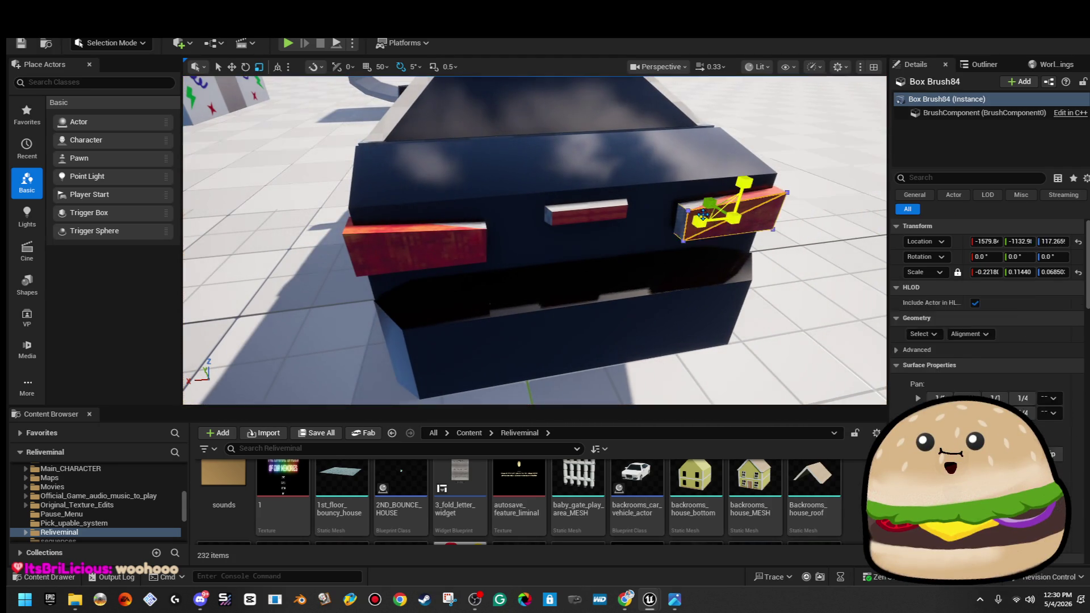
left_click(588, 213, "ctrl")
left_click(480, 231, "ctrl")
left_click(480, 231, "ctrl")
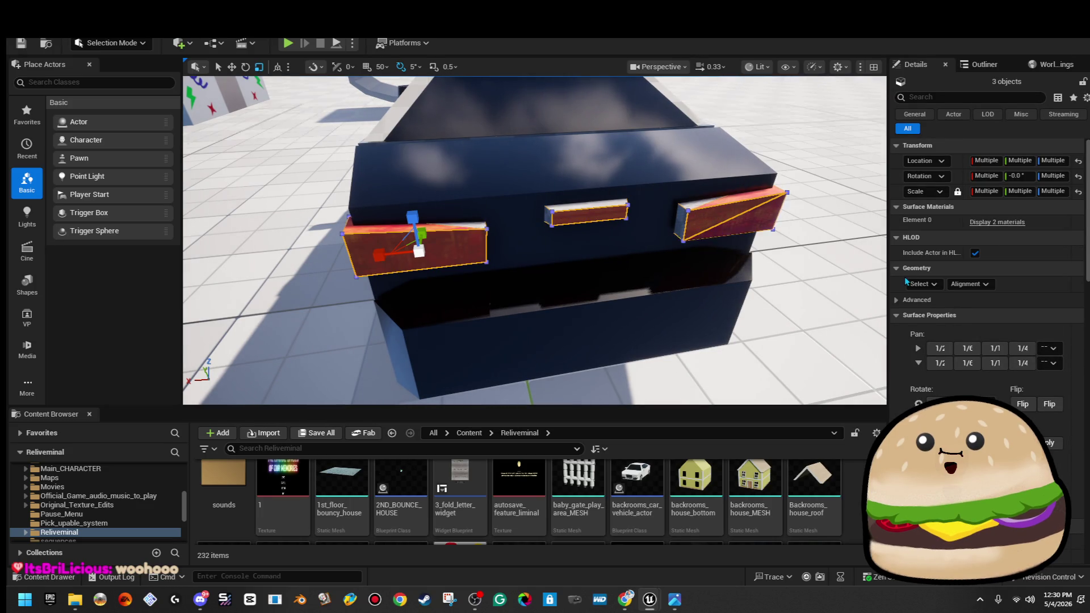
left_click(921, 283)
left_click(943, 316)
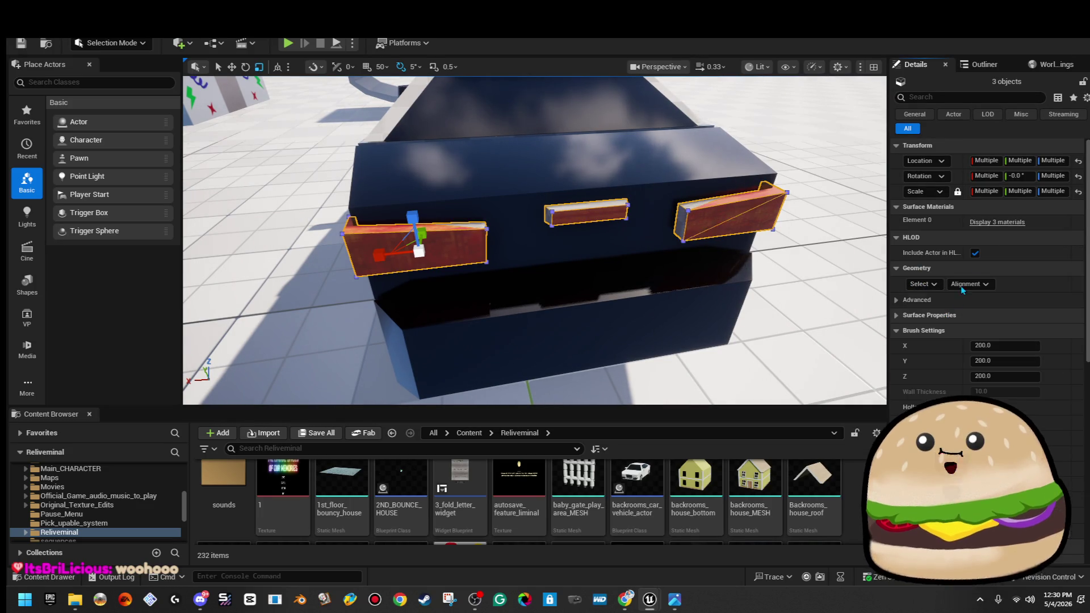
Step: Set the taillights' WorldGridMaterial slot to Taillights_texture and apply Align Surface Fit
left_click(995, 223)
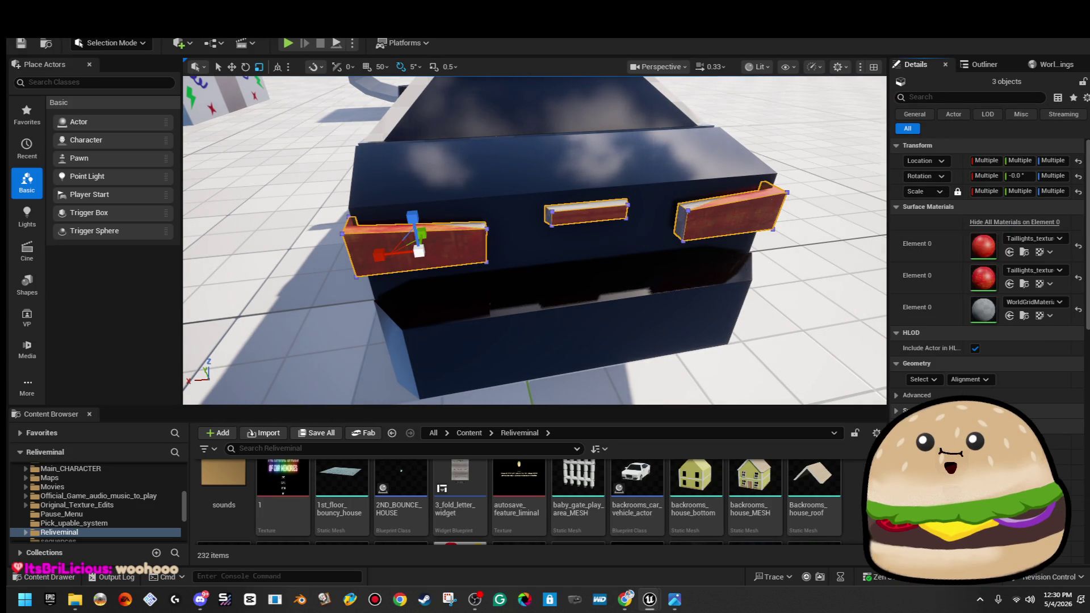
left_click(1036, 307)
type("illig")
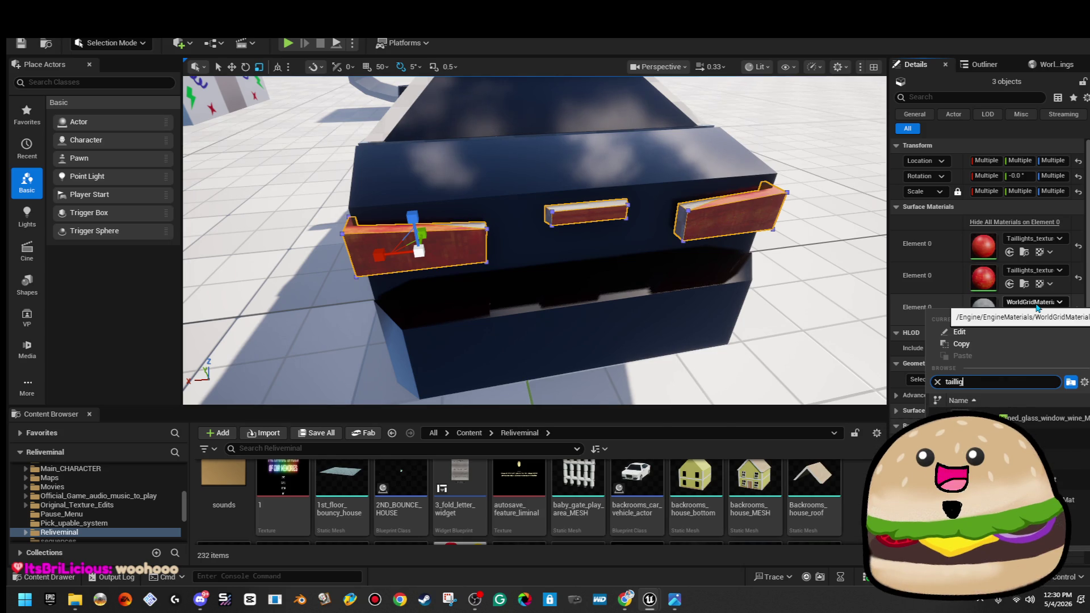
key("Return")
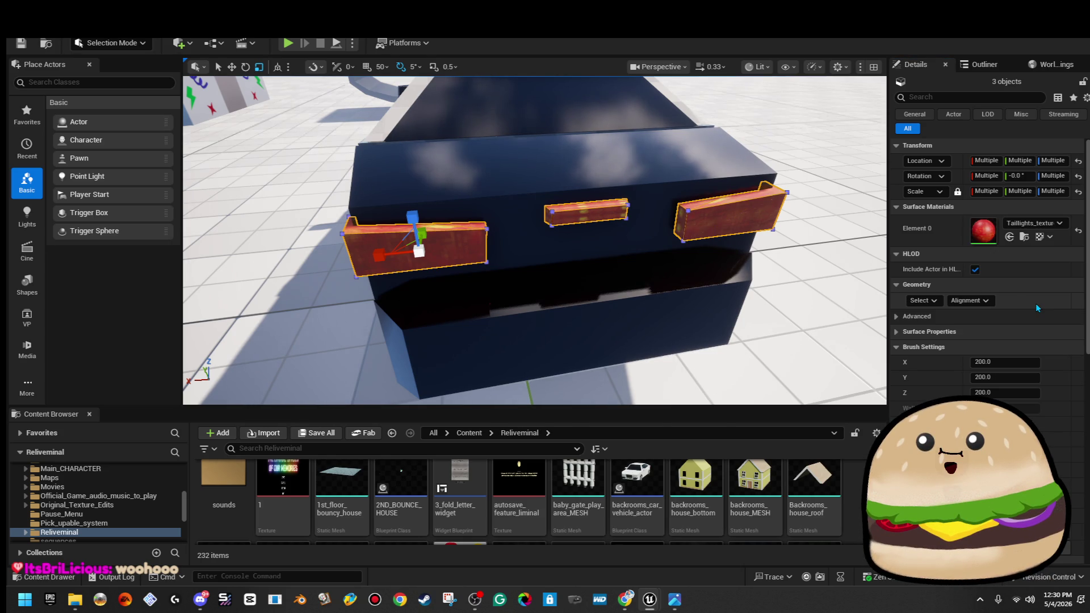
left_click(970, 300)
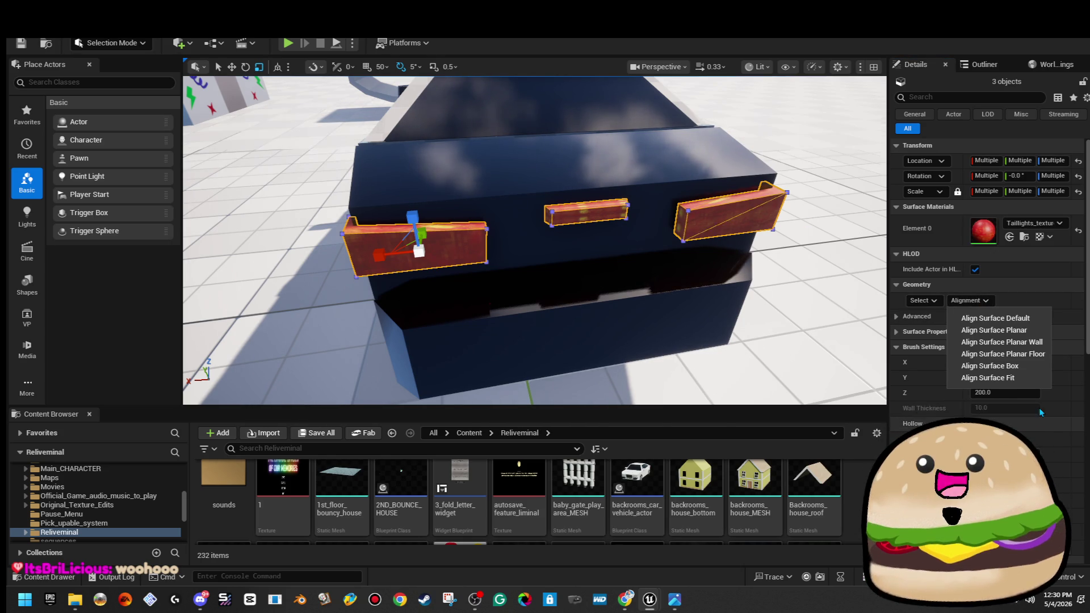
left_click(1039, 380)
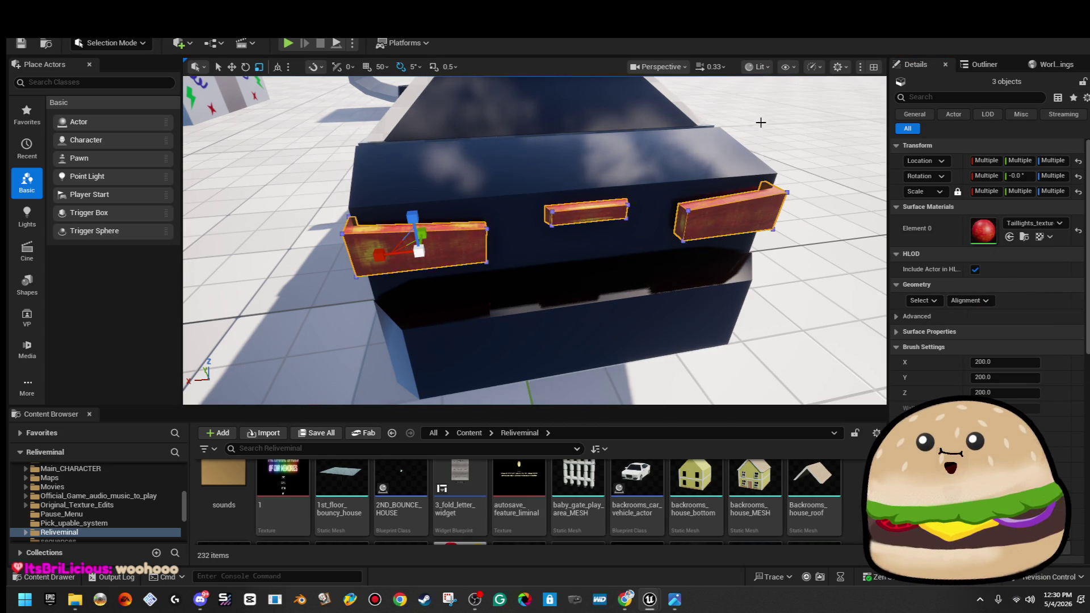
Step: Reselect the three textured taillights and inspect them from the side and rear
left_click(761, 123)
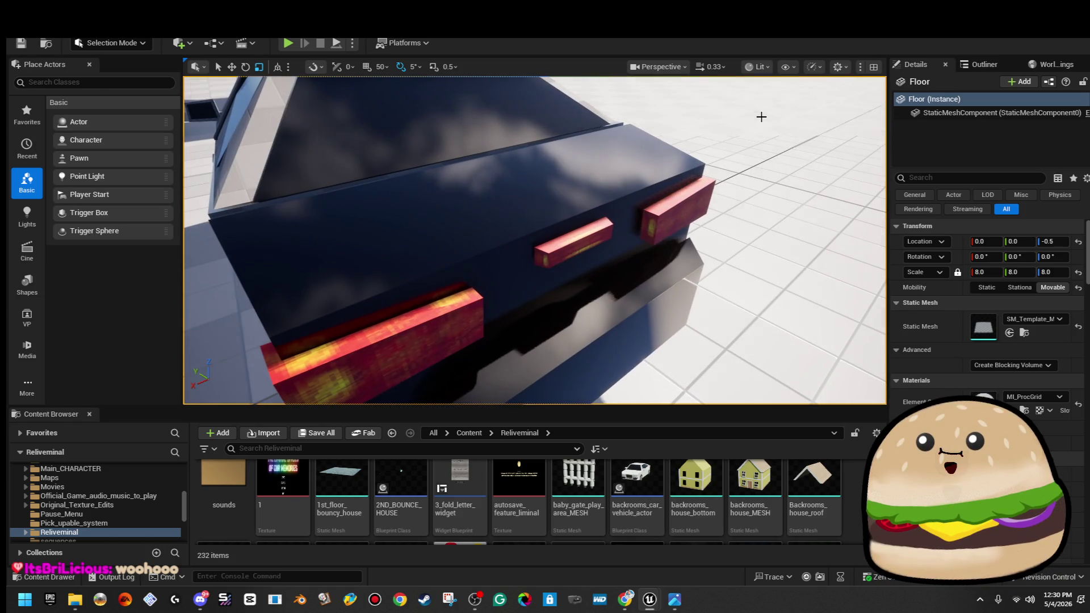
left_click(675, 213)
left_click(573, 243, "ctrl")
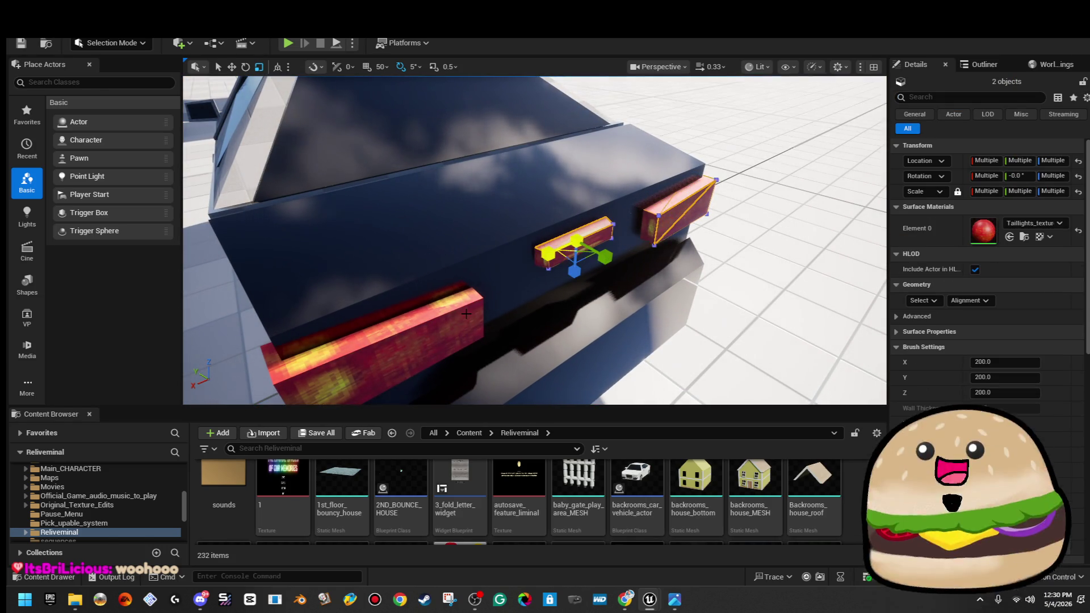
left_click(466, 314, "ctrl")
mouse_move(467, 314)
left_mouse_down()
mouse_move(576, 252)
mouse_move(560, 253)
left_mouse_up()
key("w")
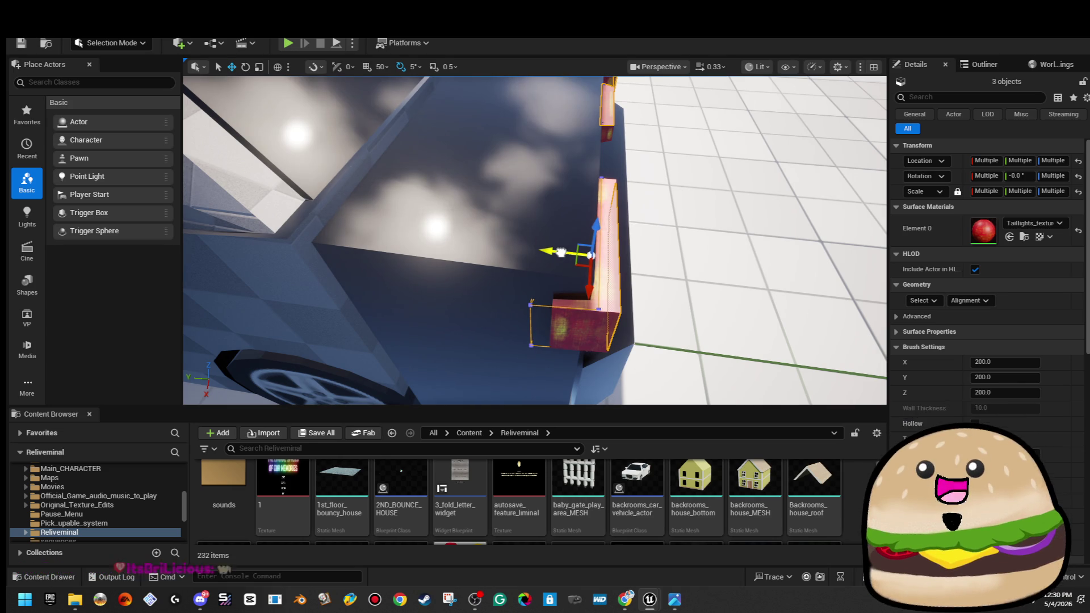
mouse_move(560, 253)
left_mouse_down()
mouse_move(534, 267)
mouse_move(452, 259)
mouse_move(432, 245)
left_mouse_up()
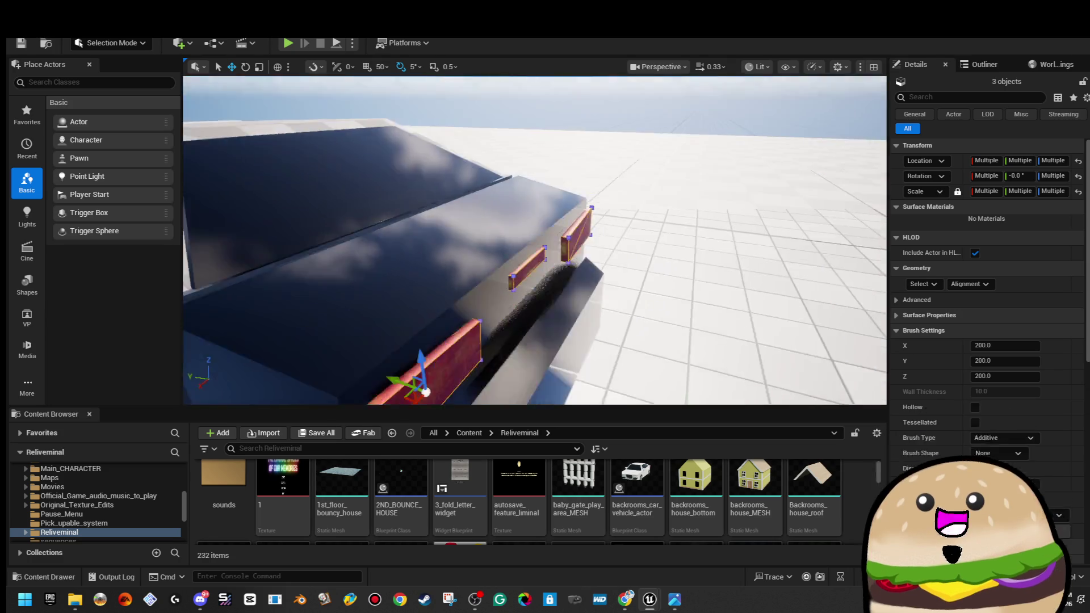
left_click(657, 210)
left_click_drag(657, 209, 636, 215)
left_click_drag(534, 239, 423, 241)
Step: Select the larger backing box behind the license plate
left_click(640, 333)
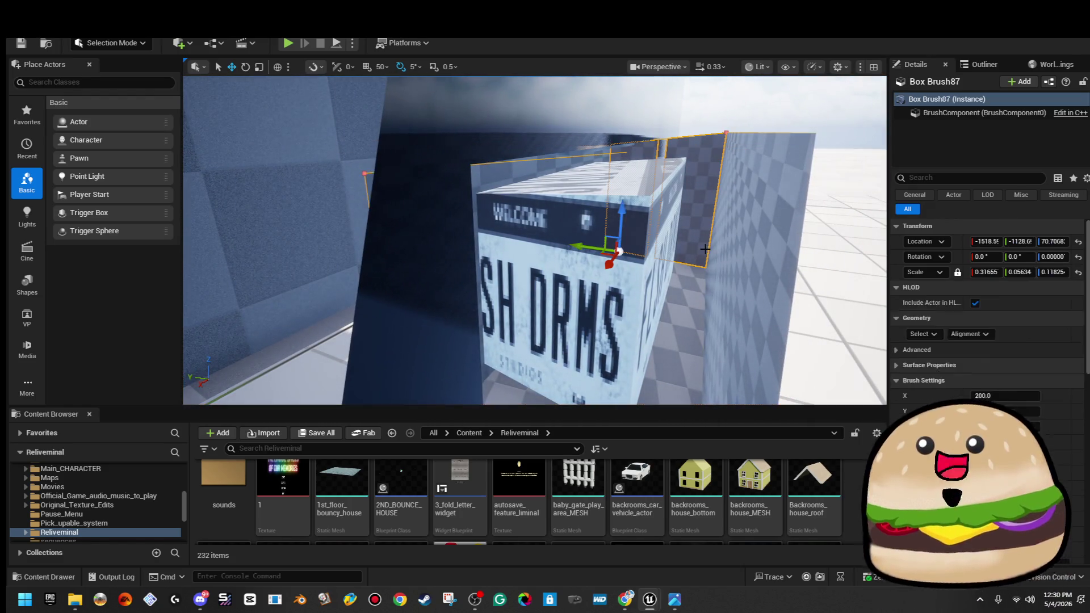
left_click(639, 332, "ctrl")
left_click_drag(639, 333, 614, 321)
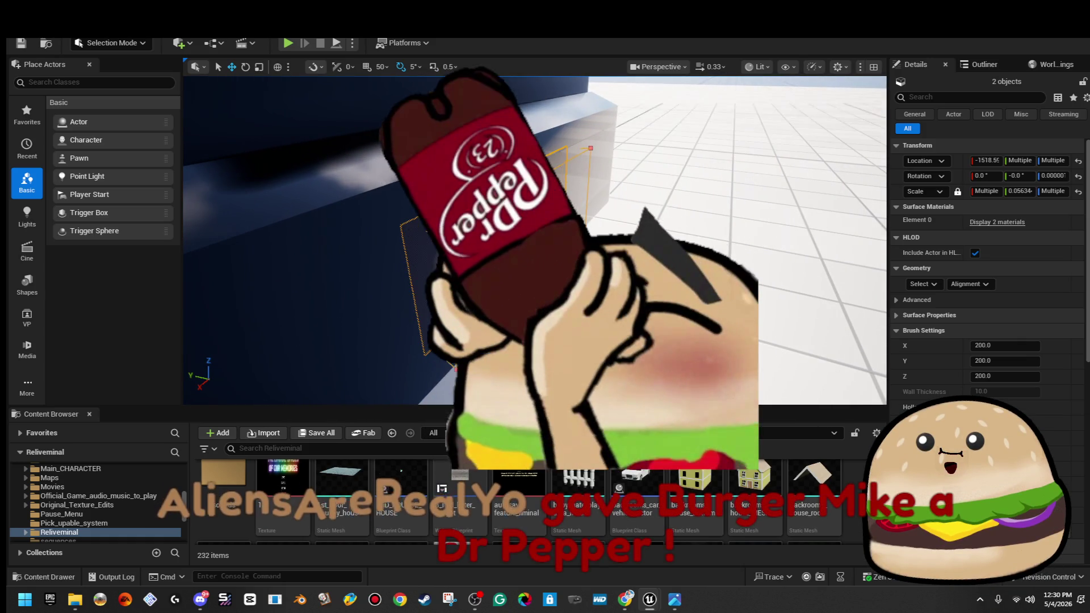
left_click_drag(613, 321, 608, 318)
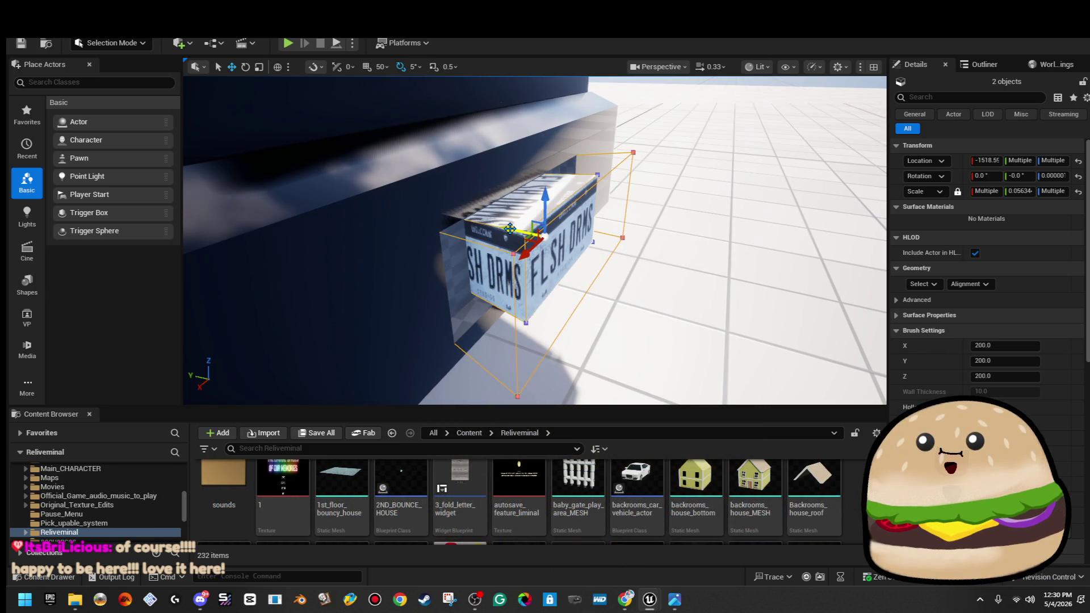
left_click(490, 231)
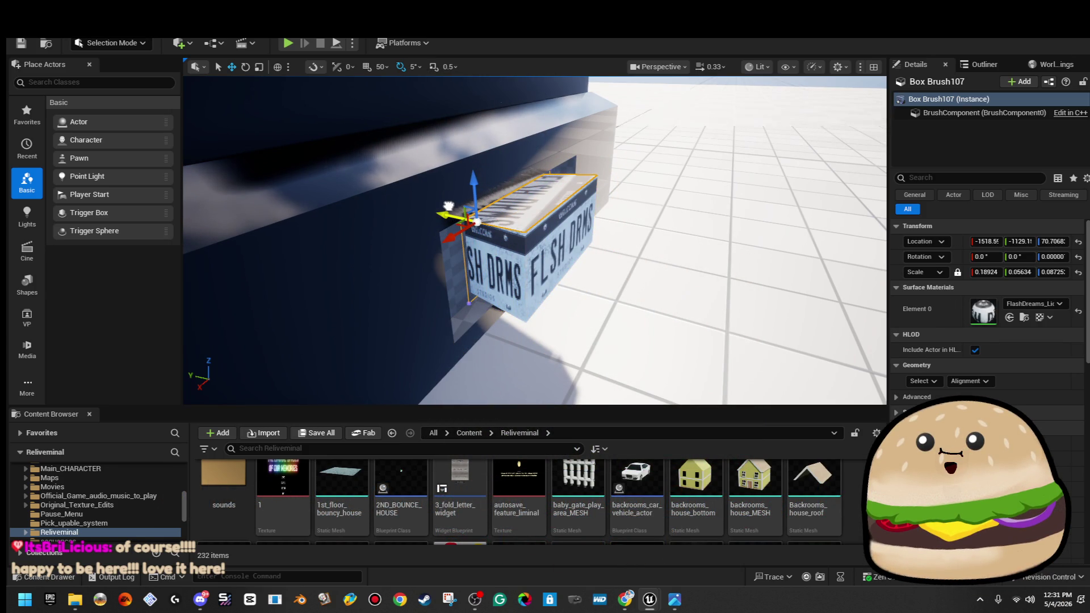
left_click(567, 213)
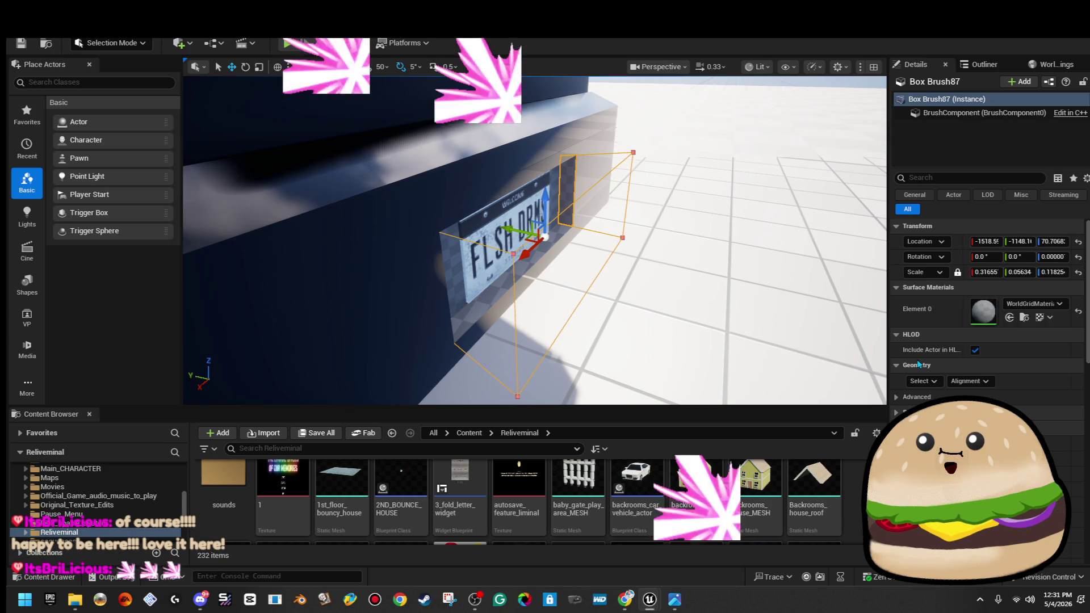
Step: Apply the blackplaingloss material to the plate's backing box
left_click(932, 386)
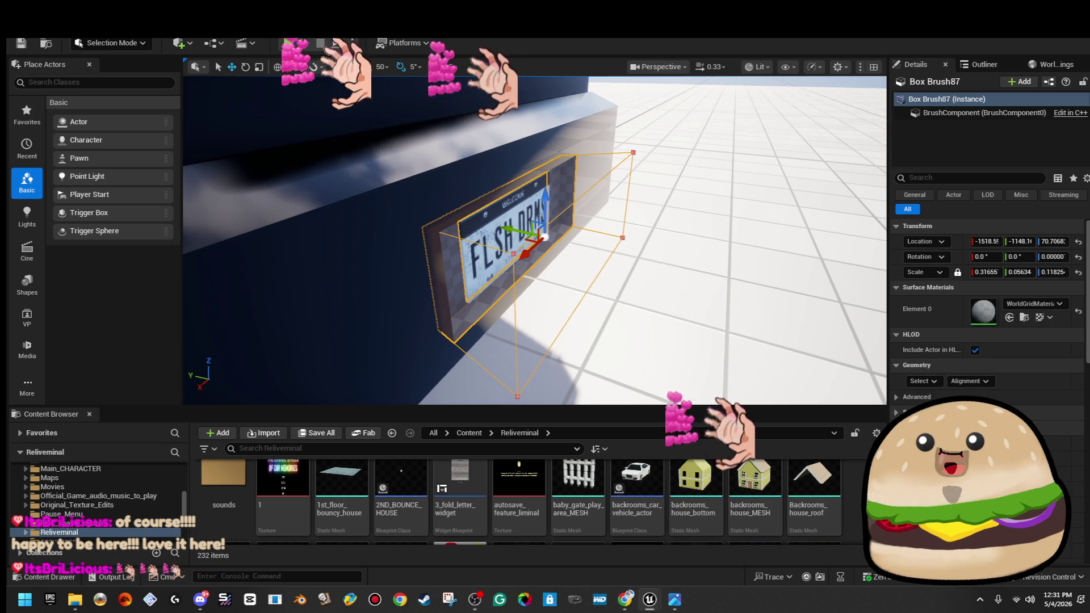
left_click(1041, 304)
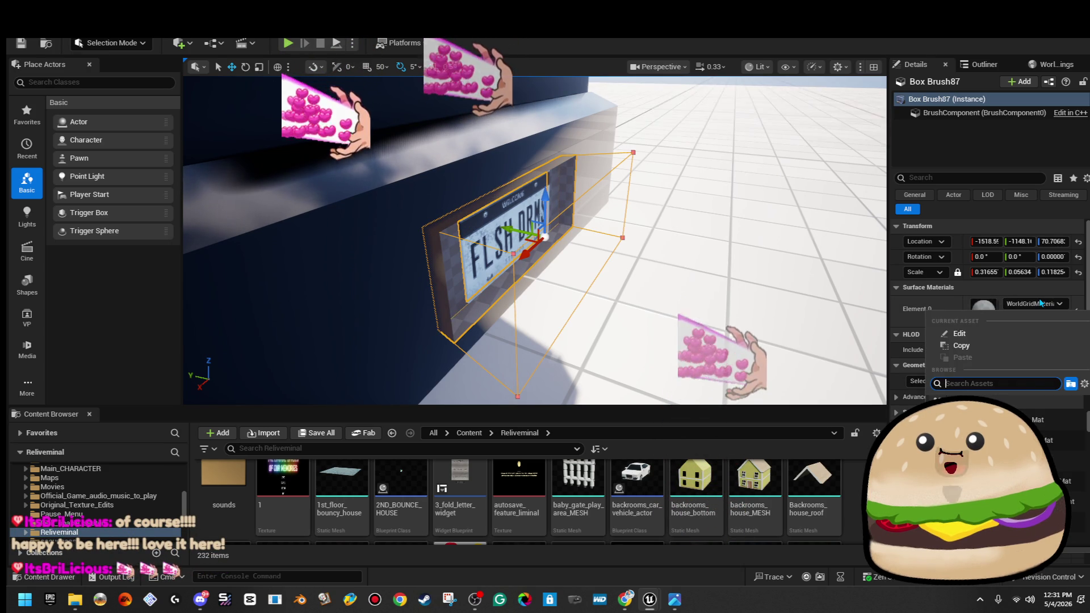
type("black plain")
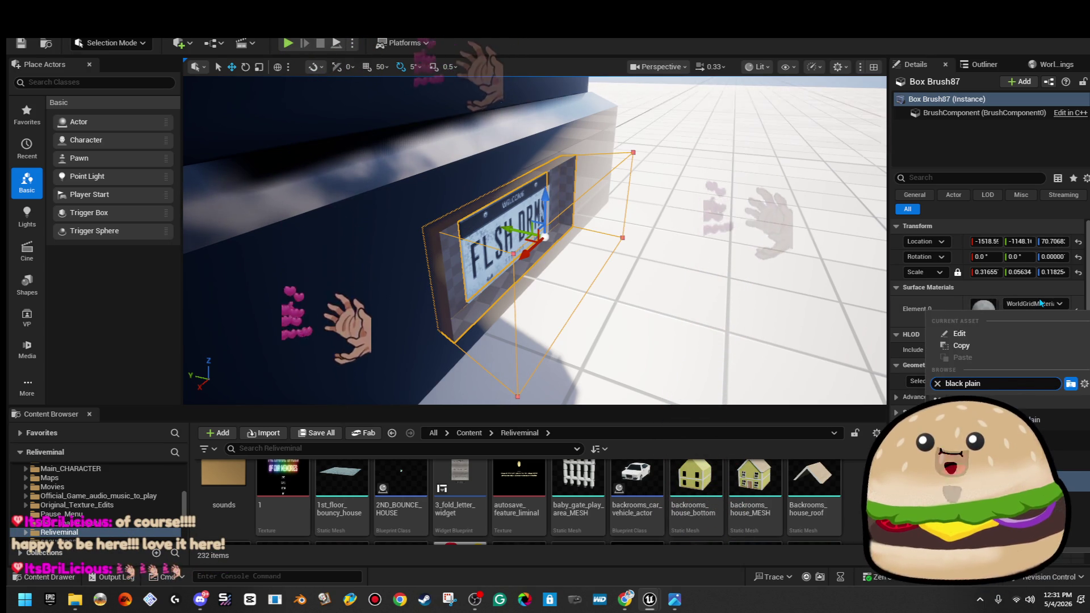
key("Return")
left_click(730, 263)
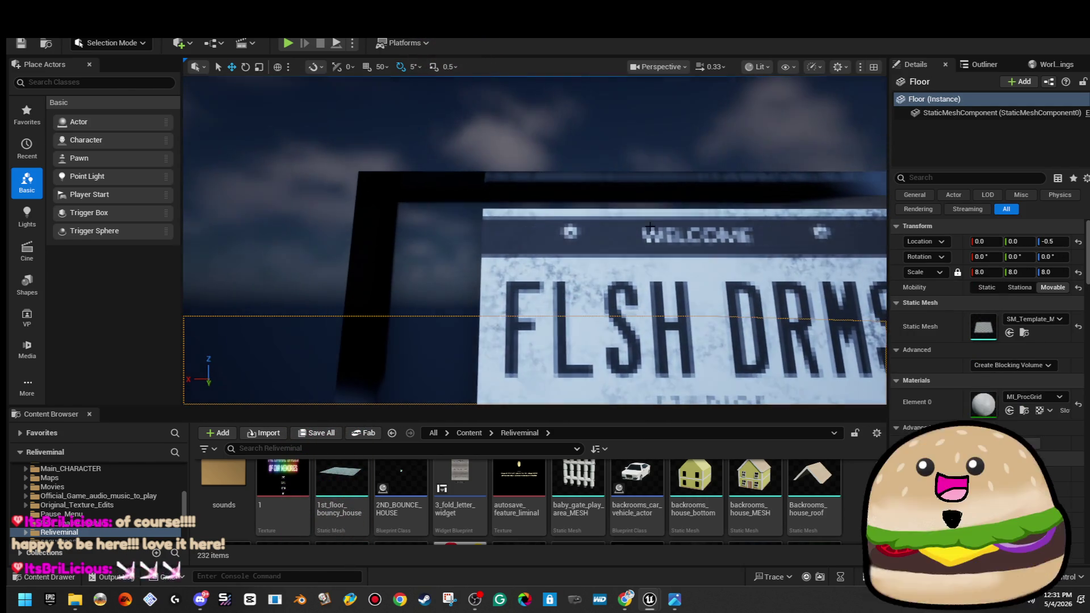
Step: Save the level, frame the car, and compare it against the police interceptor reference photo
left_click(21, 44)
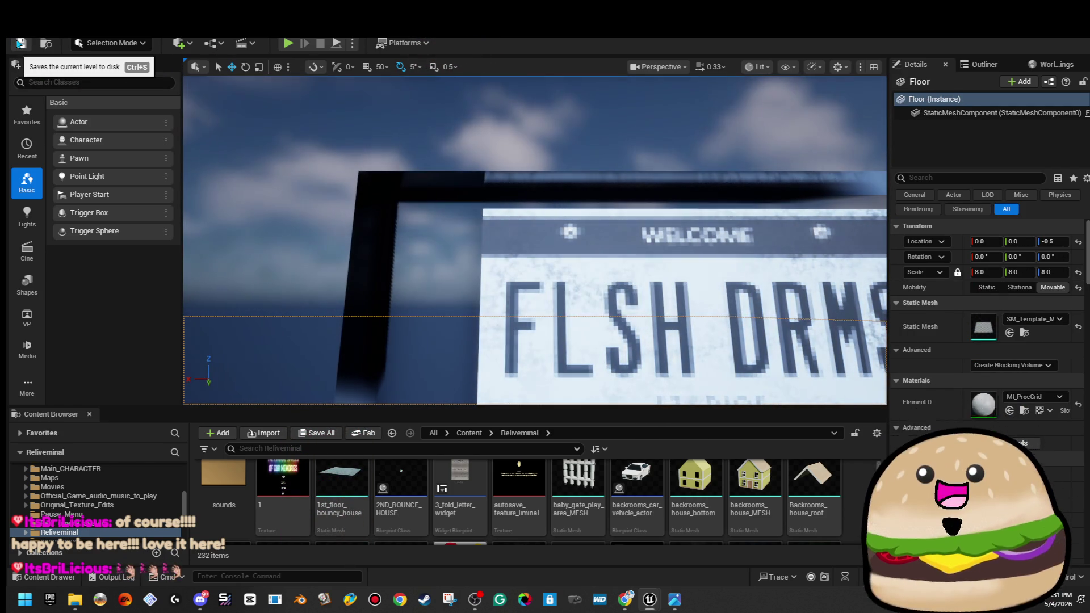
key("f")
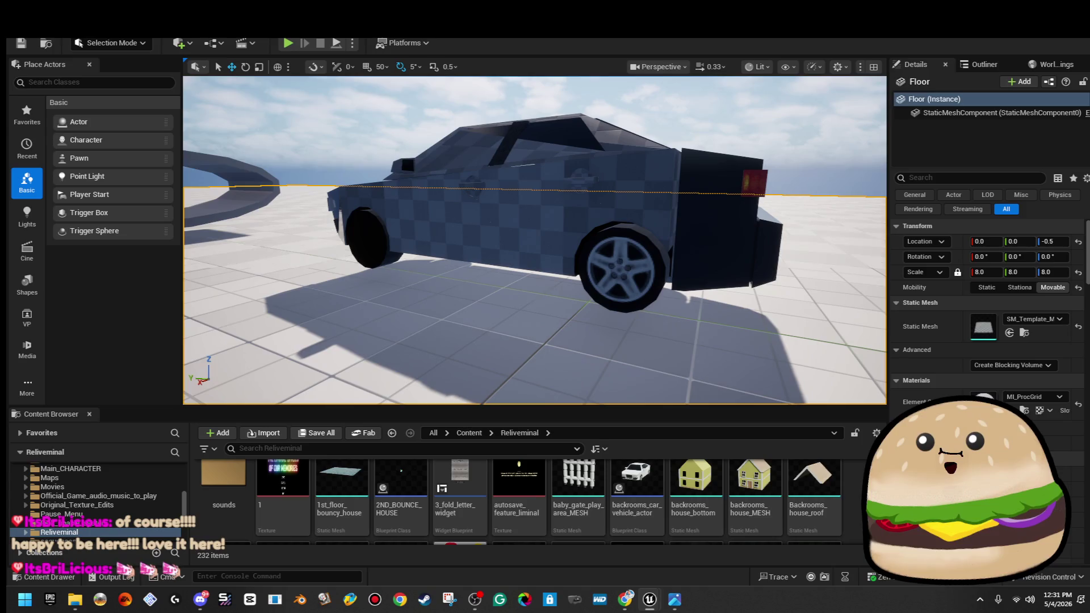
key("alt+Tab")
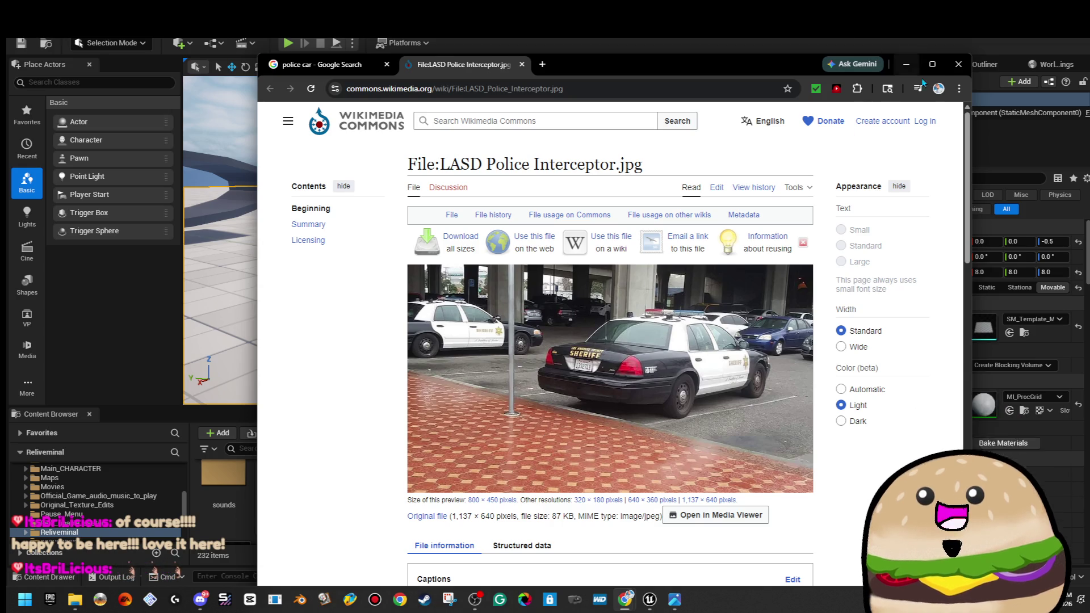
left_click(909, 68)
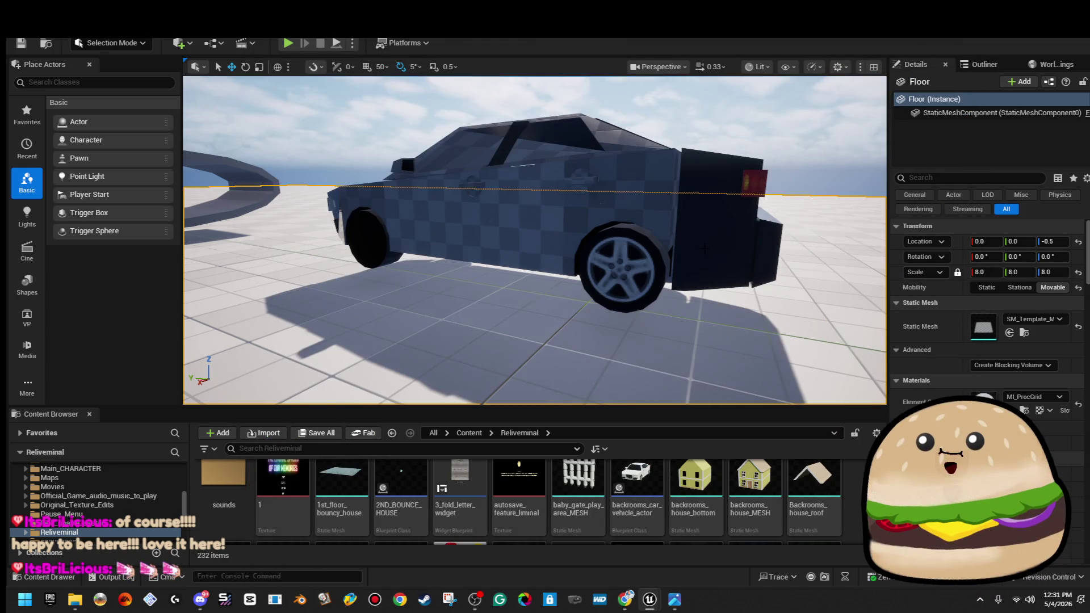
scroll(534, 240, "up", 5)
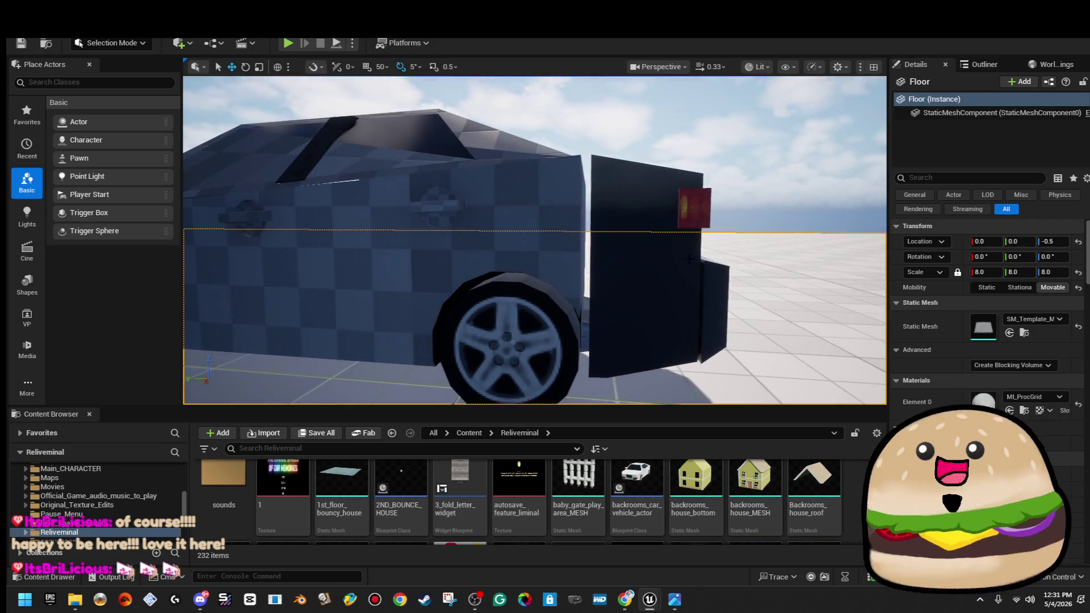
left_click(647, 265)
left_click(540, 243)
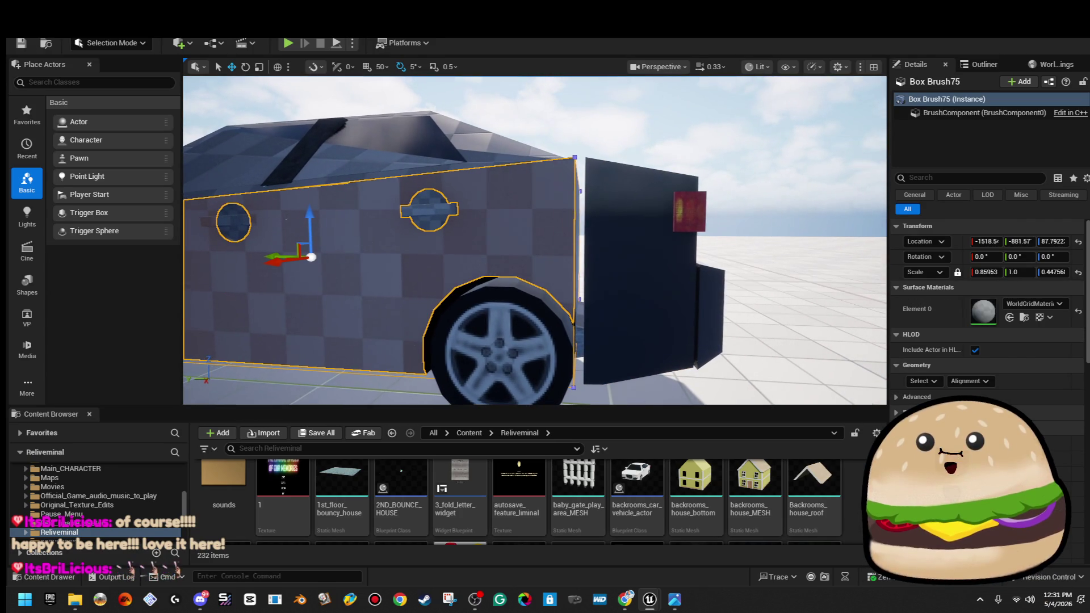
scroll(561, 244, "down", 8)
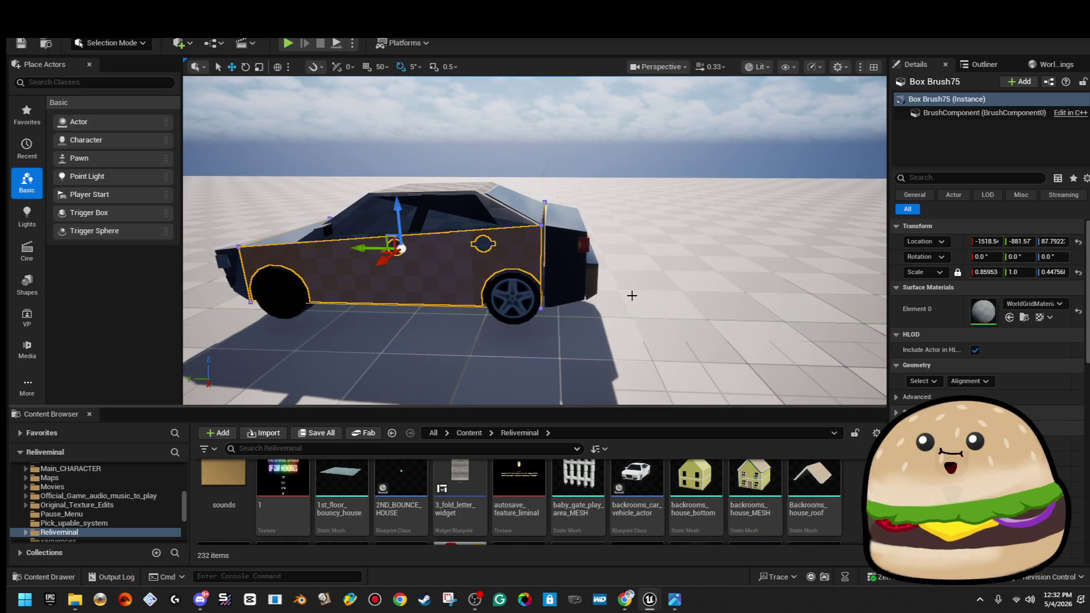
scroll(633, 296, "up", 10)
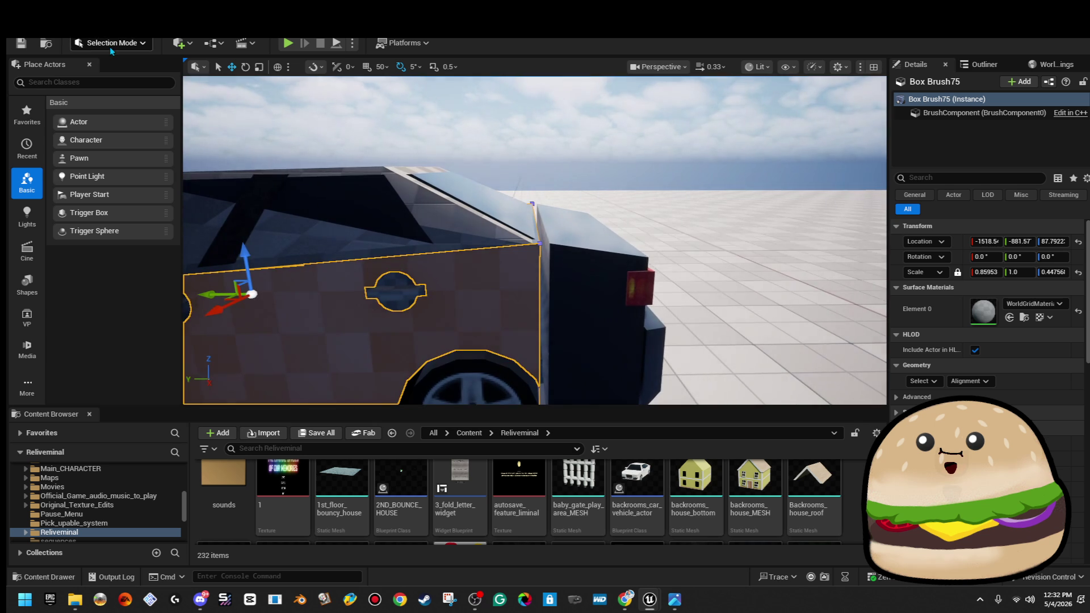
Step: Switch to Brush Editing mode and select Box Brush76 beside the taillight
left_click(112, 43)
left_click(116, 136)
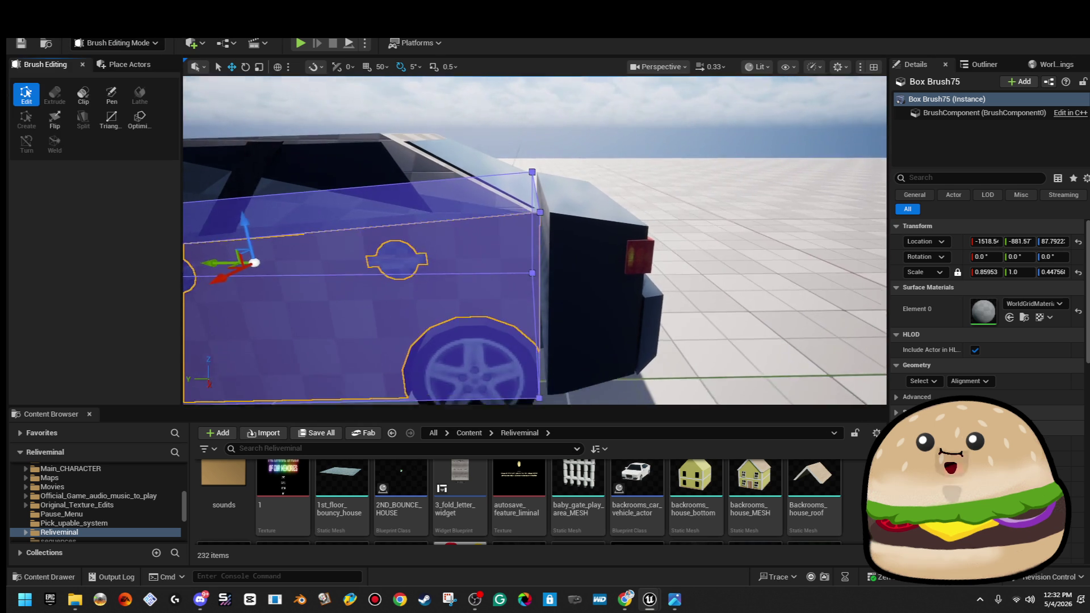
scroll(534, 238, "down", 5)
left_click(523, 263)
scroll(534, 239, "up", 10)
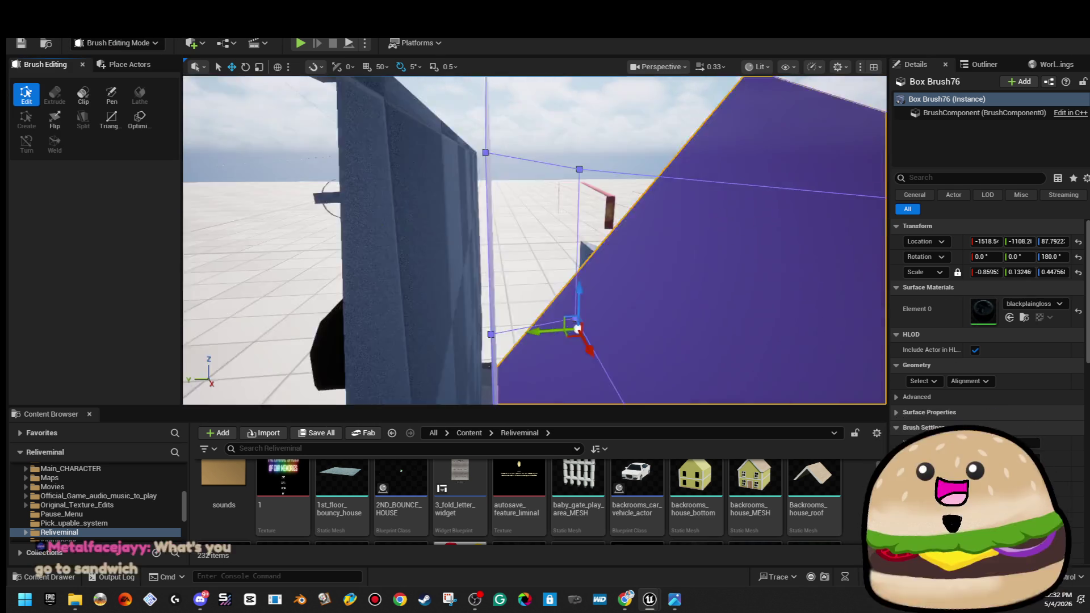
scroll(456, 248, "down", 5)
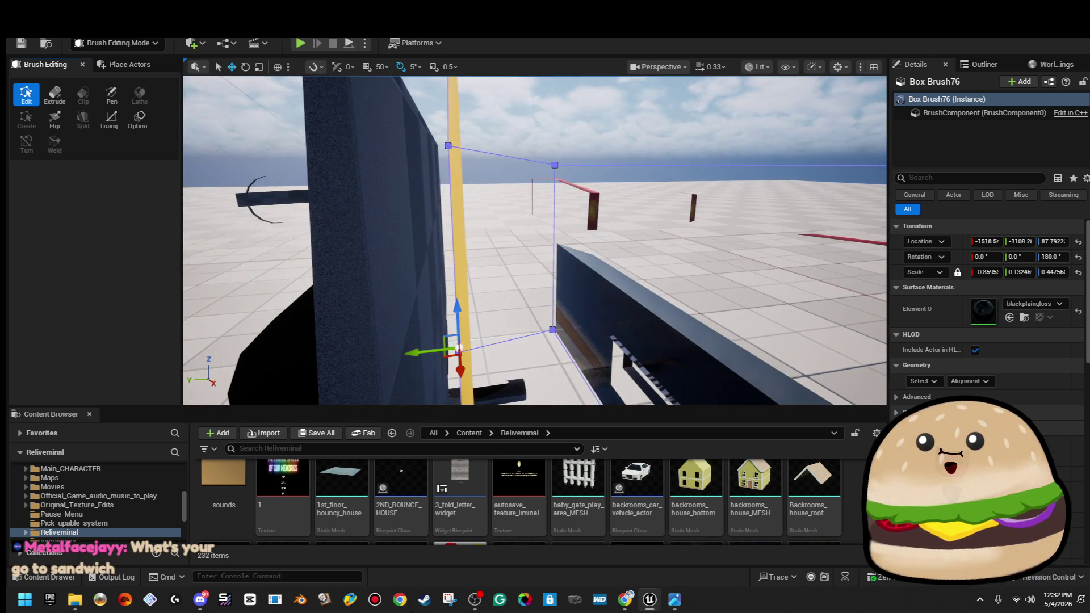
right_click(420, 500)
scroll(534, 239, "up", 5)
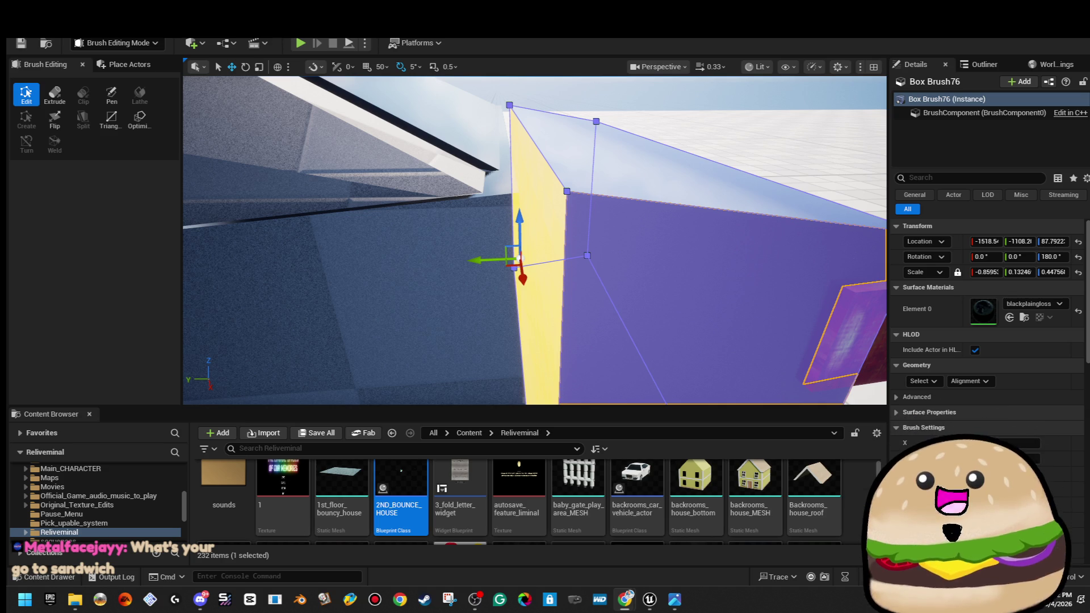
Step: Open a new Chrome tab and enter 'chicken and bacon ranch subay' in the address bar
left_click(625, 600)
type("g")
key("BackSpace")
type("chicken and bac")
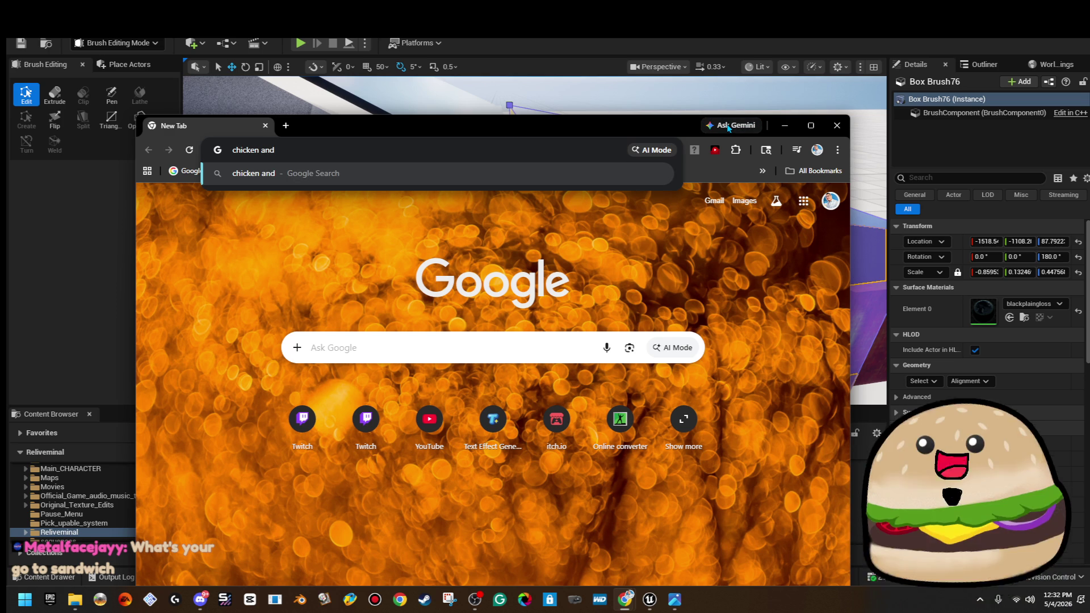
type("on ranch suba")
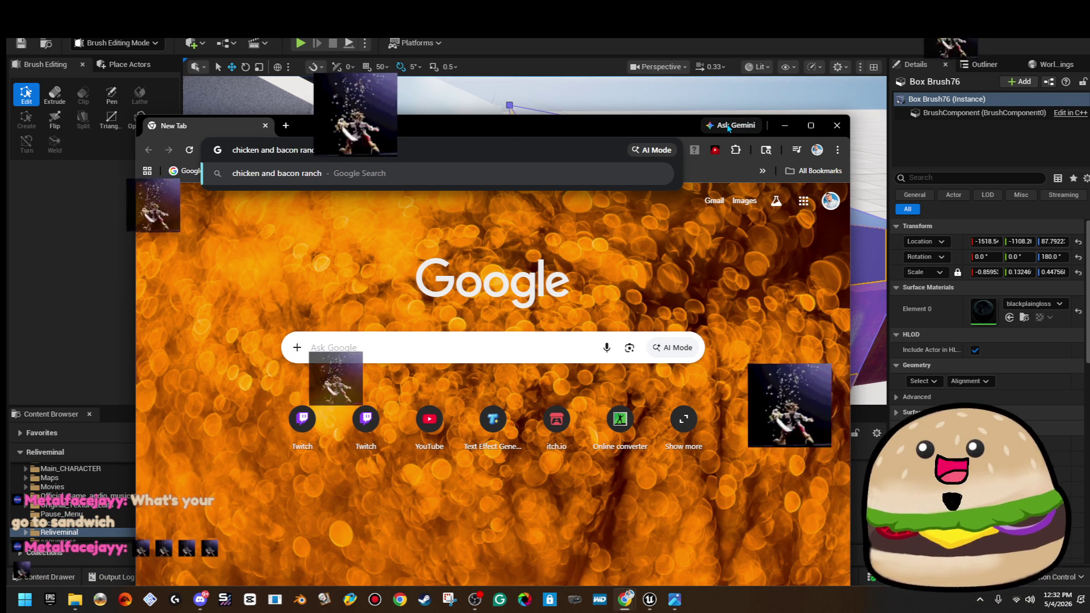
type("y")
Step: Run the 'chicken and bacon ranch subay' search, then bring the Twitch channel window into view
key("Return")
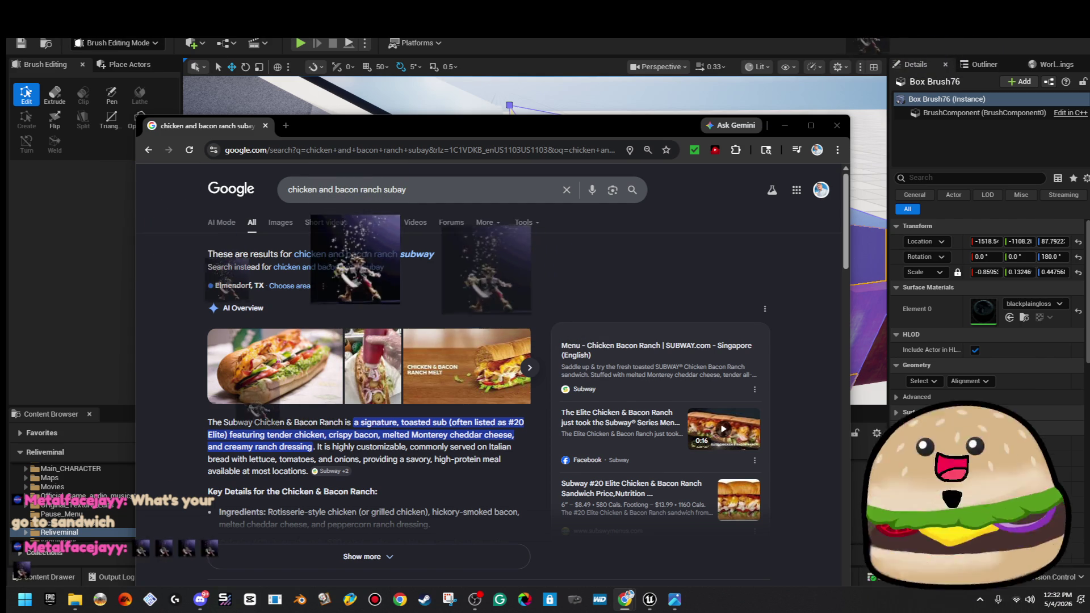
key("alt+Tab")
left_click_drag(338, 23, 378, 40)
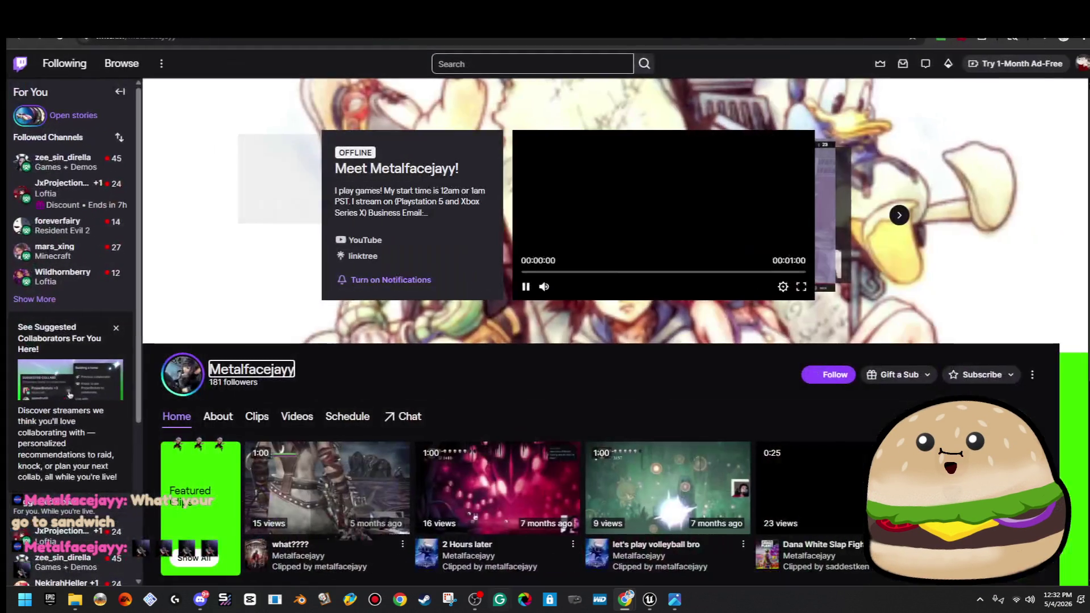
Step: Scroll the offline Twitch channel page to its recent Categories and suggested streamers rows
scroll(354, 325, "down", 3)
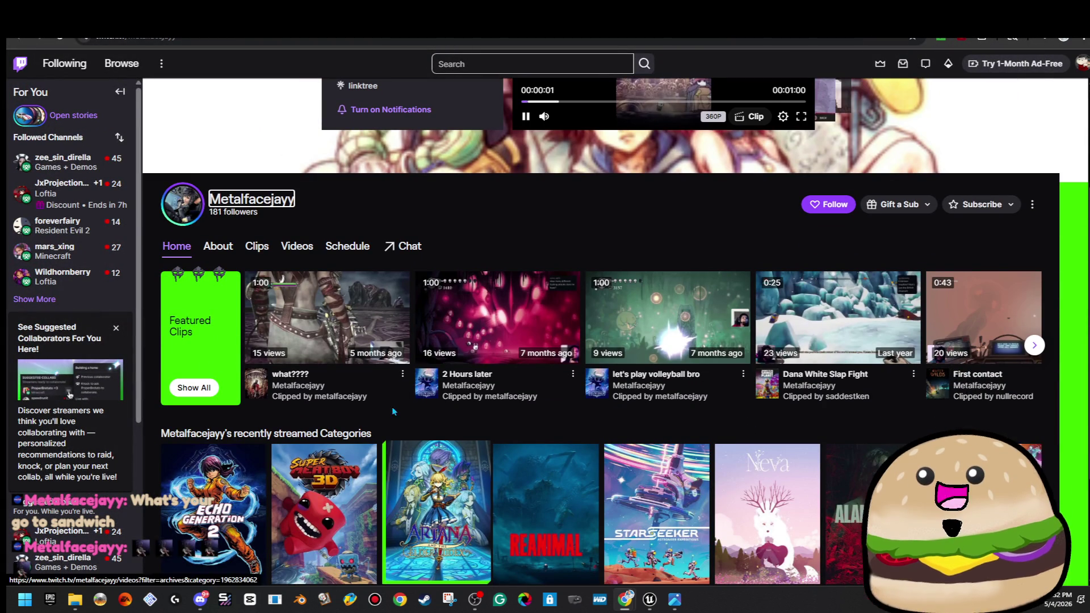
scroll(788, 424, "down", 3)
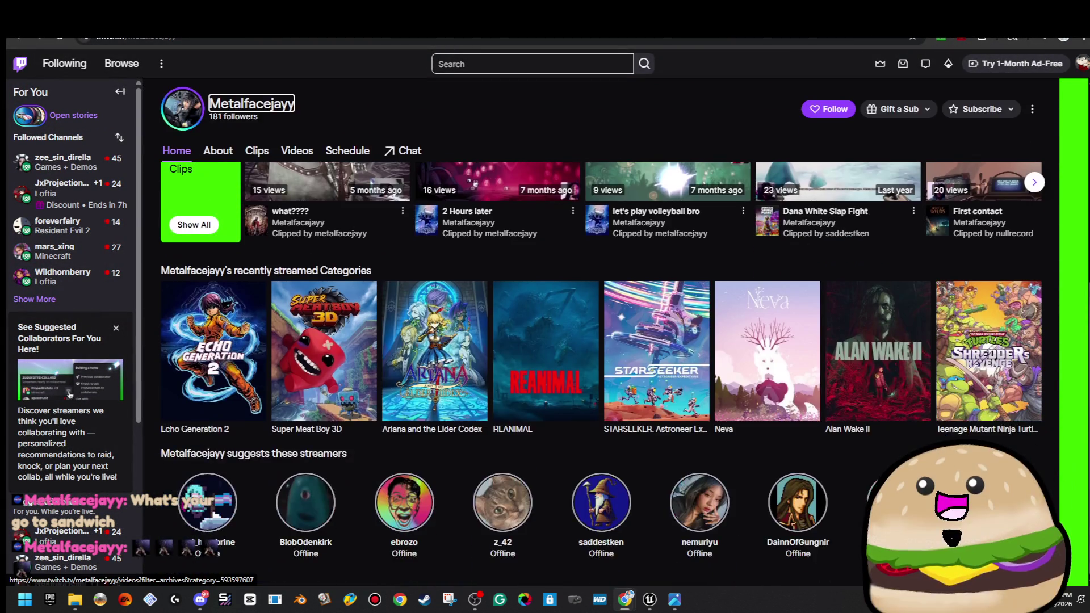
scroll(523, 250, "up", 5)
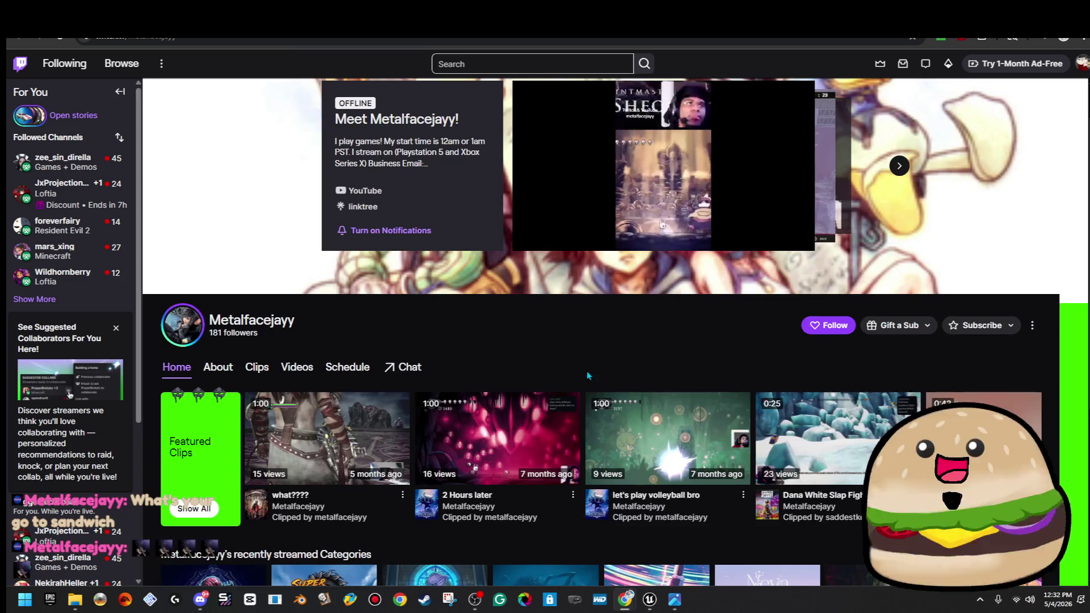
scroll(585, 378, "down", 4)
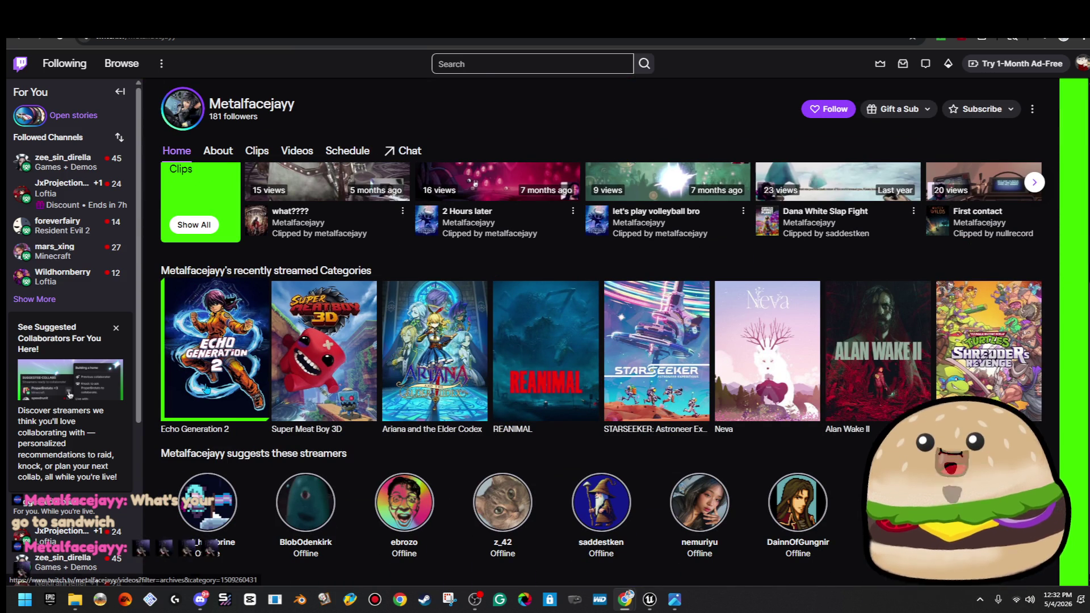
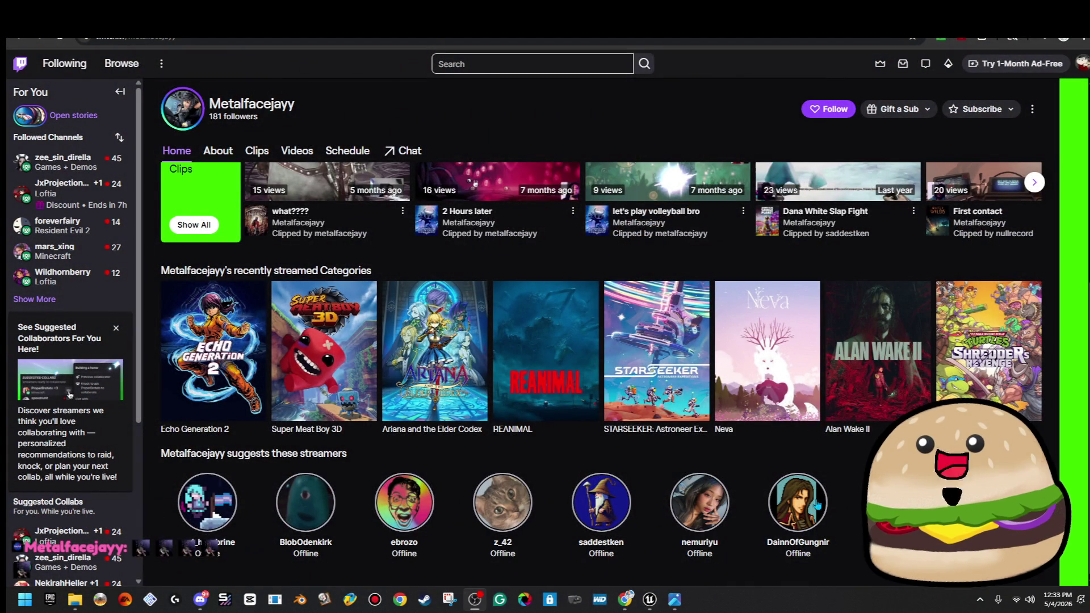
Step: Show the Twitch channel's About section, skim its bio and follower goals, then return to Unreal
scroll(252, 430, "up", 5)
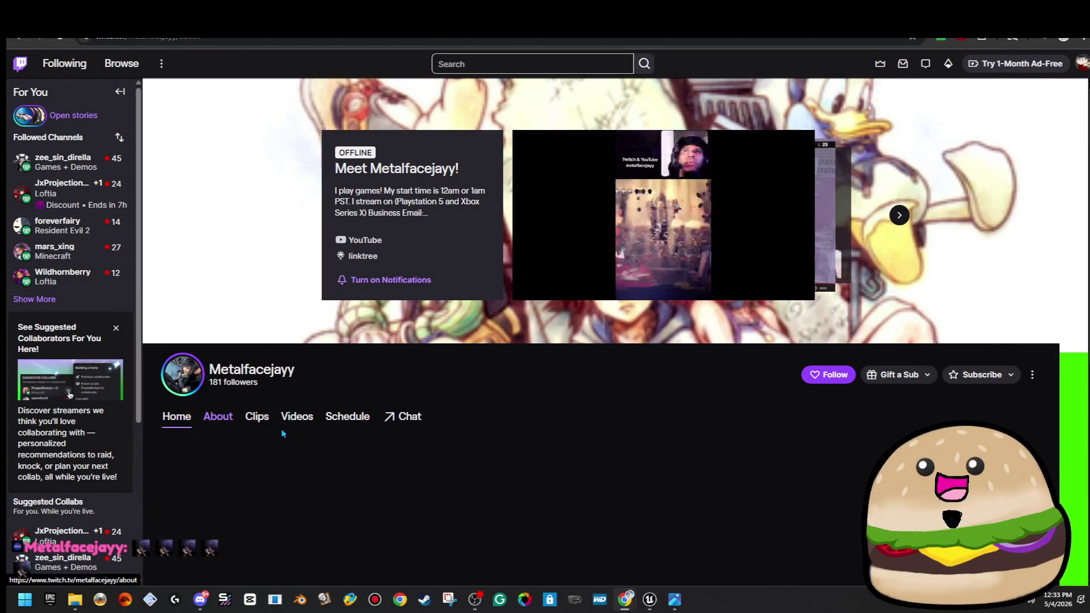
left_click(218, 416)
mouse_move(243, 275)
left_mouse_down()
mouse_move(321, 267)
mouse_move(461, 308)
left_mouse_up()
left_click(461, 308)
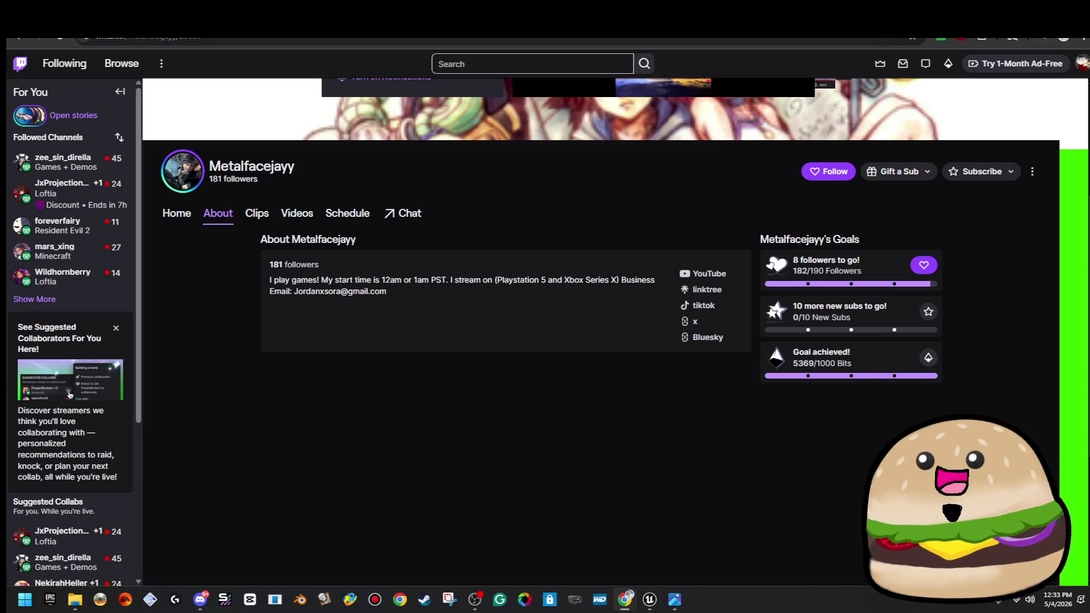
key("alt+Tab")
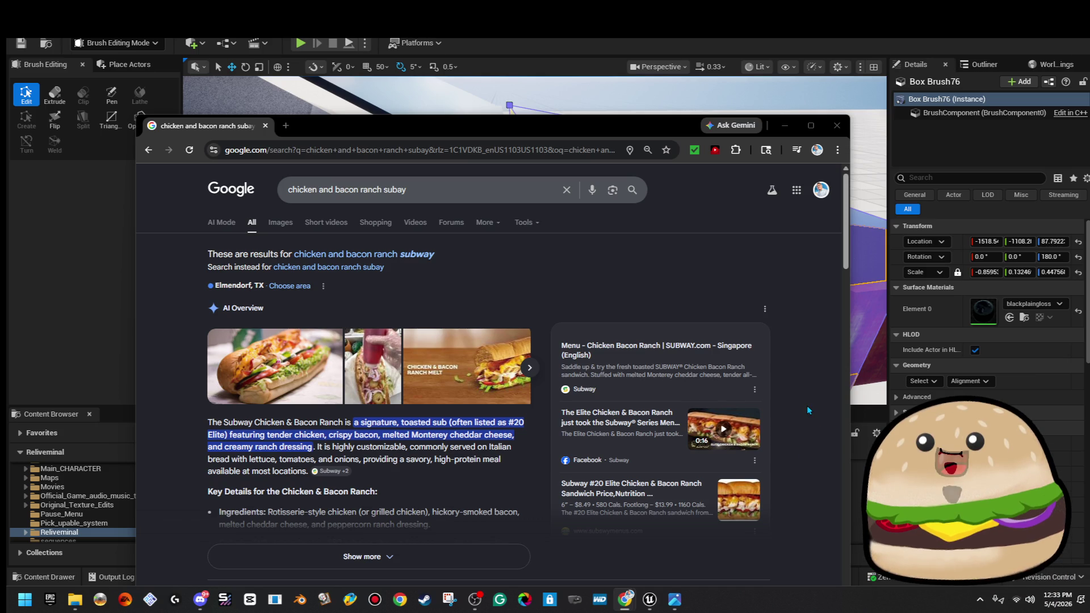
Step: Close Chrome and pull Box Brush76's selected face left along Y to reshape it
left_click(836, 124)
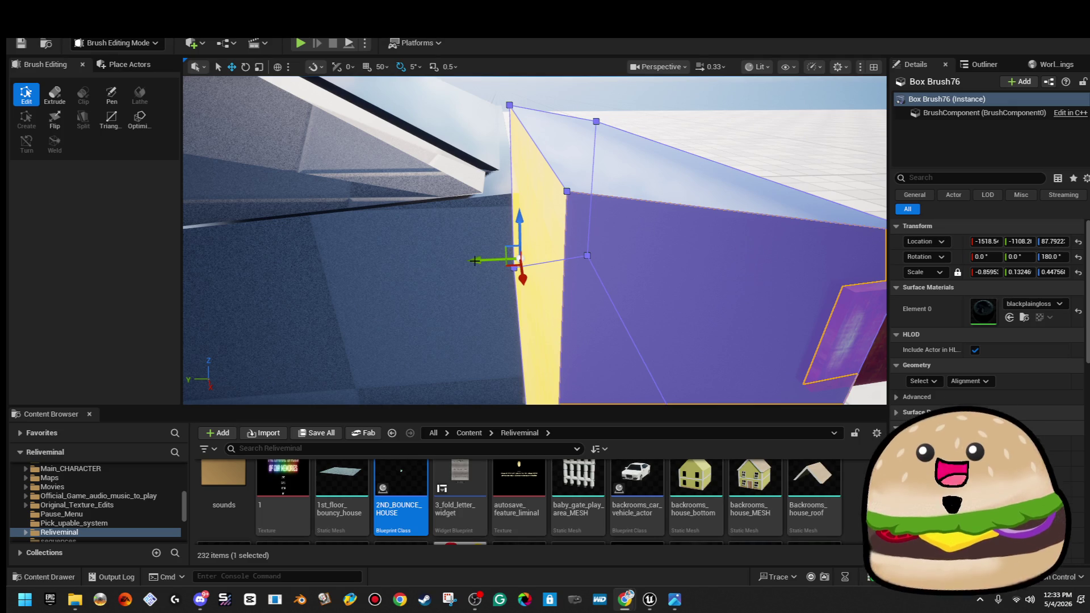
left_click_drag(476, 264, 460, 267)
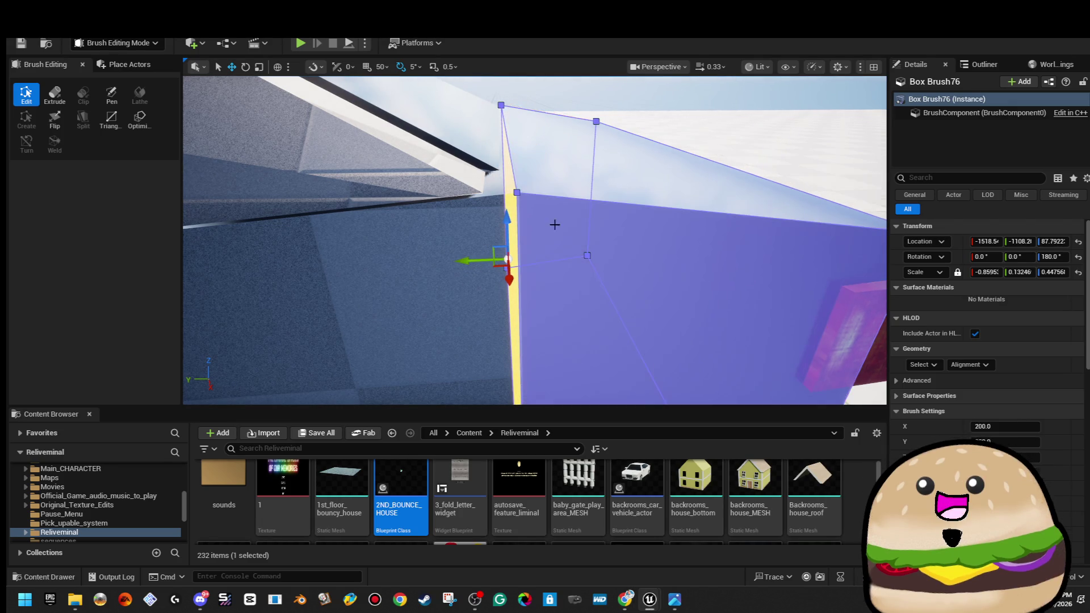
scroll(568, 213, "down", 3)
left_click(567, 212)
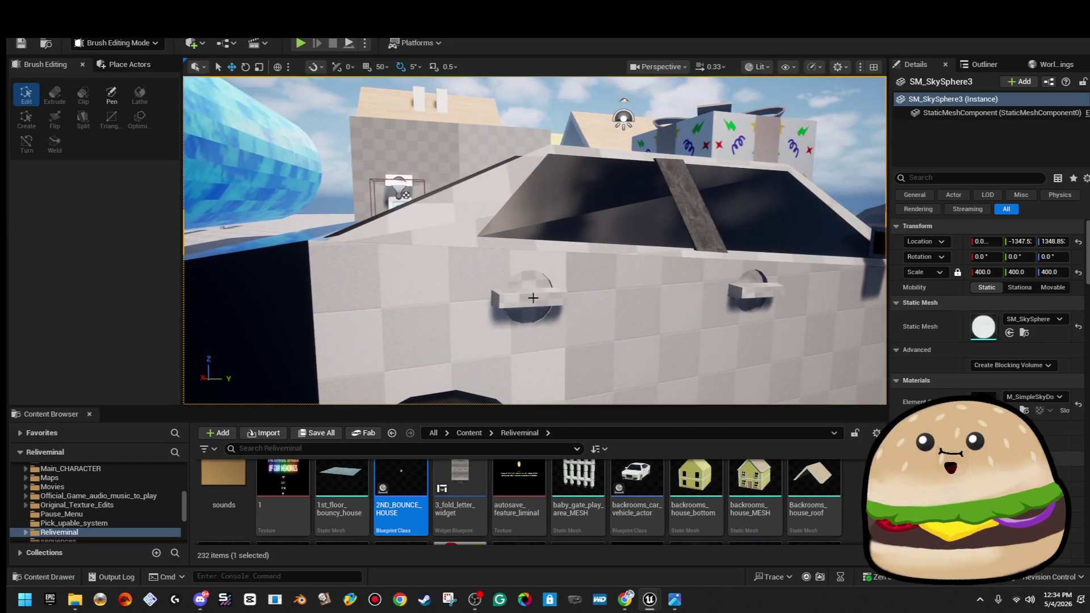
left_click(528, 289)
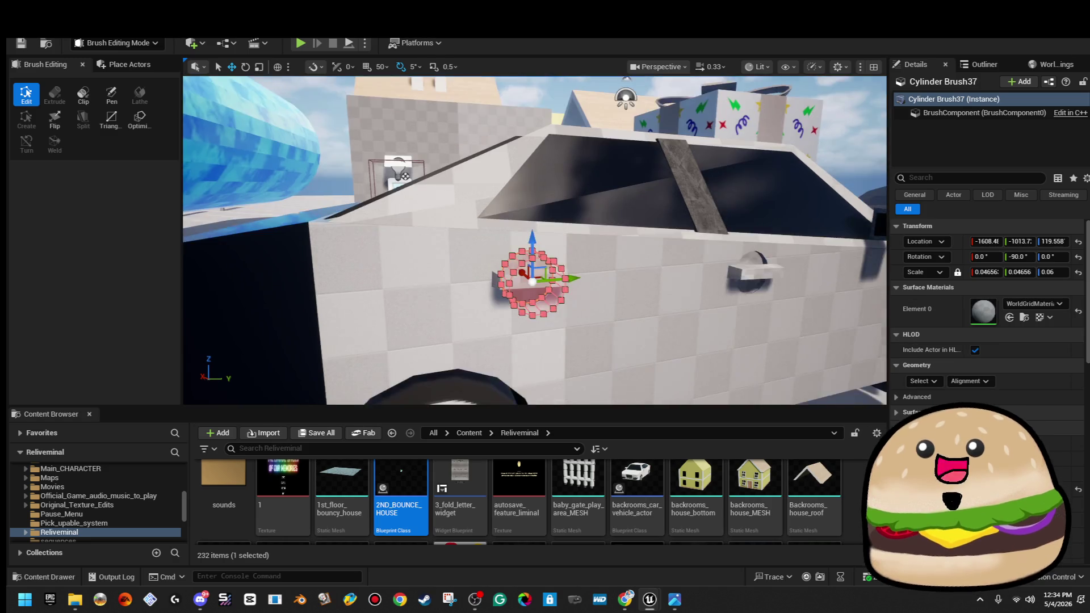
left_click(562, 280)
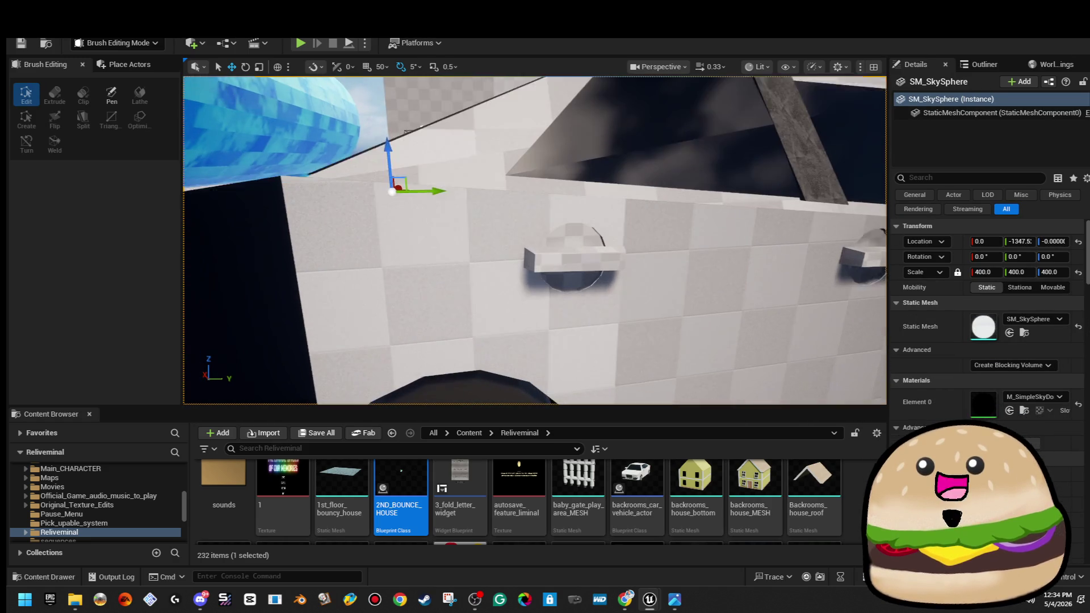
left_click(585, 253)
key("Delete")
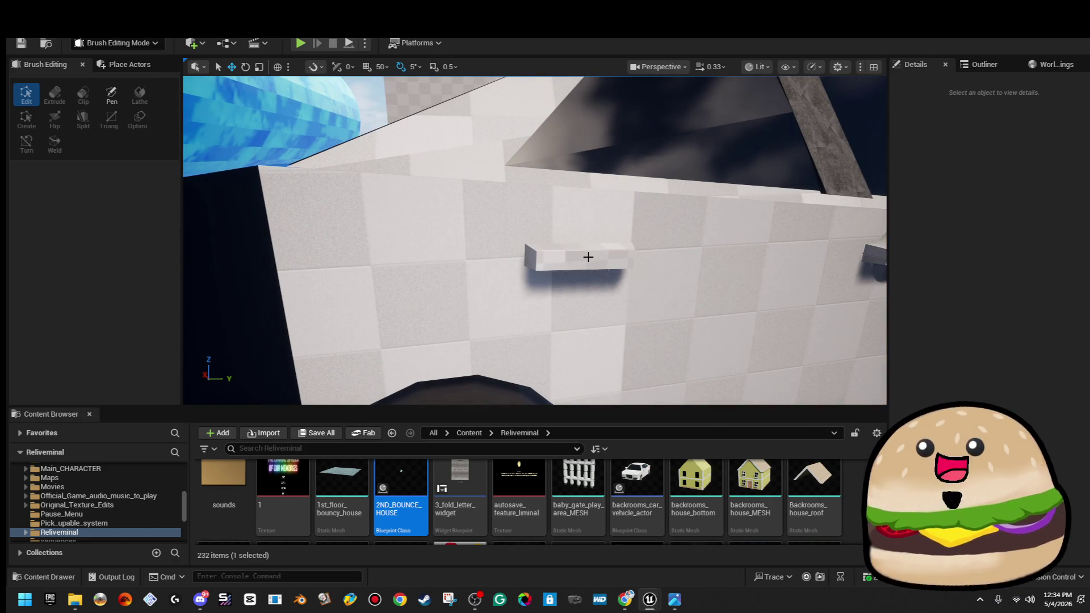
left_click(588, 257)
left_click_drag(595, 252, 584, 171)
key("Escape")
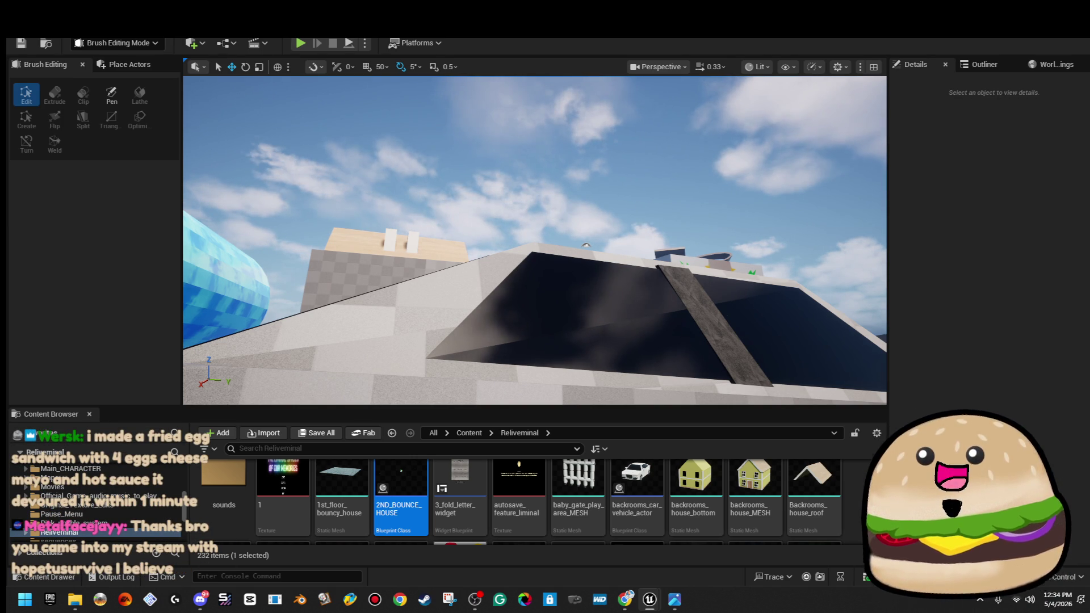
mouse_move(845, 265)
left_mouse_down()
mouse_move(846, 301)
mouse_move(847, 259)
left_mouse_up()
key("ctrl+v")
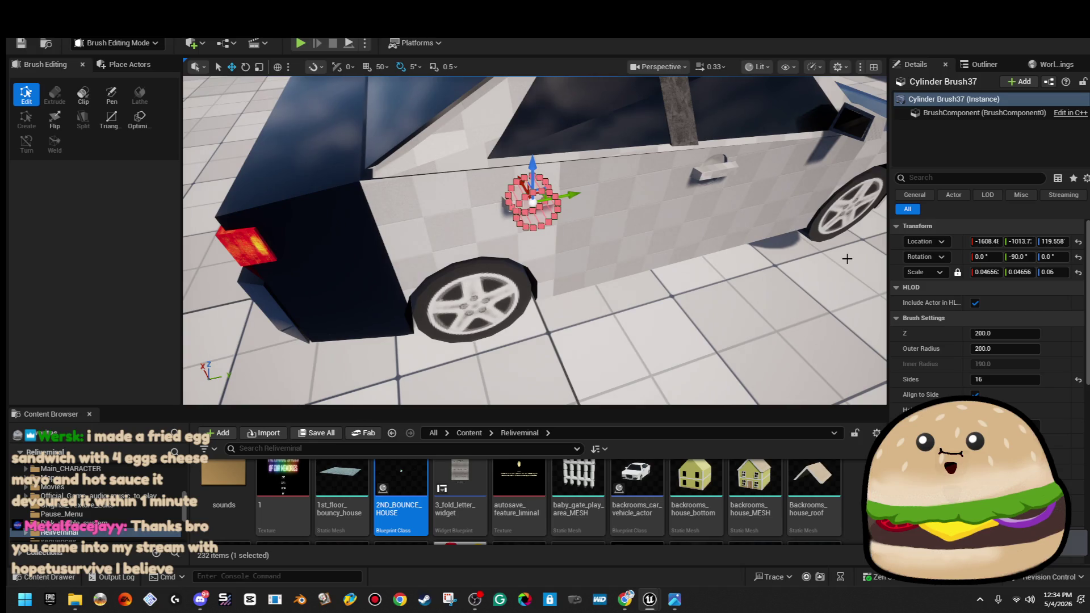
mouse_move(767, 347)
left_mouse_down()
mouse_move(772, 307)
mouse_move(670, 283)
left_mouse_up()
left_click(650, 206)
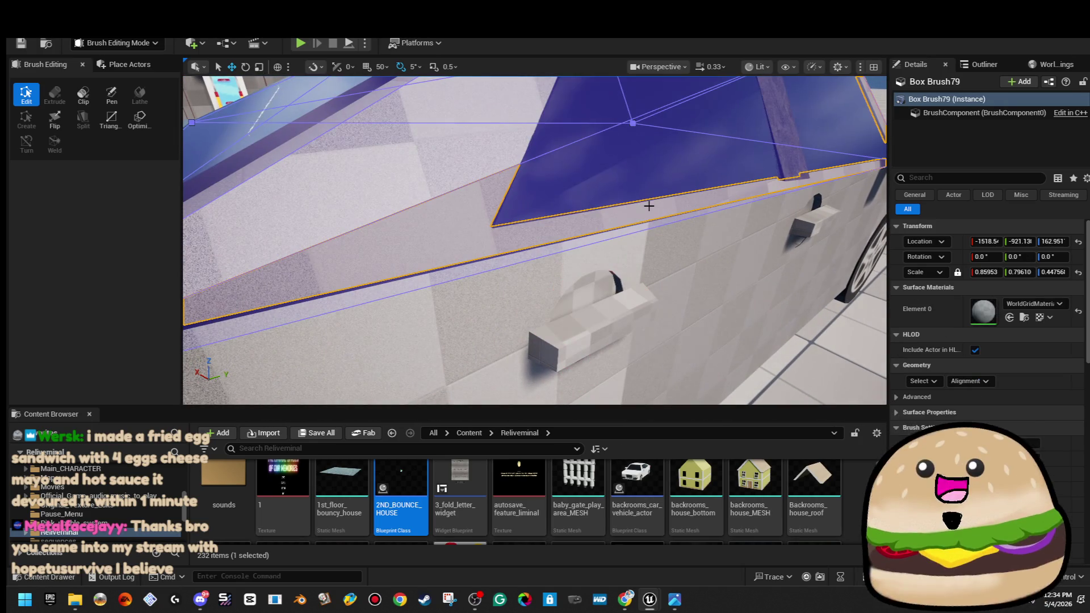
key("f")
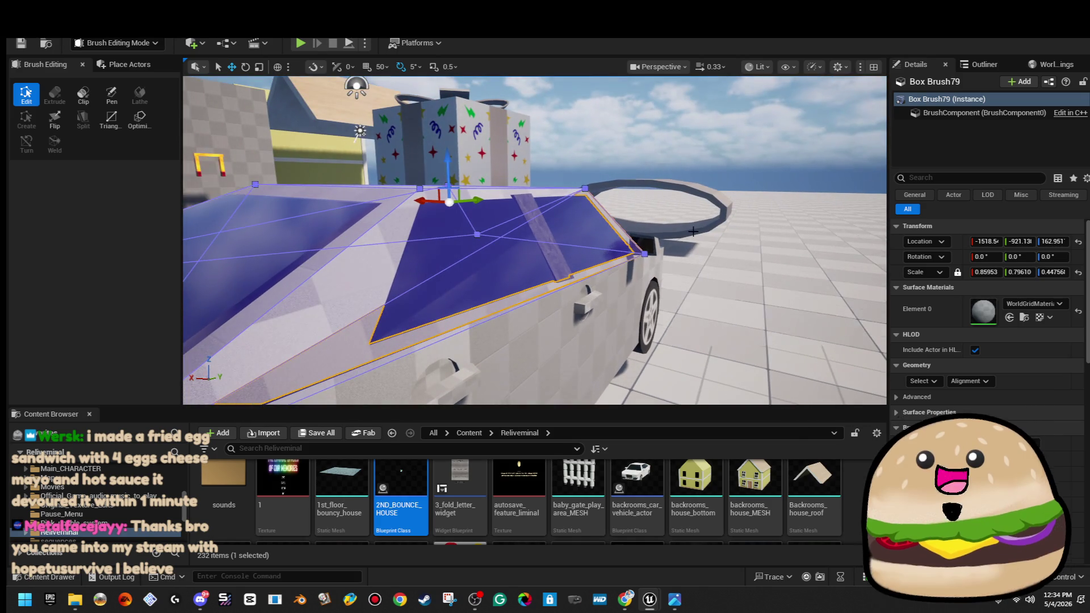
left_click(693, 232)
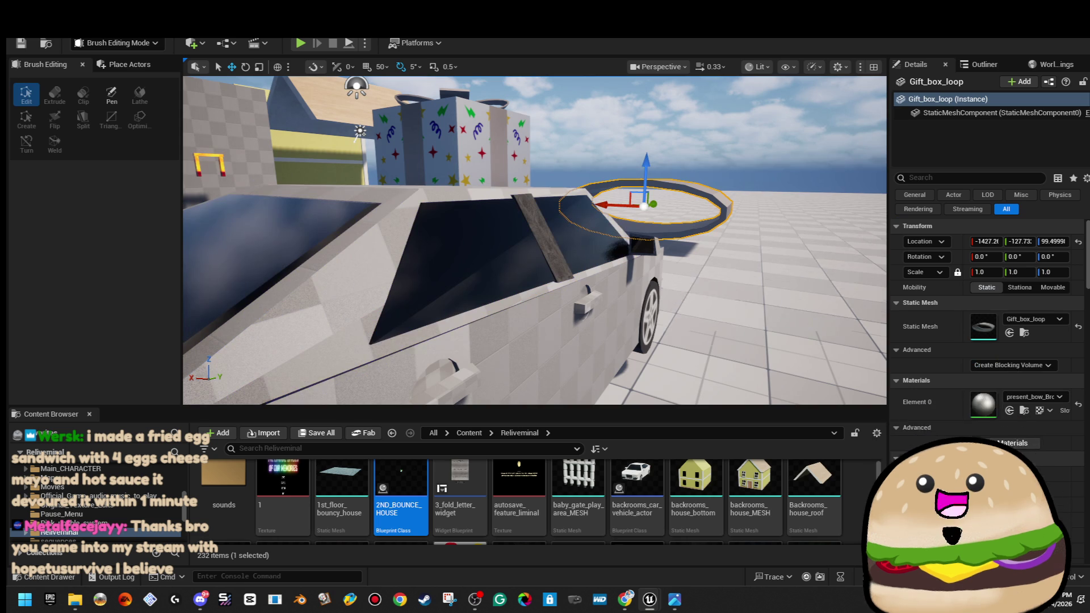
key("w")
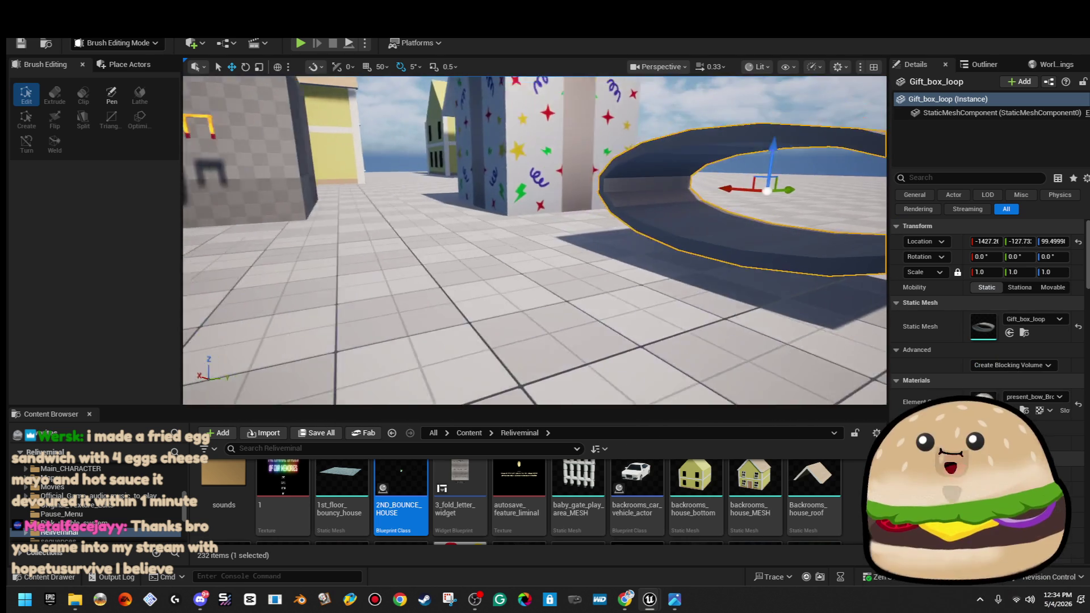
key("s")
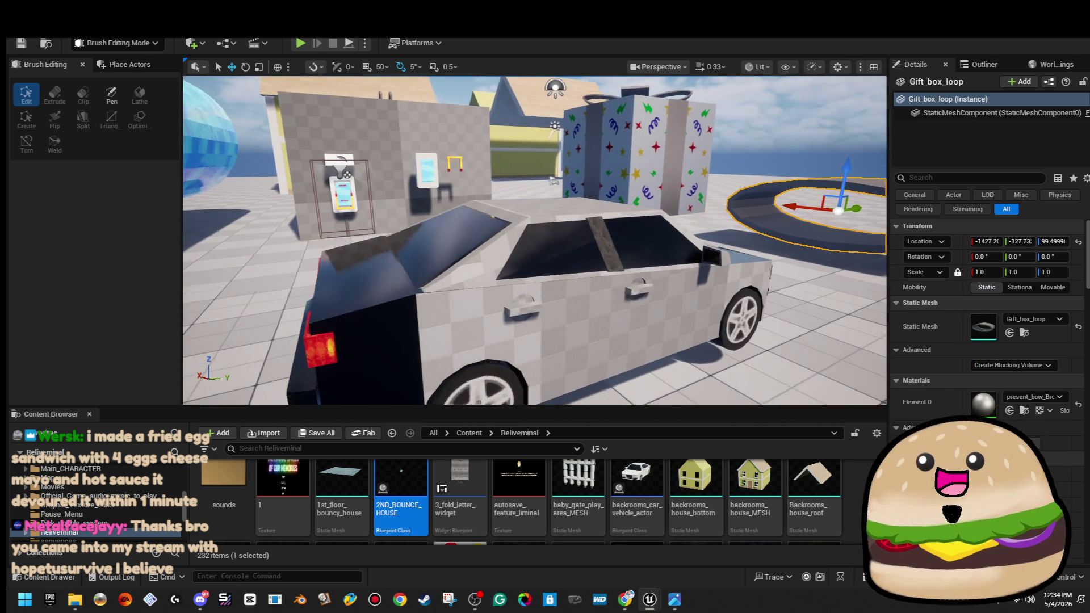
key("w")
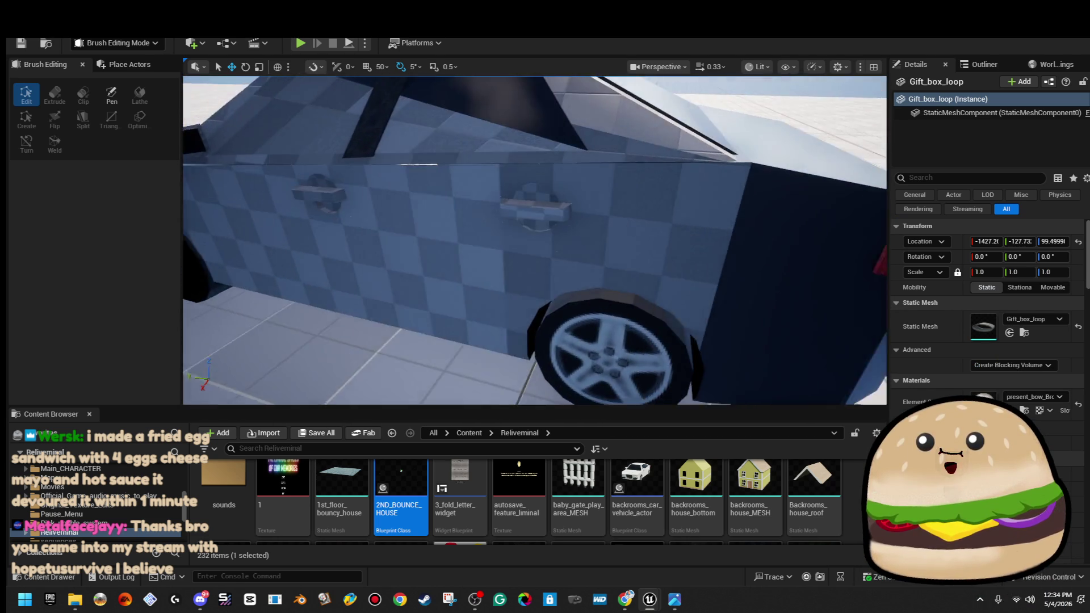
key("s")
left_click(745, 229)
key("d")
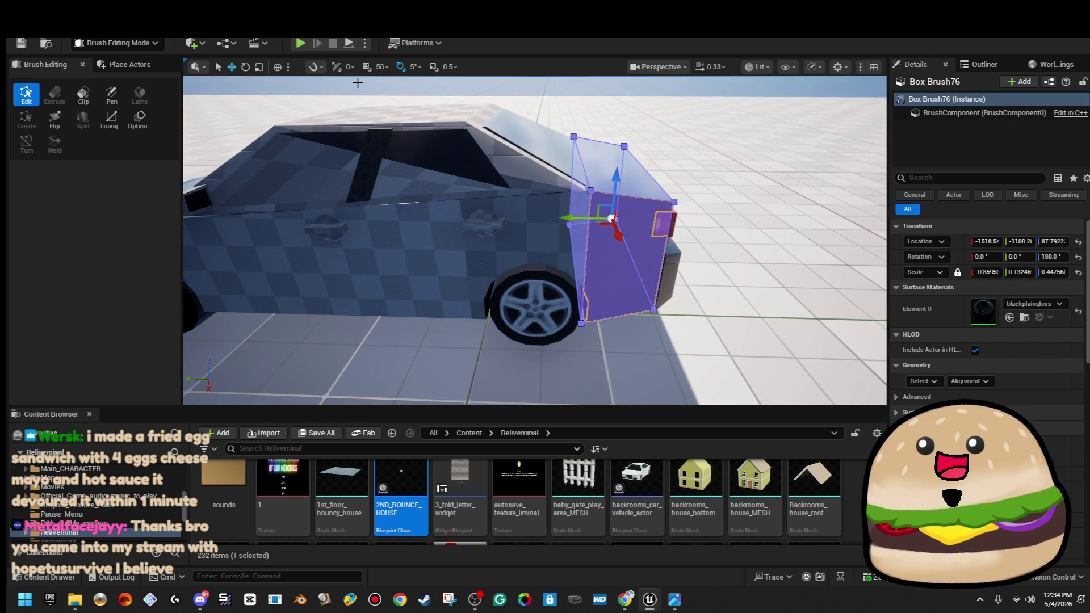
key("ctrl+d")
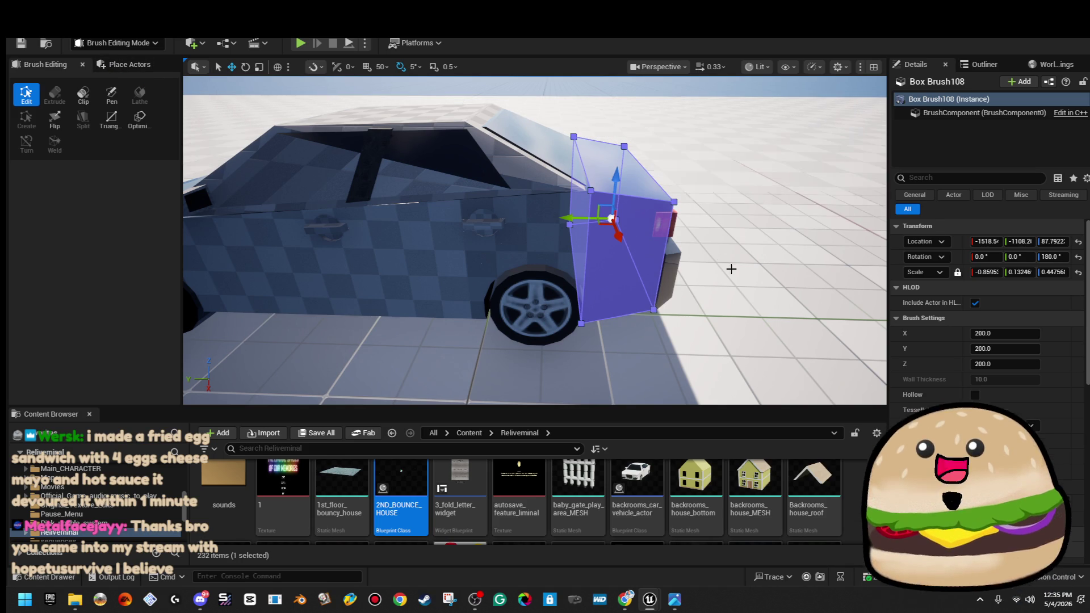
key("e")
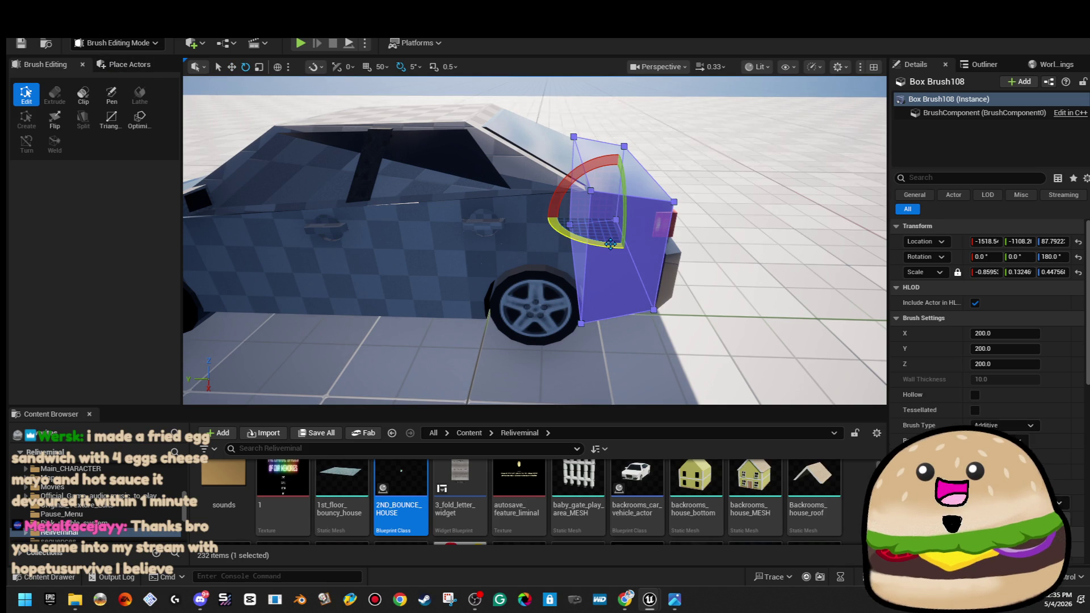
key("w")
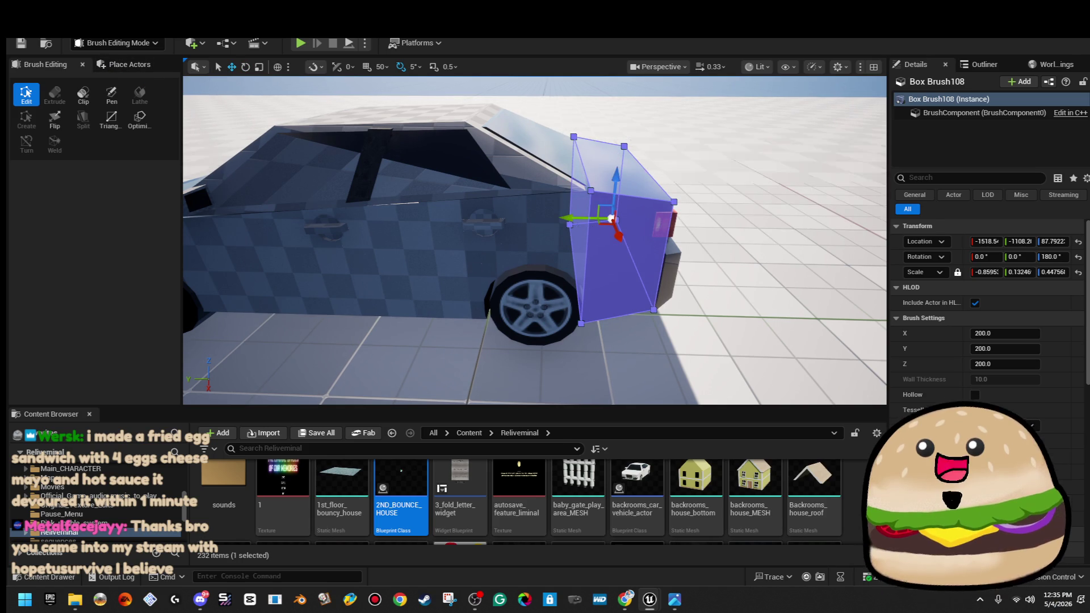
left_click_drag(612, 218, 783, 202)
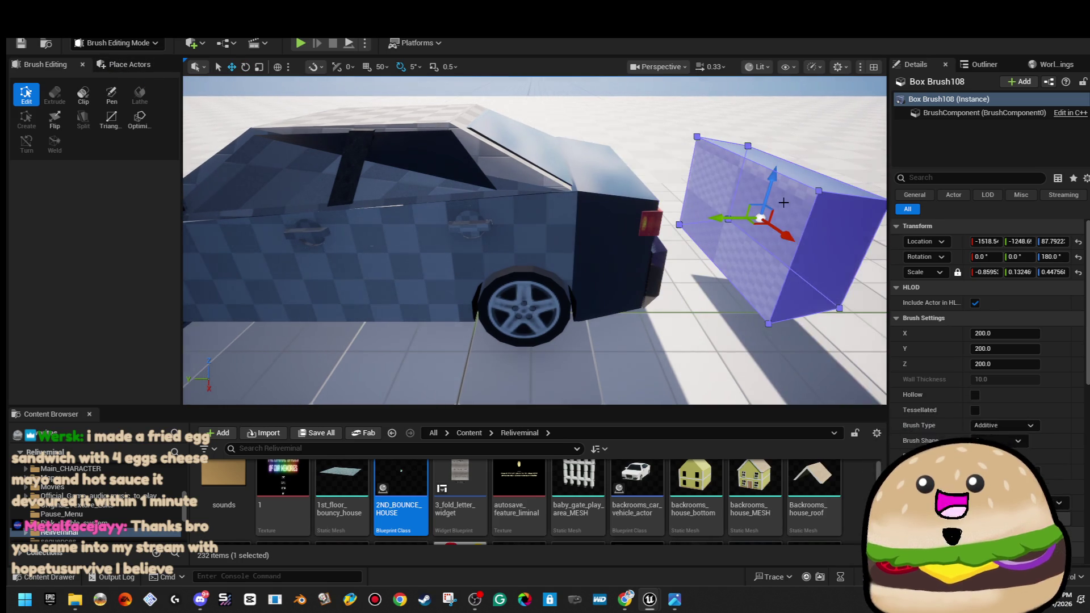
right_click(784, 203)
mouse_move(828, 461)
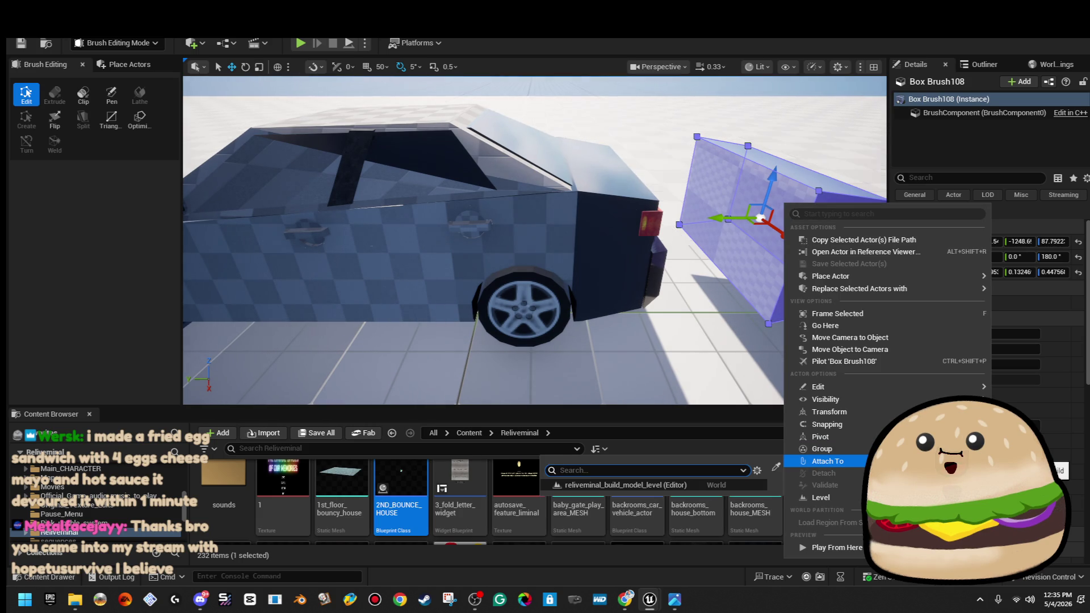
mouse_move(823, 437)
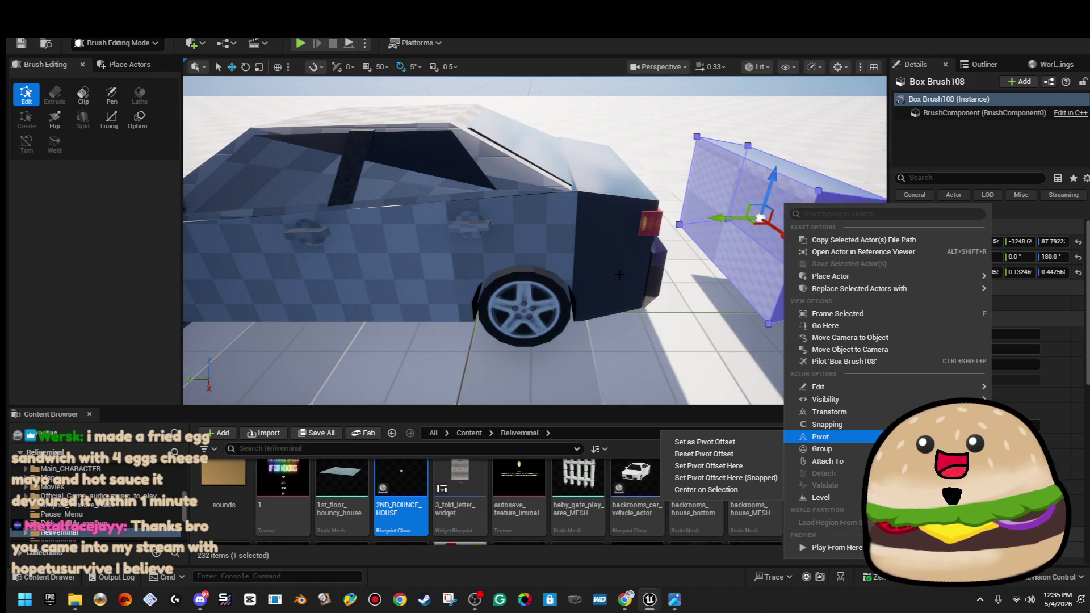
left_click_drag(620, 274, 761, 221)
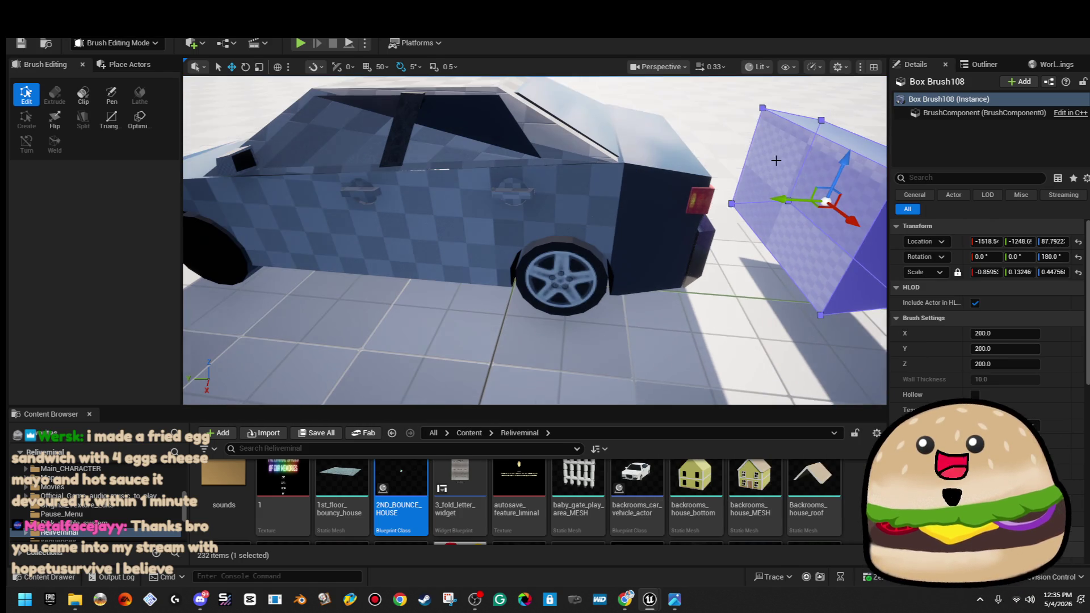
key("Delete")
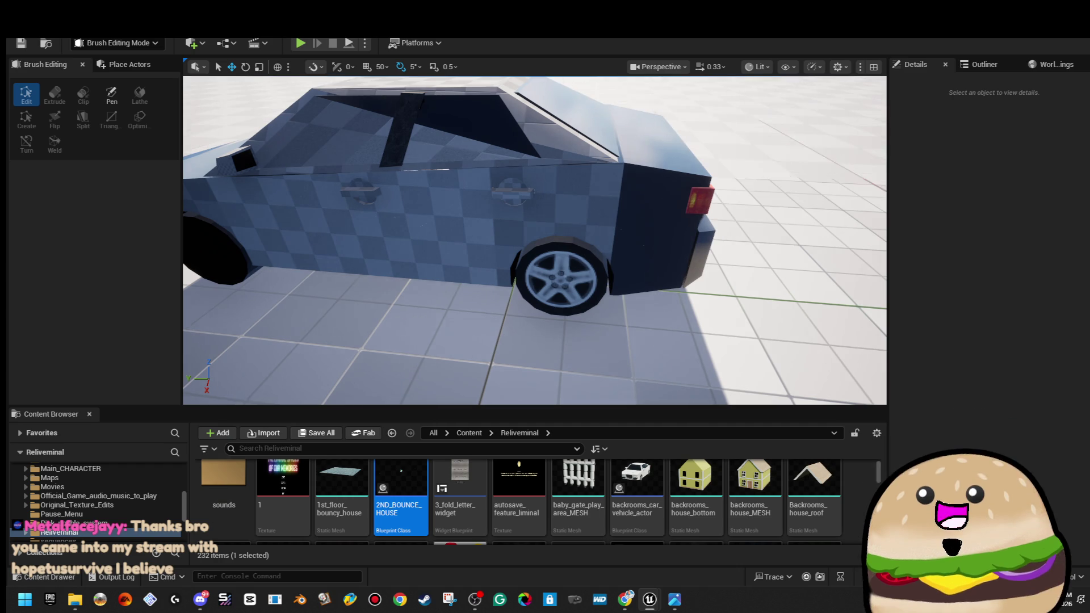
left_click(693, 225)
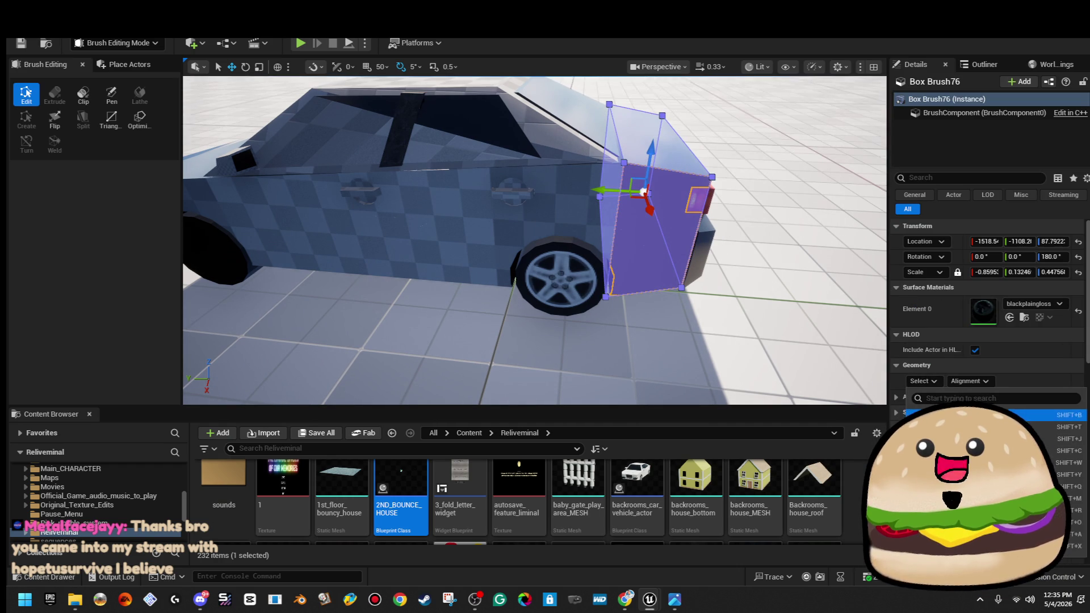
Step: Duplicate the rear box brush, placing the copy behind the original, and flip it
key("f")
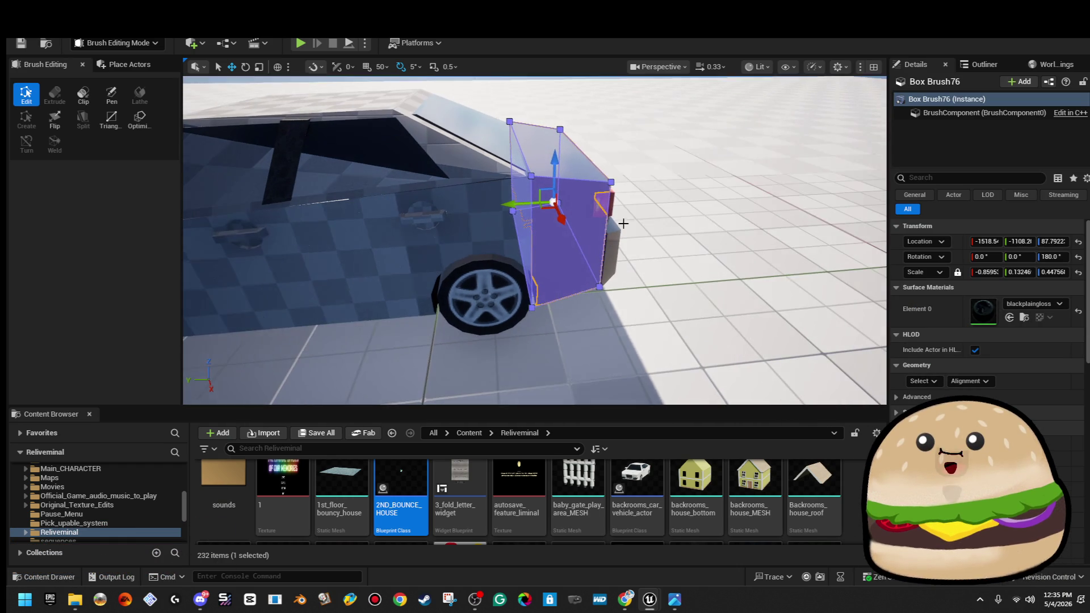
left_click_drag(510, 205, 628, 198)
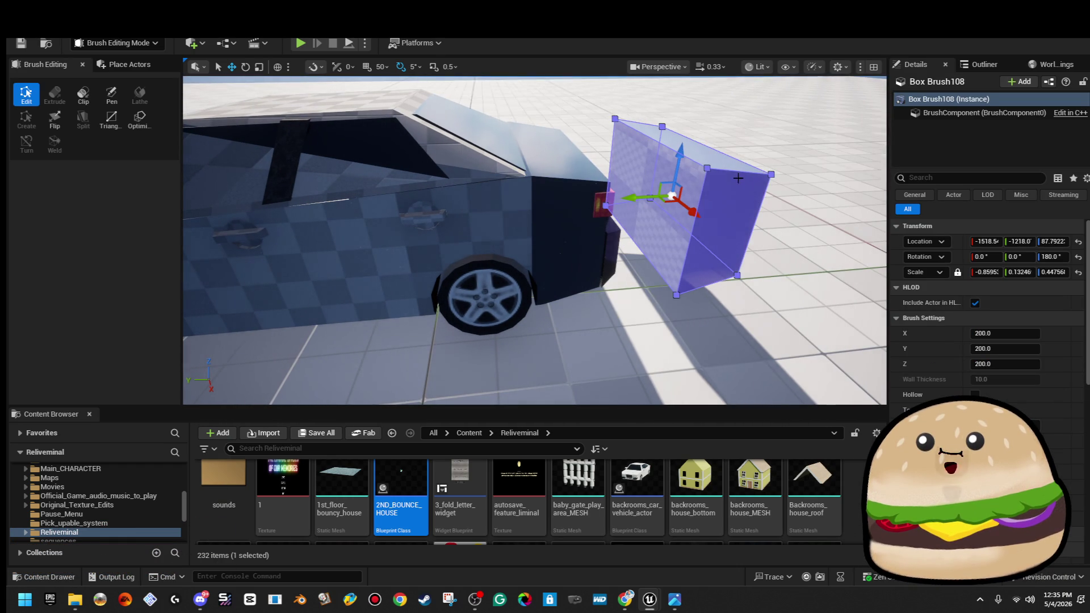
right_click(731, 190)
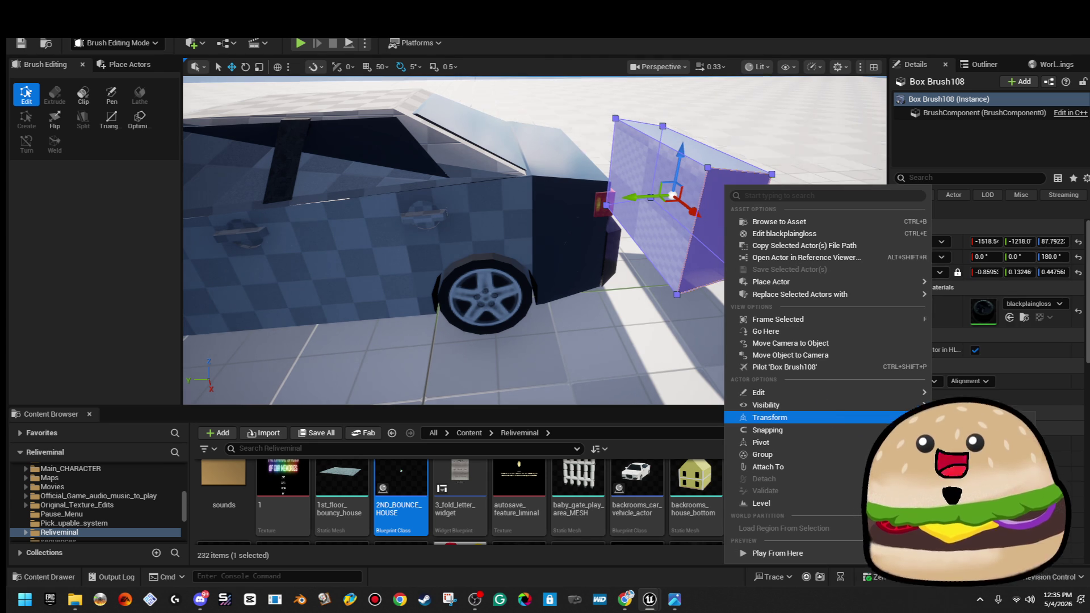
left_click(977, 545)
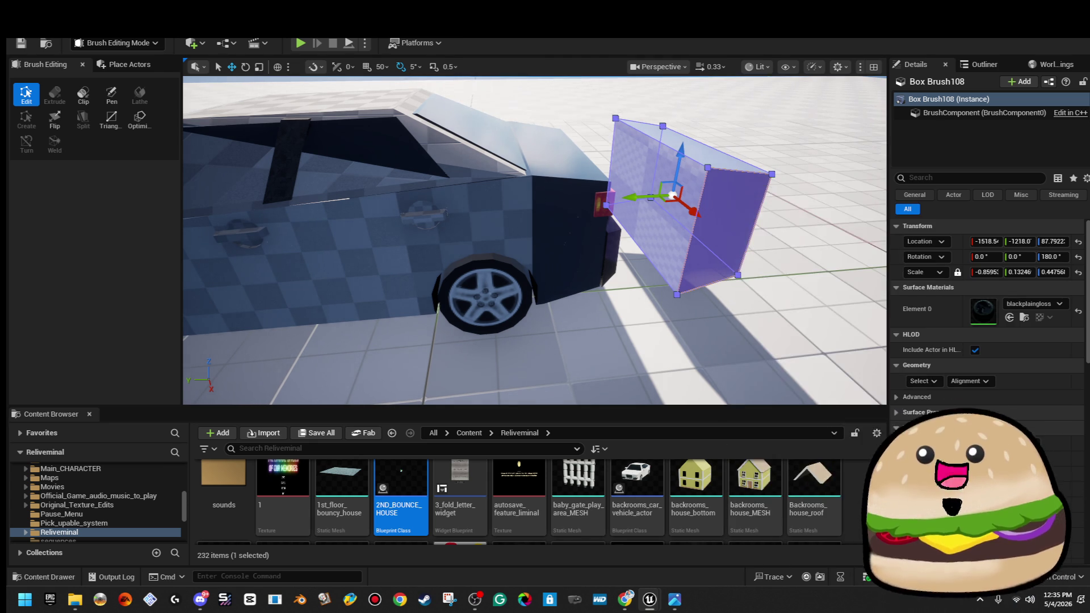
Step: Mirror the copy with Transform > Mirror X and slide it along Y to the rear wheel
right_click(719, 194)
mouse_move(810, 438)
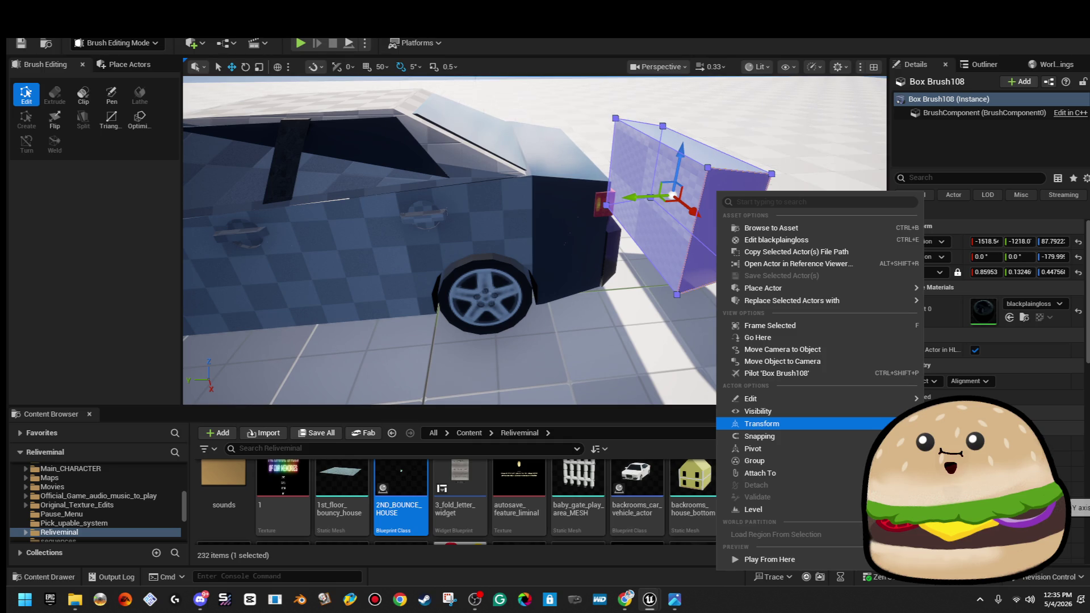
left_click(966, 455)
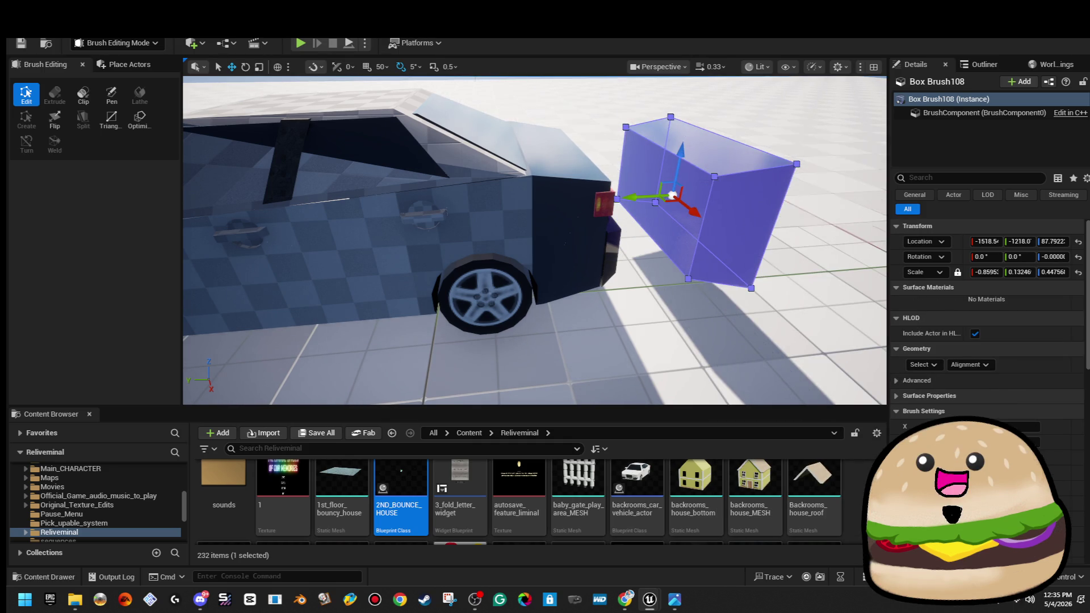
scroll(614, 226, "down", 2)
mouse_move(615, 222)
left_mouse_down()
mouse_move(419, 233)
mouse_move(422, 193)
left_mouse_up()
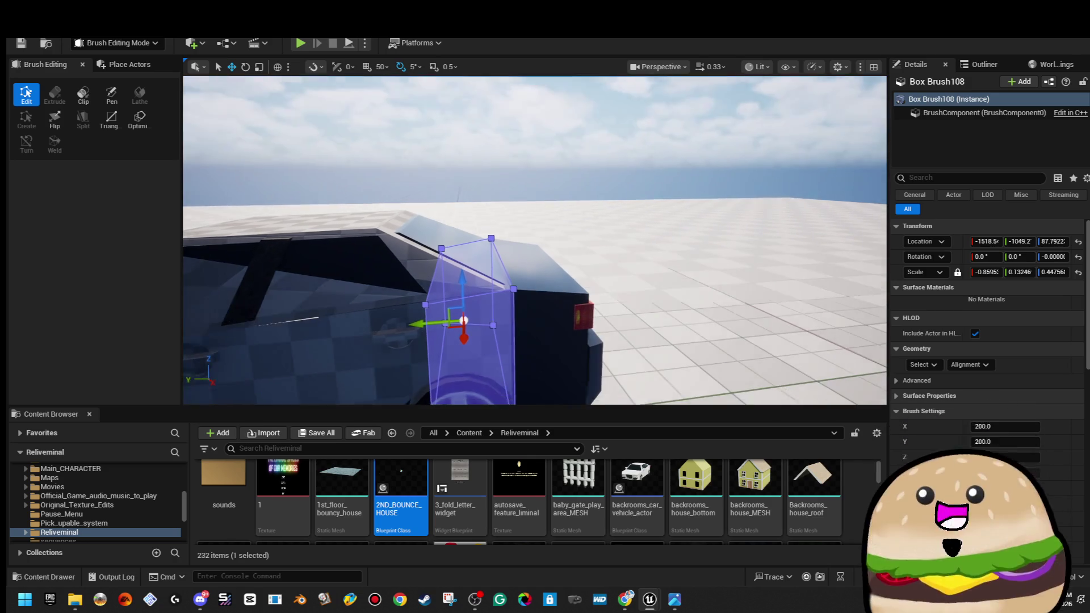
Step: Select a face of the mirrored box brush and inspect it from around the car's side
scroll(506, 153, "up", 5)
scroll(519, 197, "down", 5)
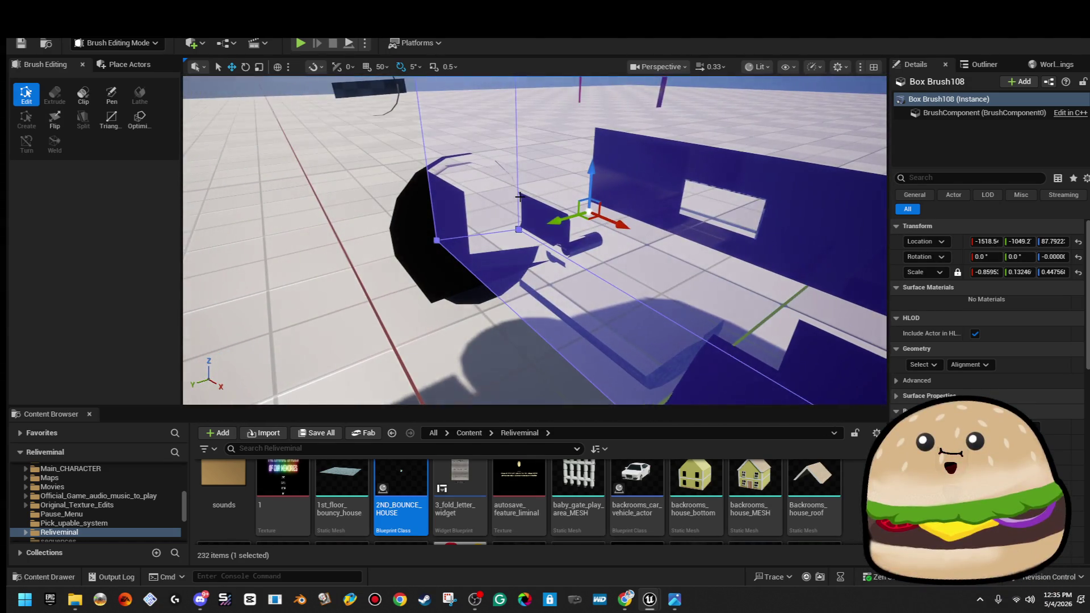
left_click(519, 197)
scroll(520, 197, "up", 5)
left_click_drag(520, 197, 546, 199)
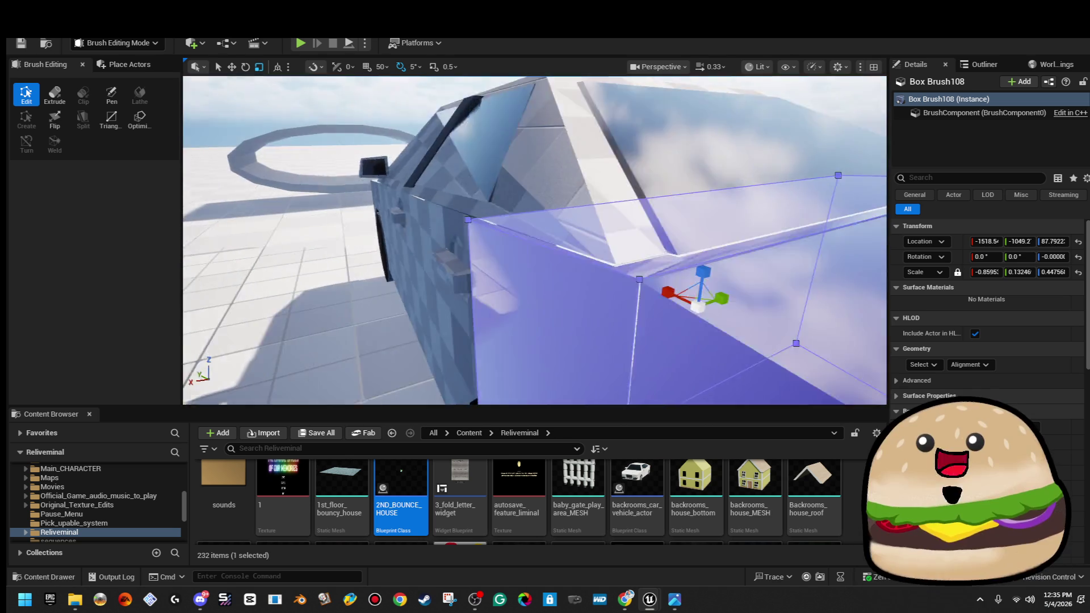
key("d")
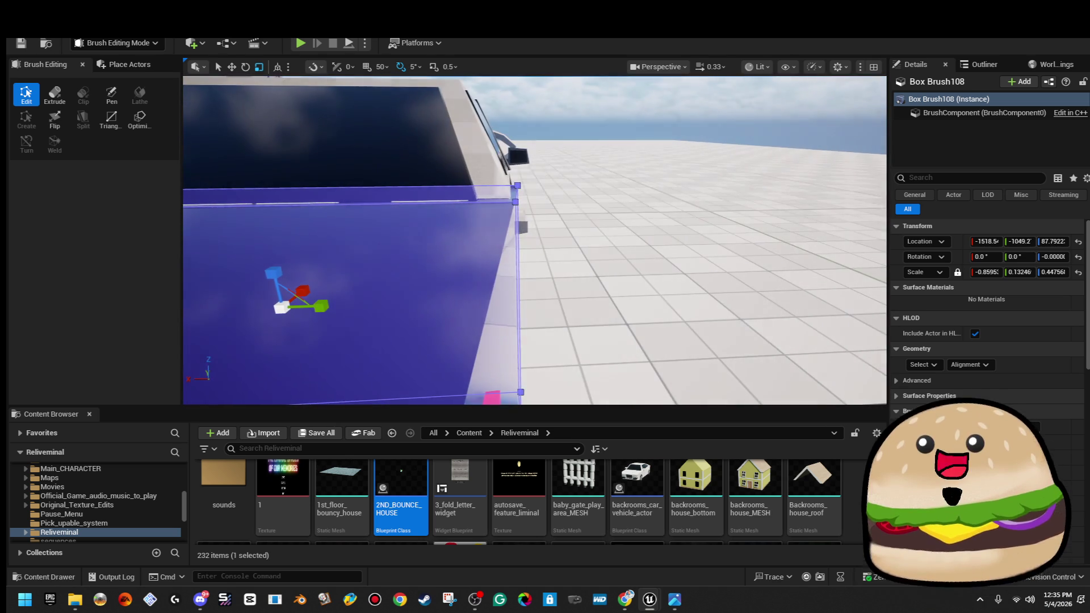
left_click(594, 146)
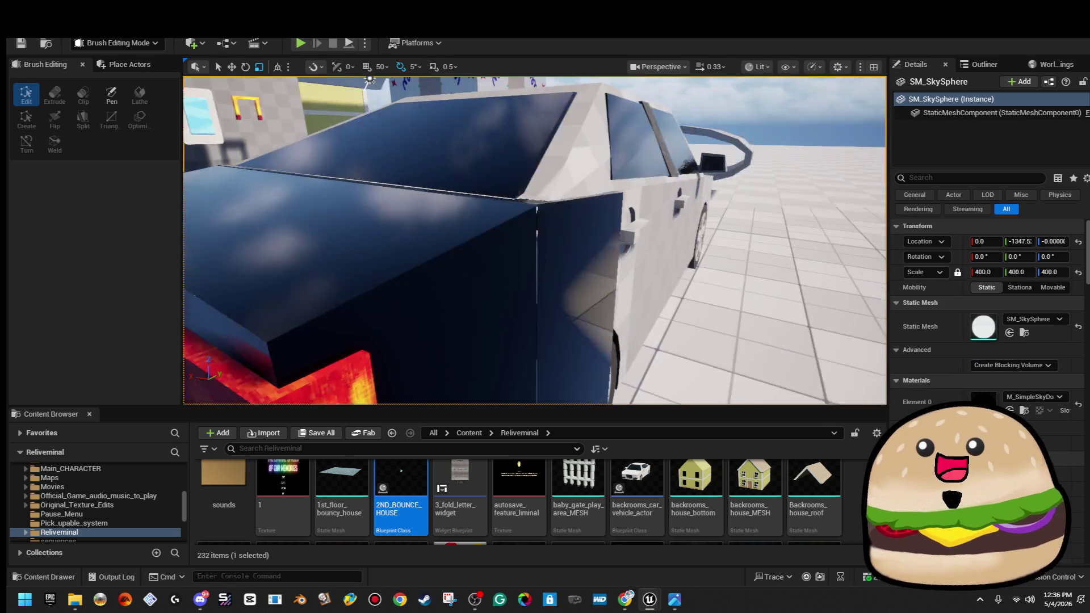
key("d")
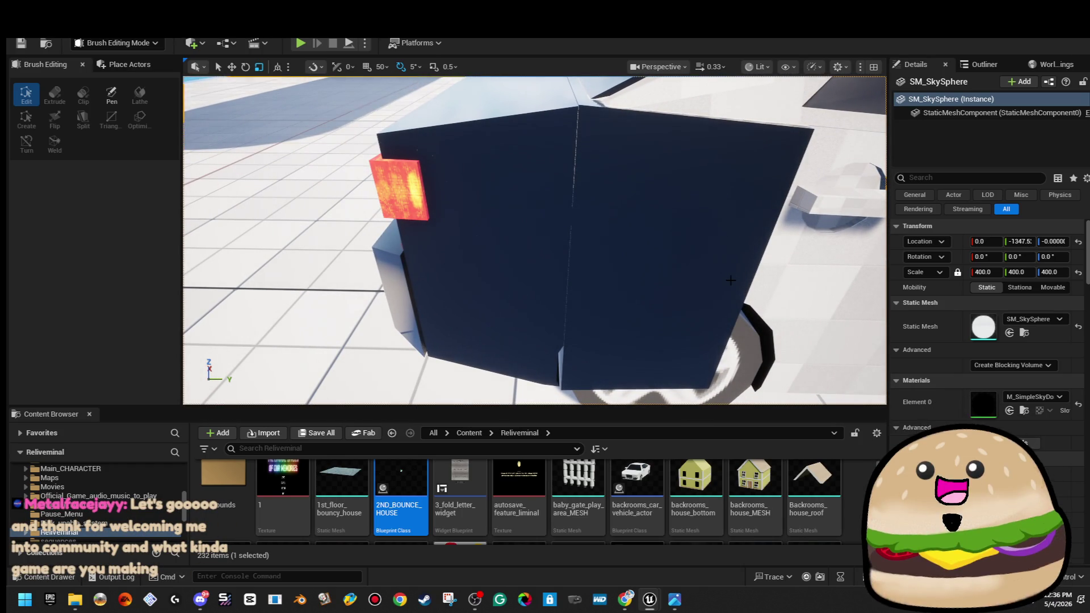
key("s")
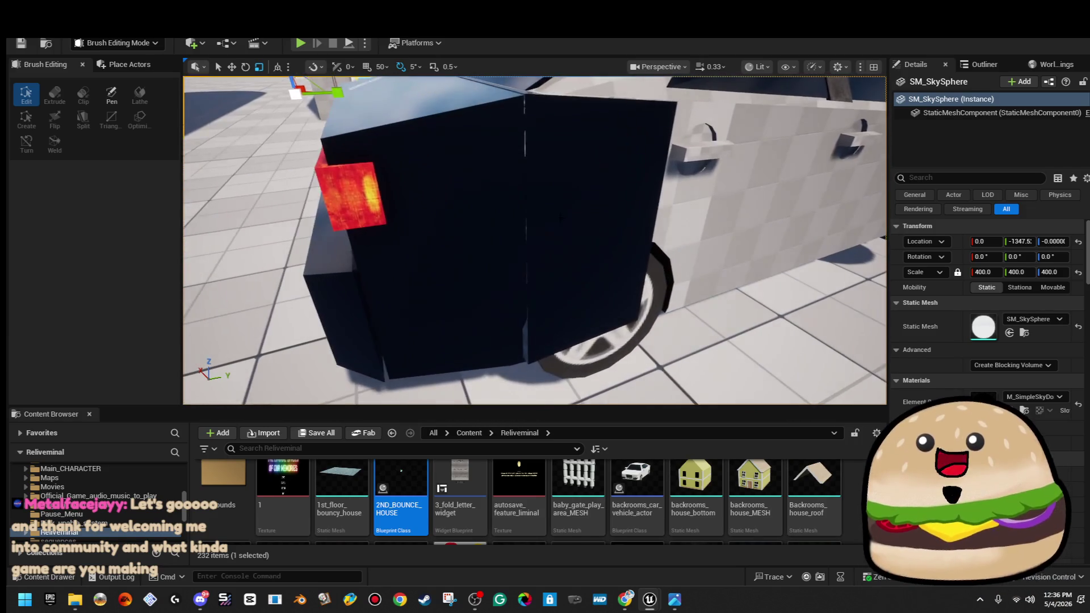
left_click(562, 217)
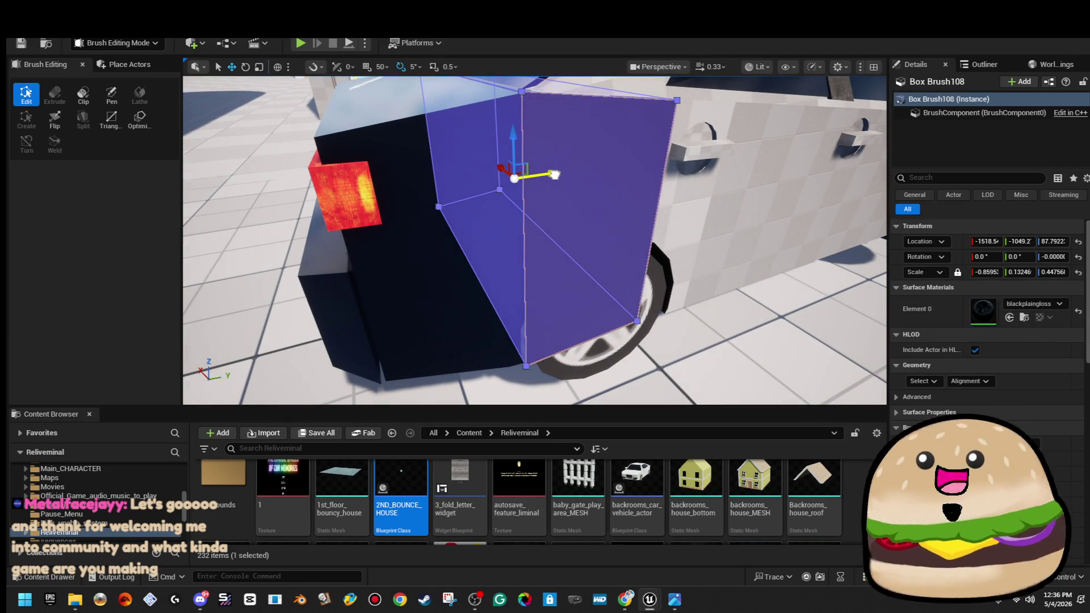
key("s")
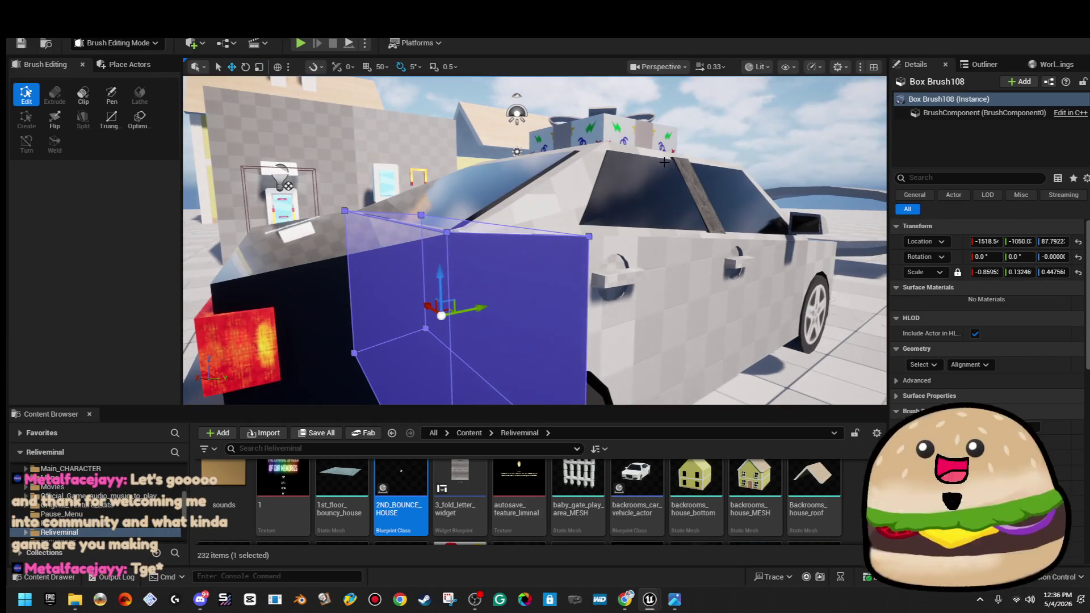
left_click(765, 139)
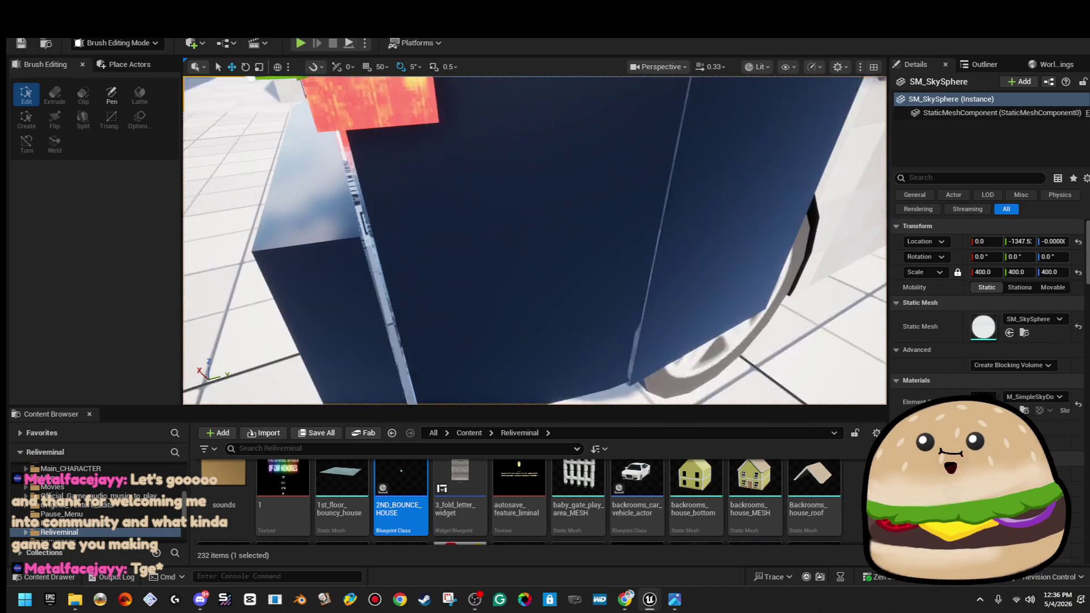
left_click(755, 121)
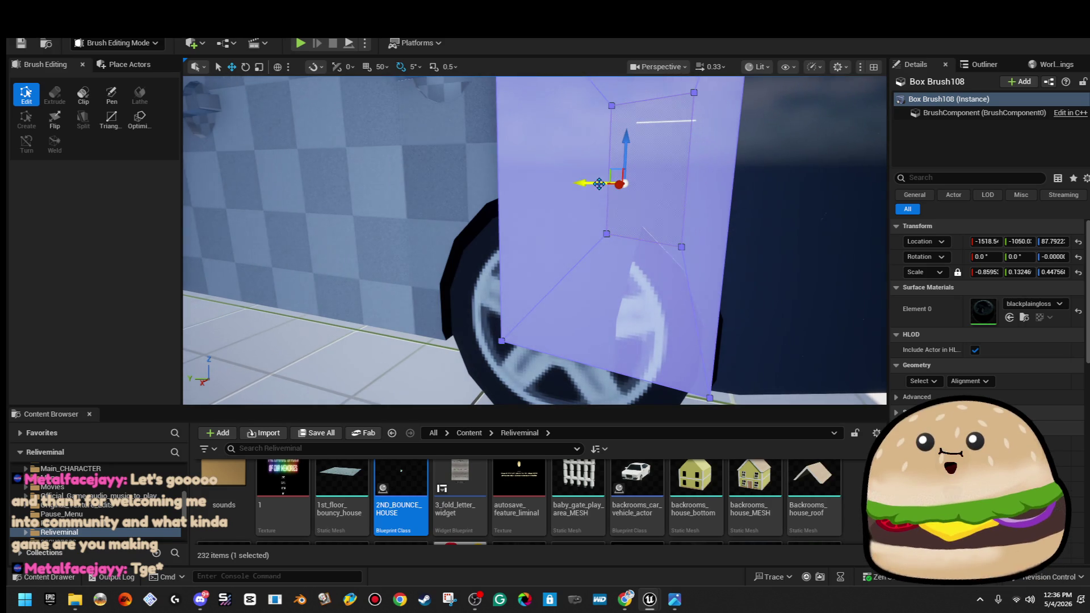
scroll(592, 183, "down", 2)
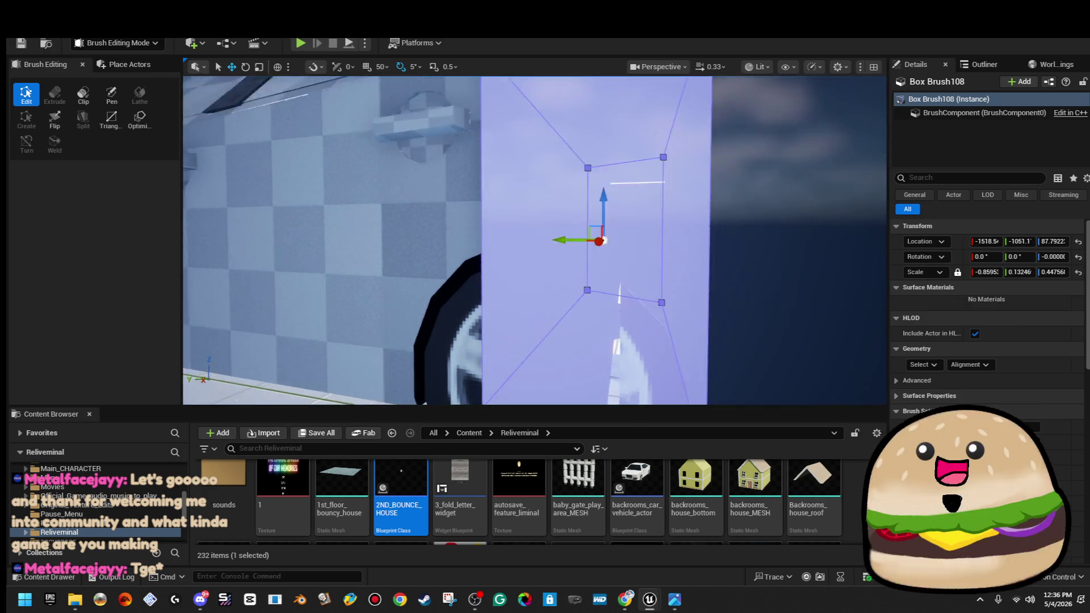
left_click(697, 147)
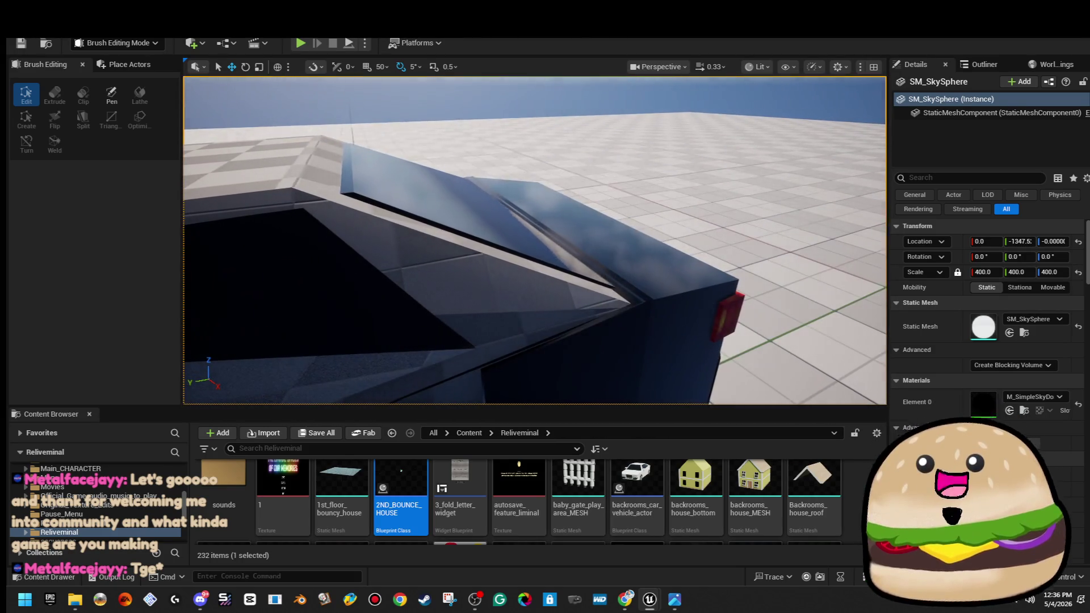
Step: Frame the box brush and select its top face in close-up
left_click(505, 311)
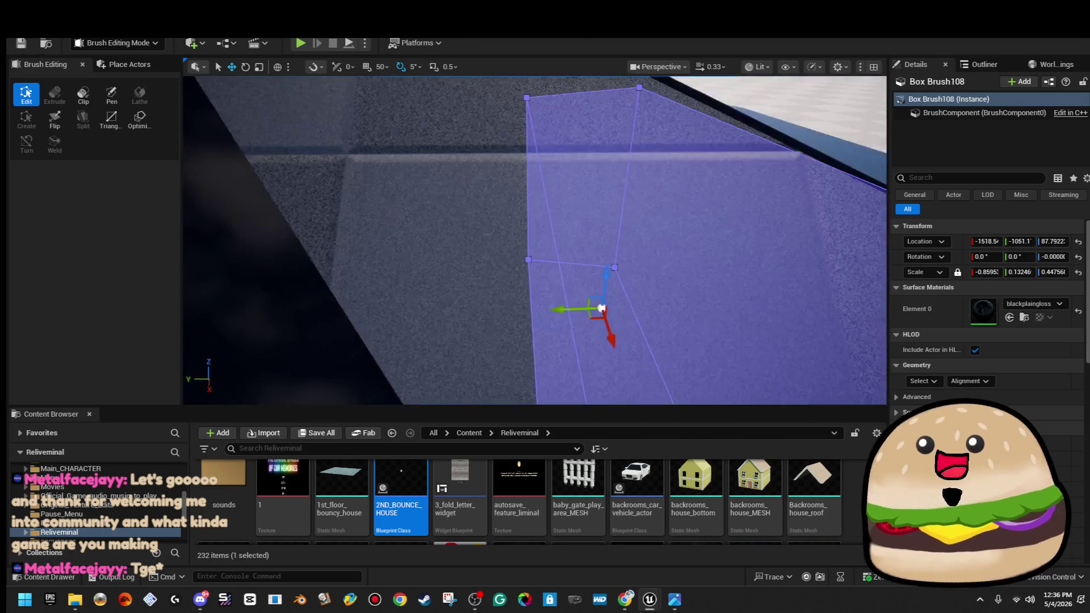
key("f")
left_click_drag(568, 241, 530, 259)
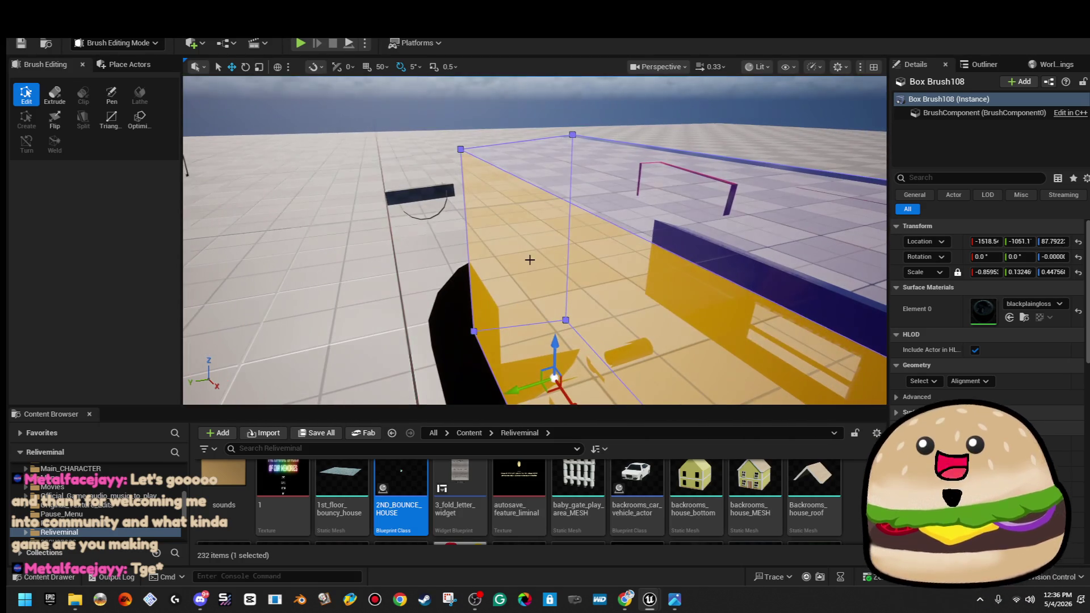
left_click(620, 226)
mouse_move(617, 225)
left_mouse_down()
mouse_move(516, 195)
mouse_move(505, 159)
left_mouse_up()
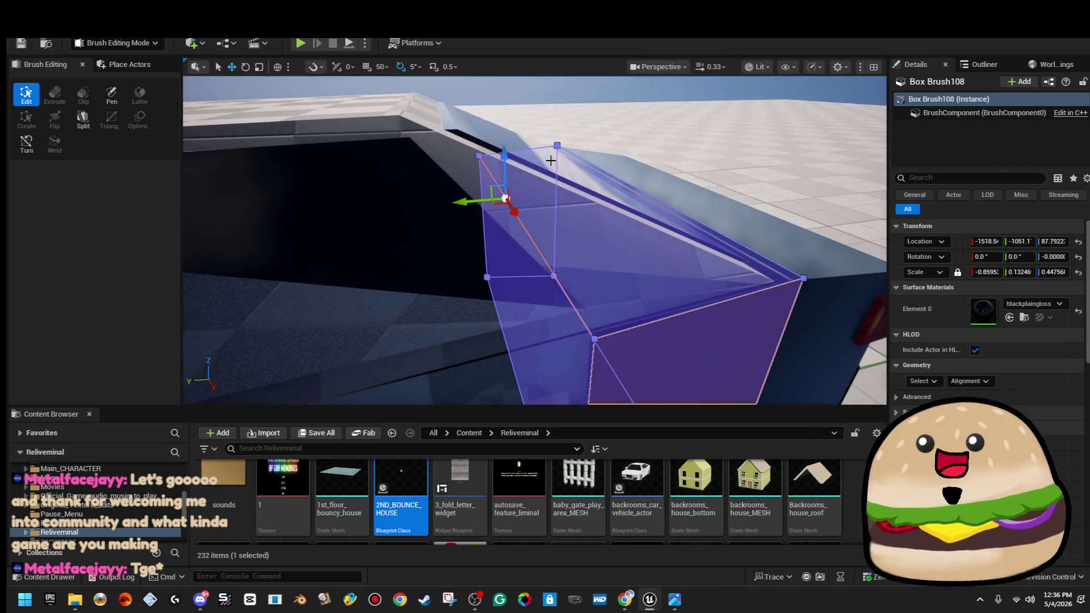
left_click(508, 154)
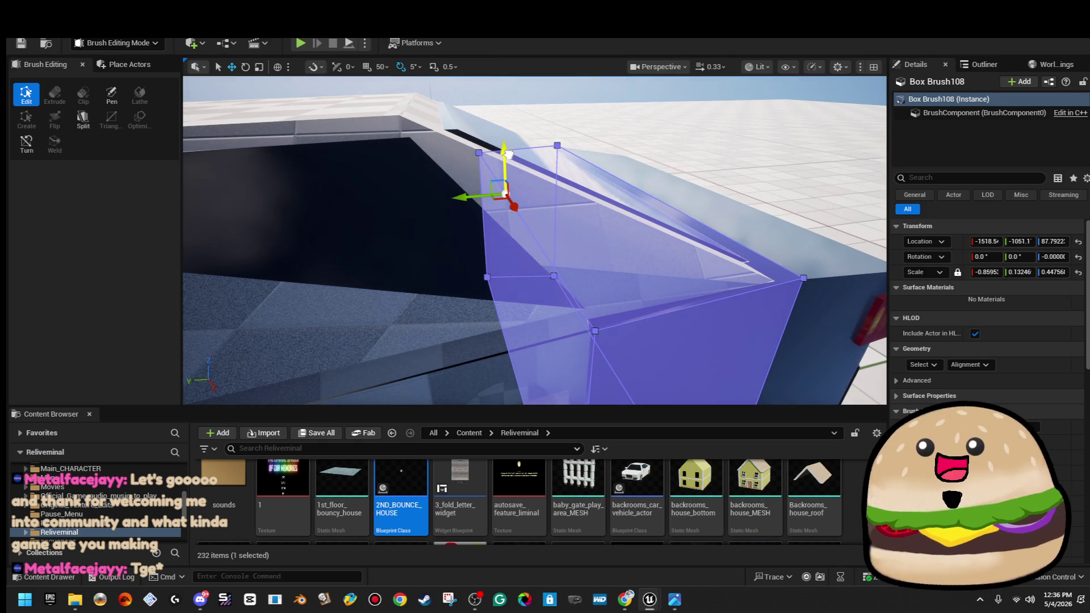
mouse_move(510, 158)
left_mouse_down()
mouse_move(521, 202)
mouse_move(562, 202)
mouse_move(460, 205)
left_mouse_up()
left_click(557, 195)
Step: Drag a brush corner down and right so the brush tapers over the rear wheel
left_click_drag(535, 275, 535, 241)
left_click(536, 286)
left_click_drag(536, 286, 536, 271)
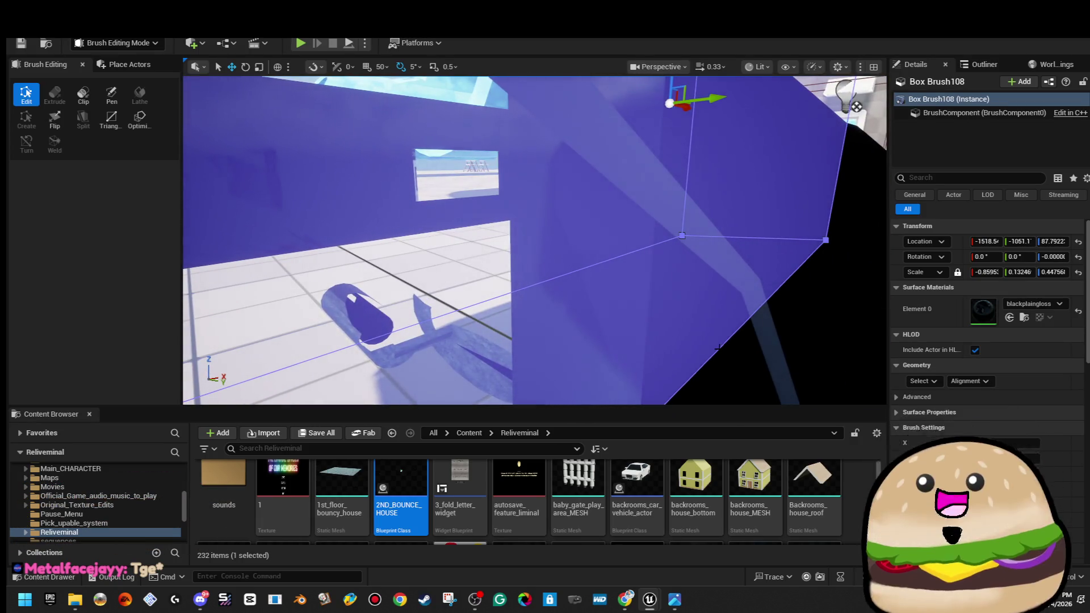
left_click_drag(718, 348, 713, 339)
mouse_move(527, 227)
left_mouse_down()
mouse_move(564, 235)
mouse_move(567, 203)
left_mouse_up()
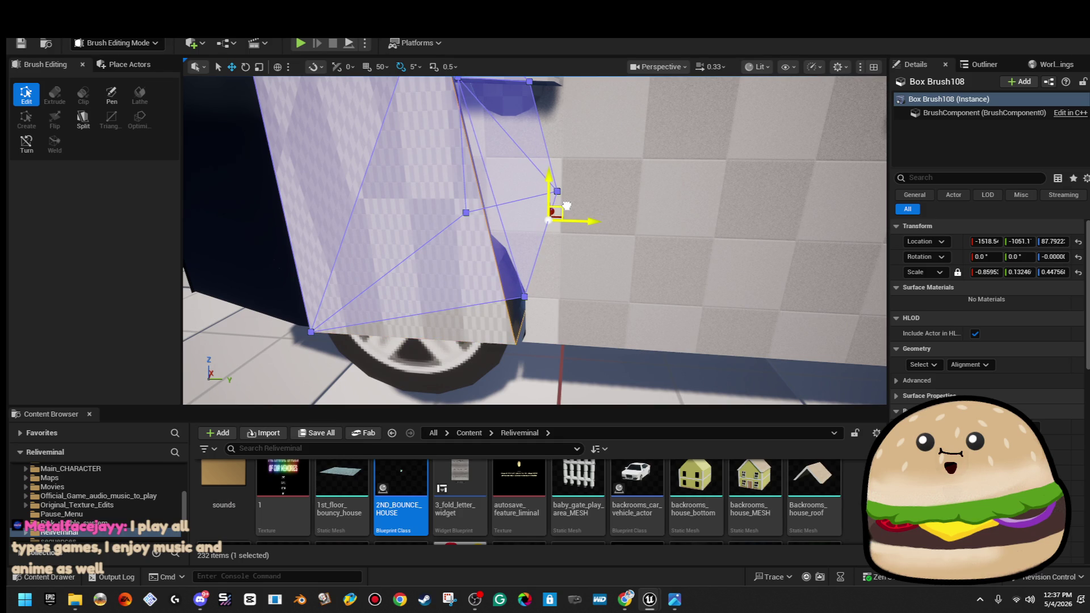
left_click(537, 155)
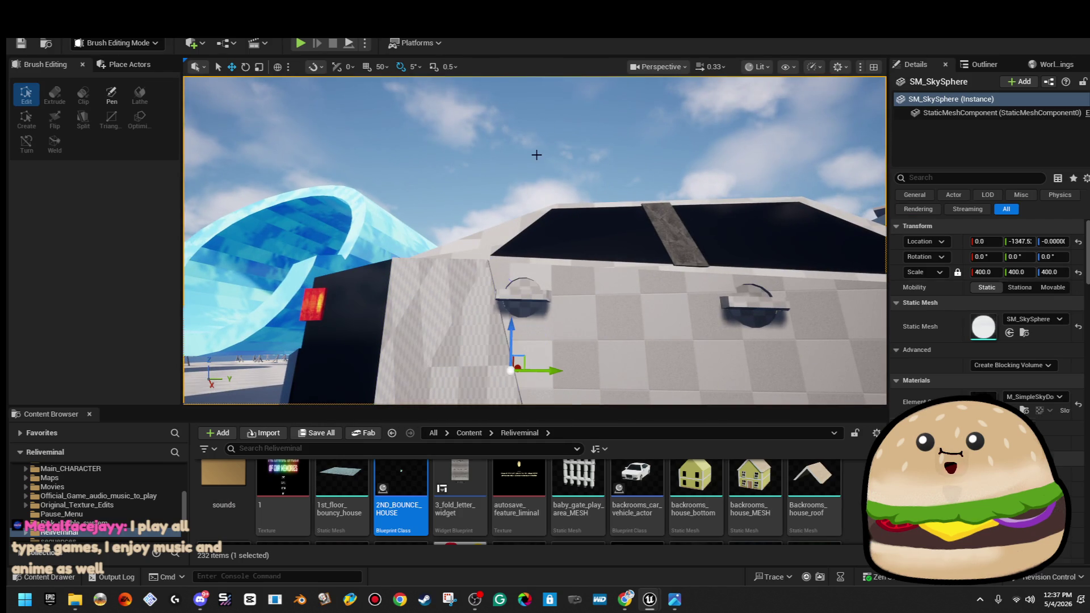
left_click(444, 307)
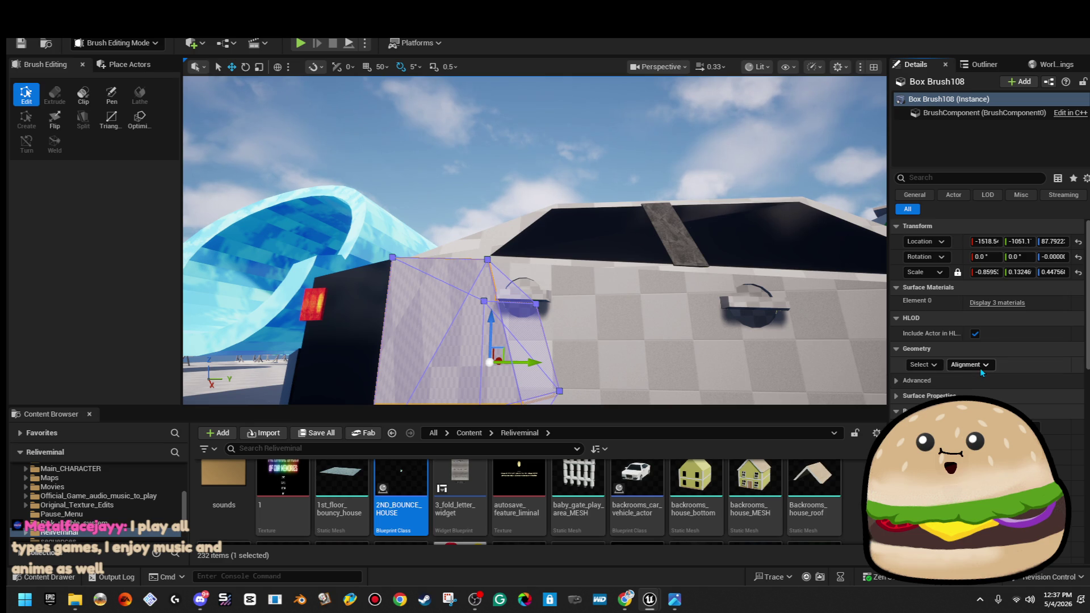
left_click(980, 367)
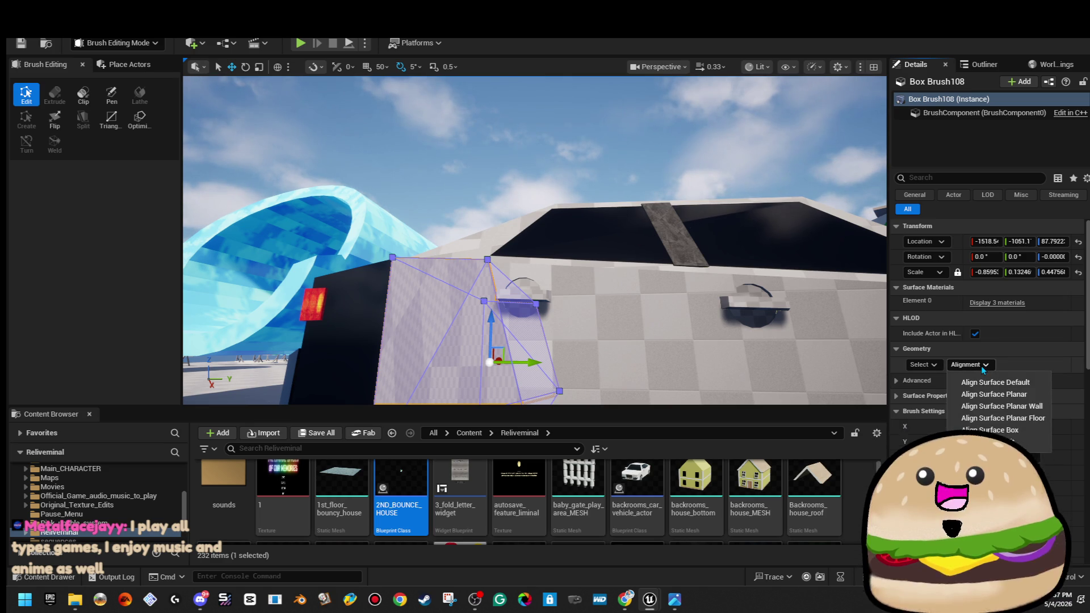
left_click(1003, 418)
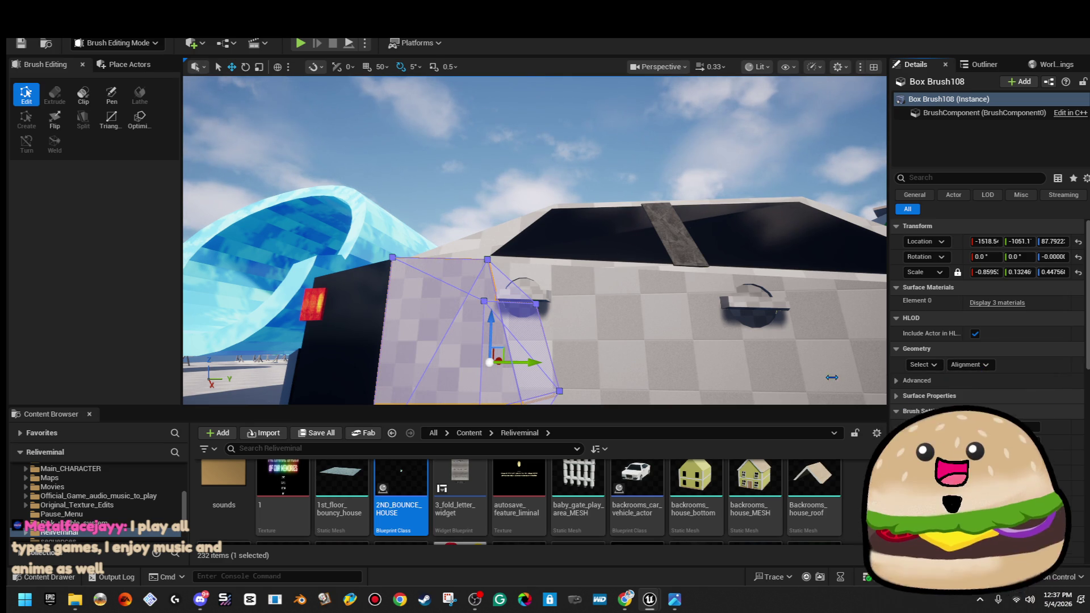
left_click(997, 303)
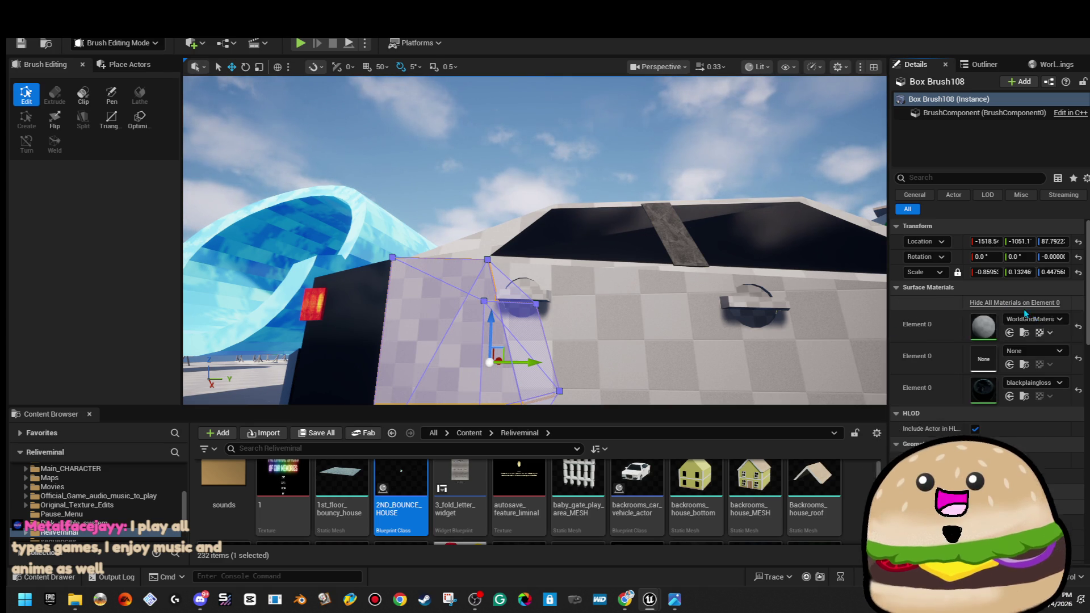
left_click(1052, 316)
left_click(1042, 305)
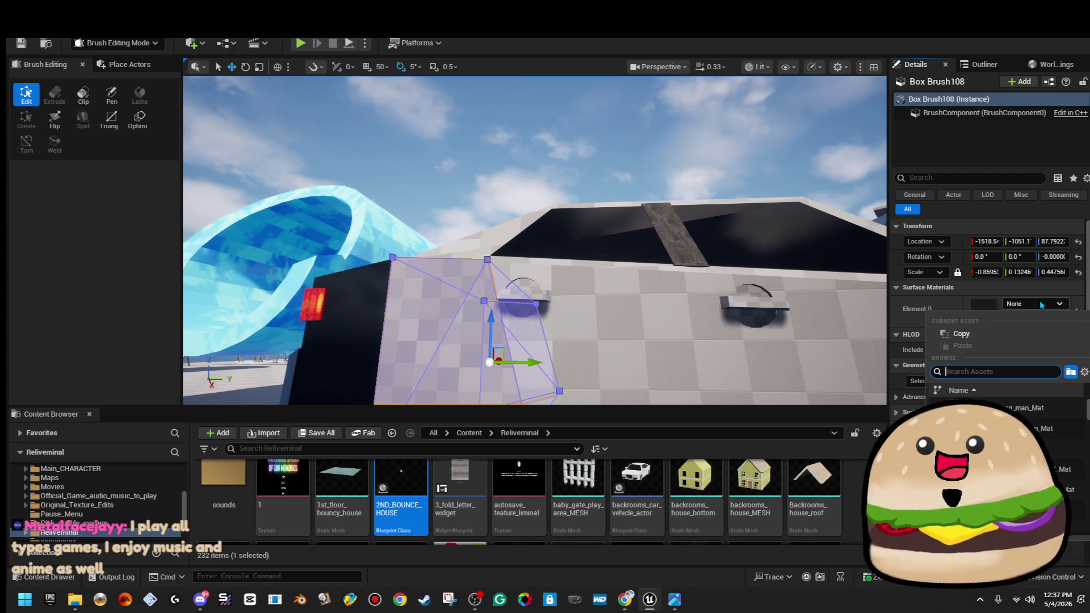
type("black plain gloss")
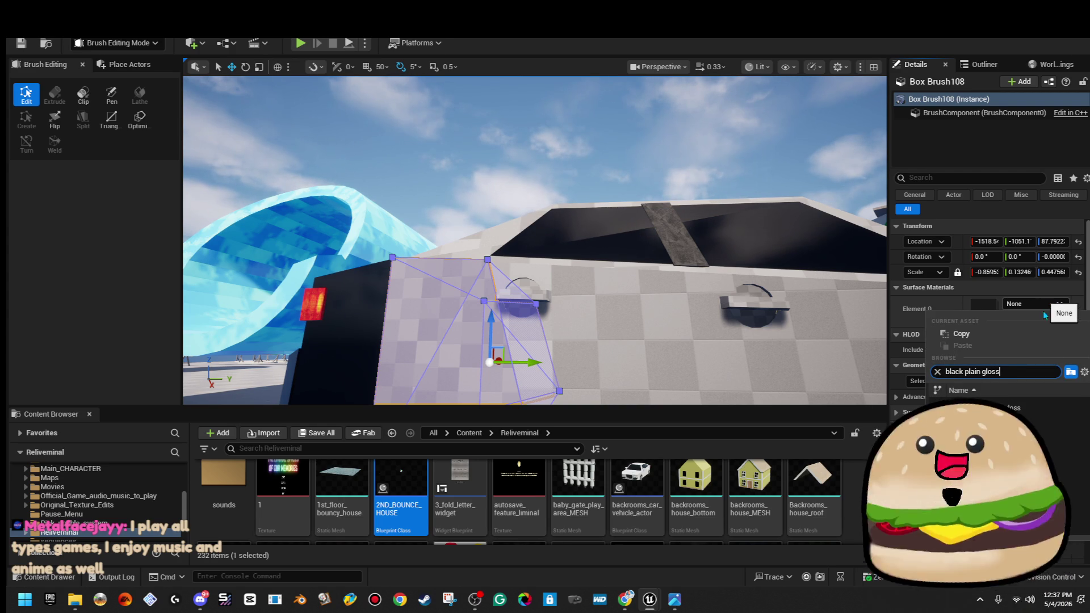
left_click(1041, 403)
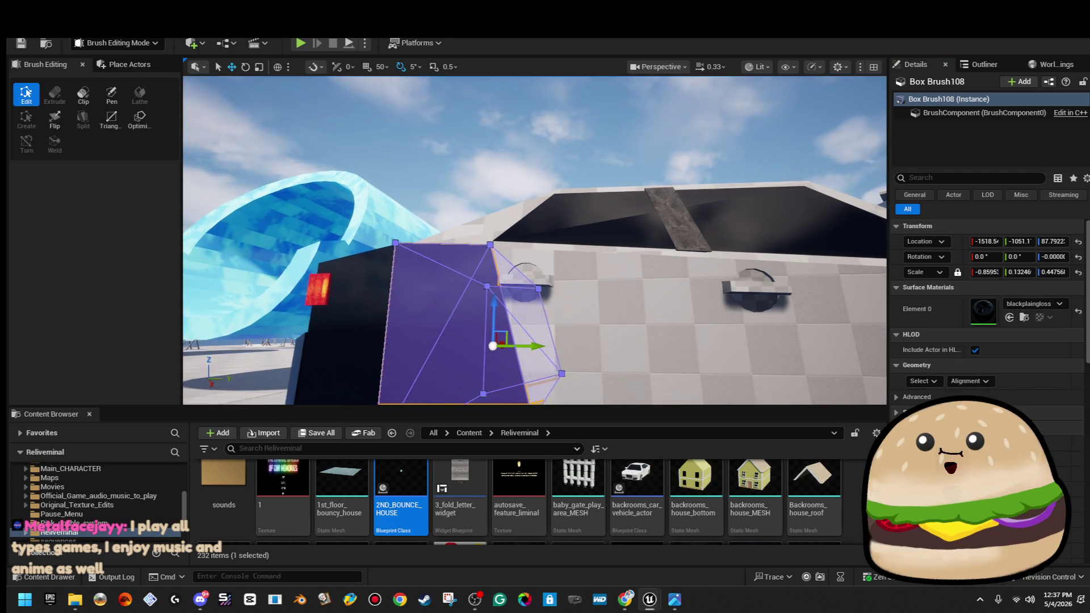
left_click_drag(568, 142, 568, 170)
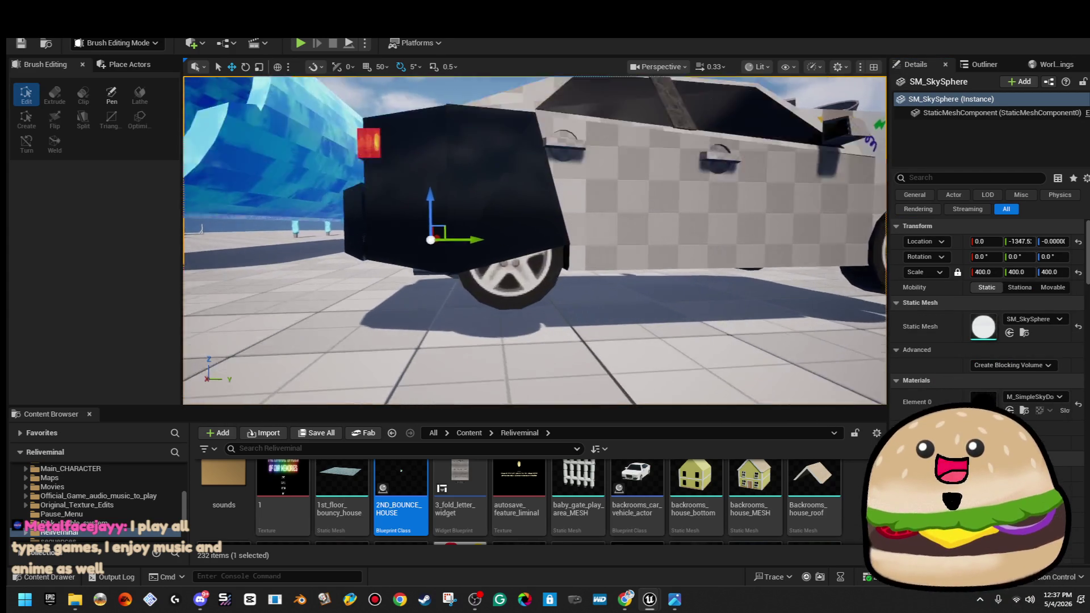
scroll(620, 195, "up", 5)
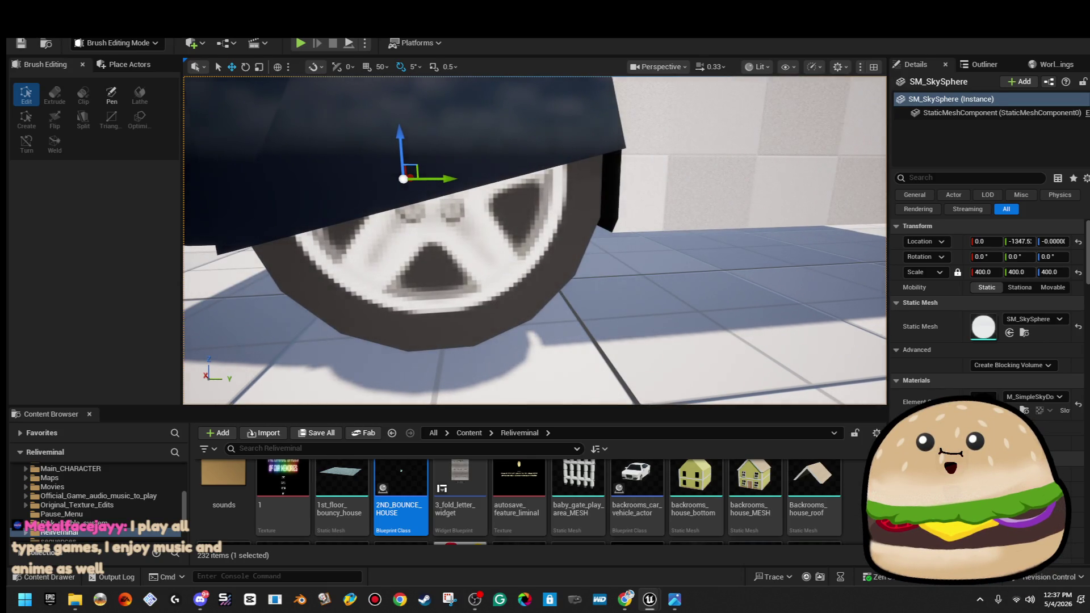
Step: Select and inspect the wheel arch cylinder brush from around the rear wheel
left_click(622, 193)
left_click_drag(534, 239, 624, 238)
scroll(535, 241, "down", 4)
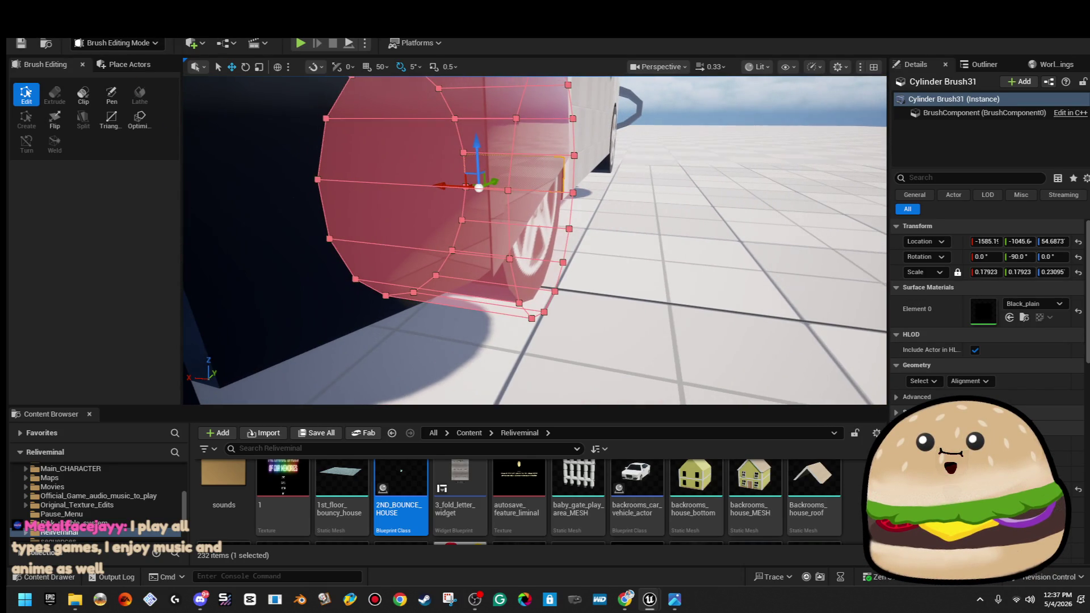
left_click(543, 202)
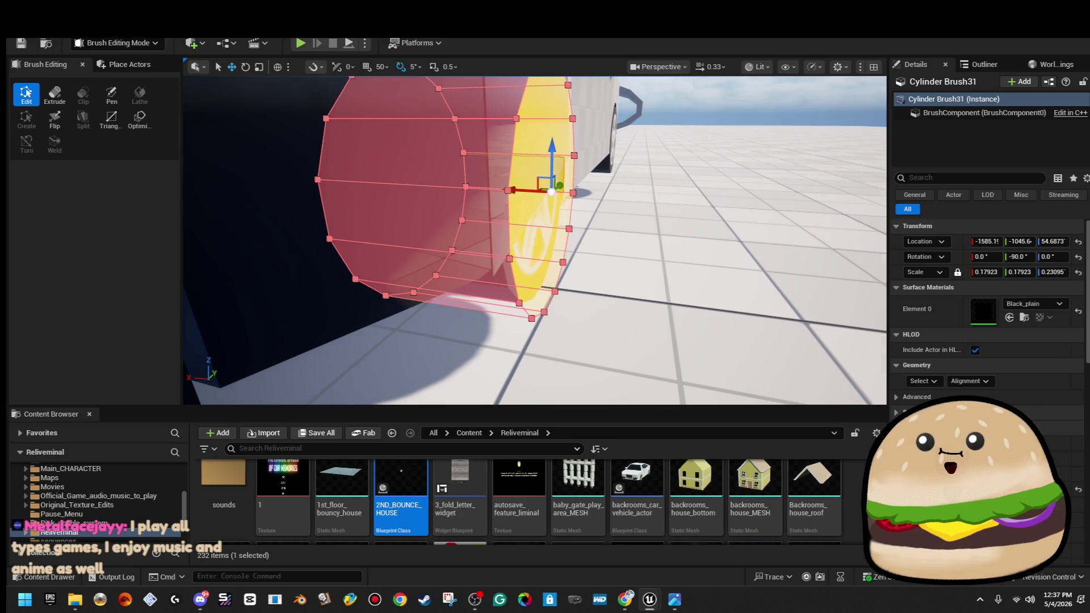
left_click(650, 195)
mouse_move(650, 195)
left_mouse_down()
mouse_move(533, 334)
mouse_move(491, 282)
left_mouse_up()
left_click(485, 276)
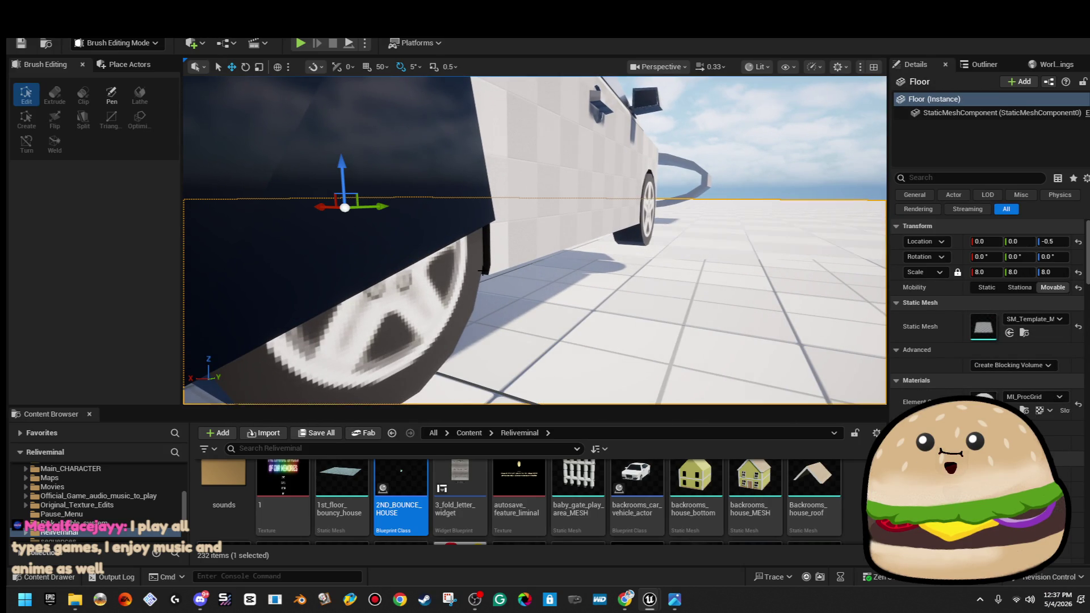
Step: Select Cylinder Brush40 plus the larger arch cylinder, then Edit > Cut and Edit > Paste
left_click(481, 261)
left_click(482, 261)
left_click(482, 261)
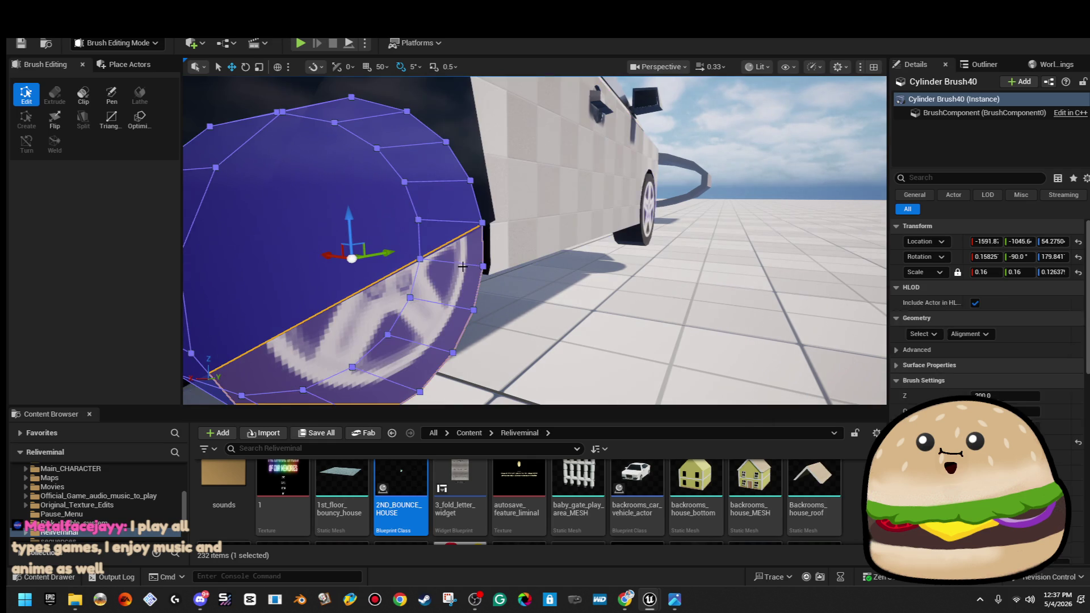
left_click(486, 262, "ctrl")
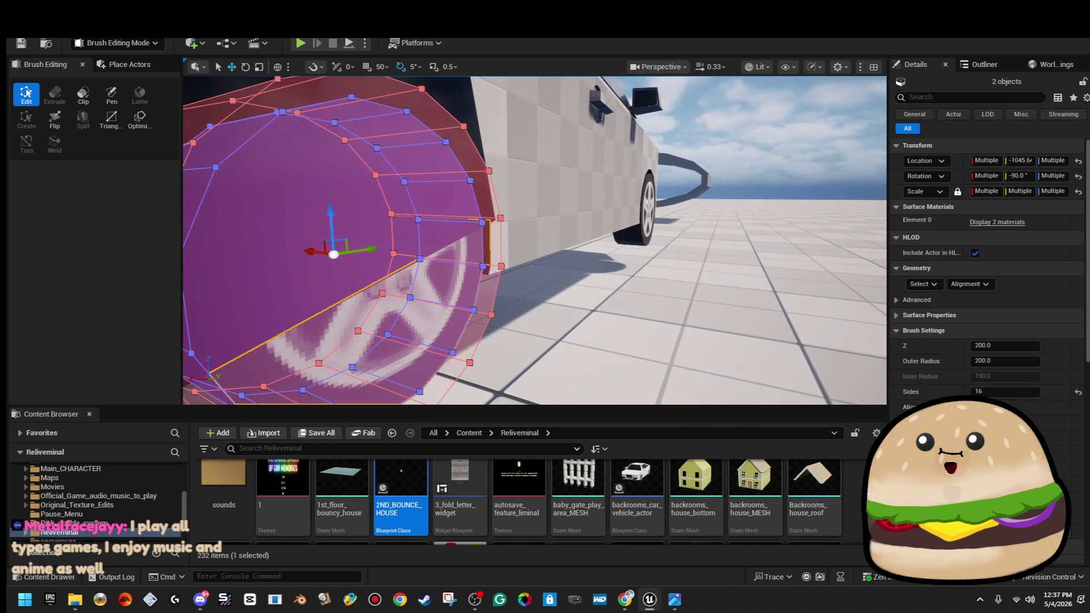
left_click(73, 28)
left_click(97, 99)
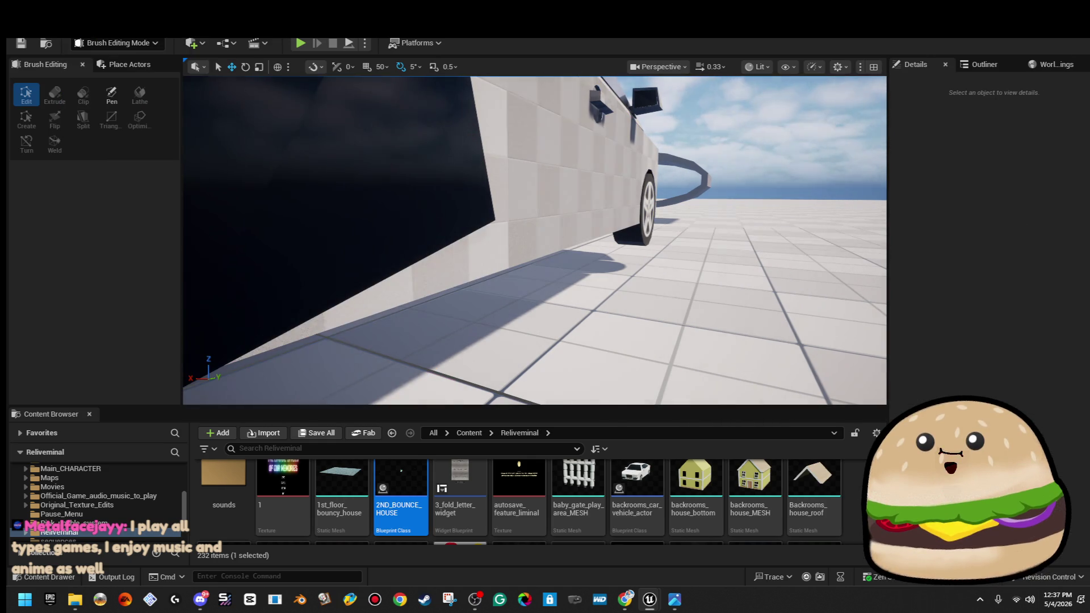
left_click(72, 29)
left_click(101, 122)
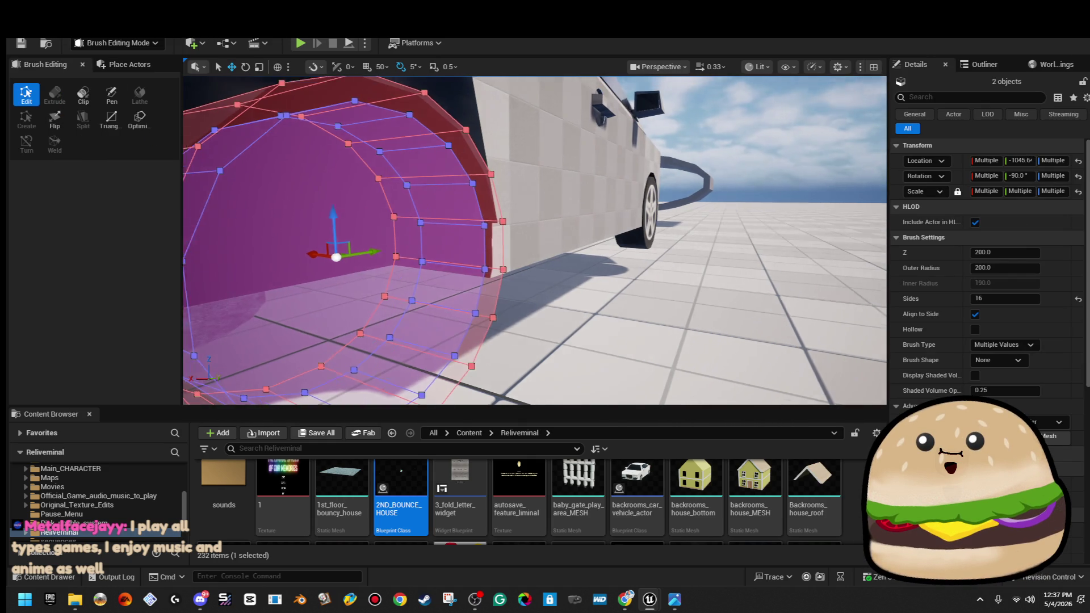
left_click(709, 142)
left_click_drag(709, 142, 690, 82)
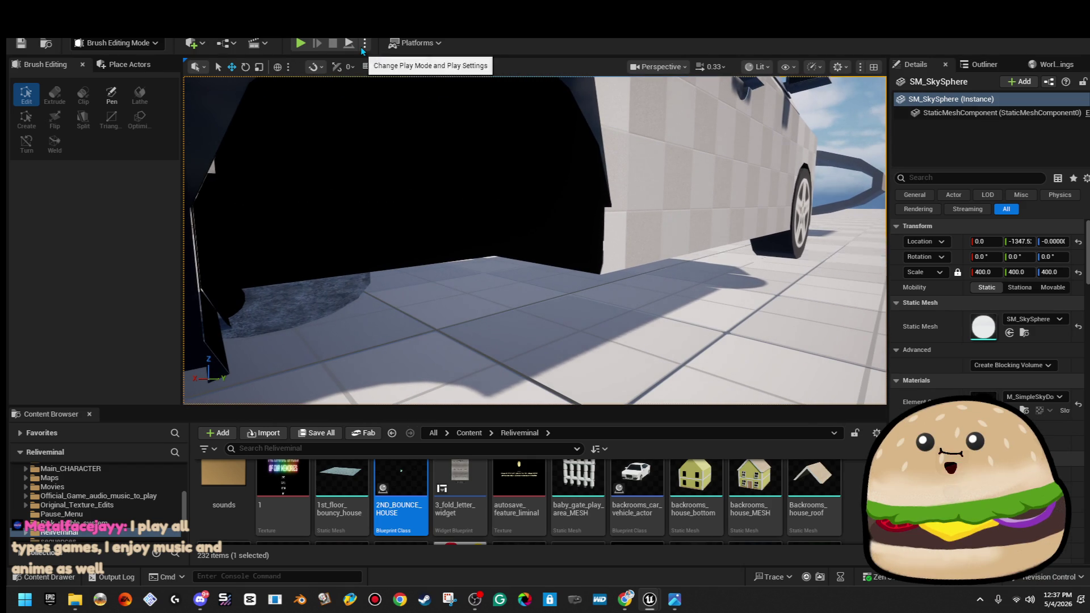
Step: Switch the viewport view mode to Unlit, then to Wireframe
left_click(758, 67)
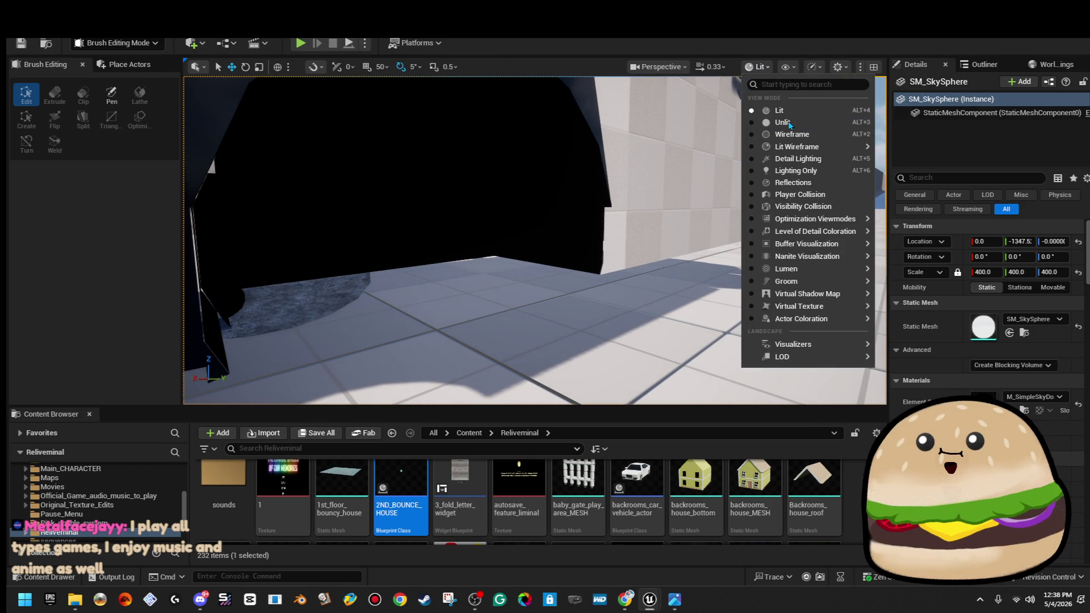
left_click(788, 124)
left_click(754, 67)
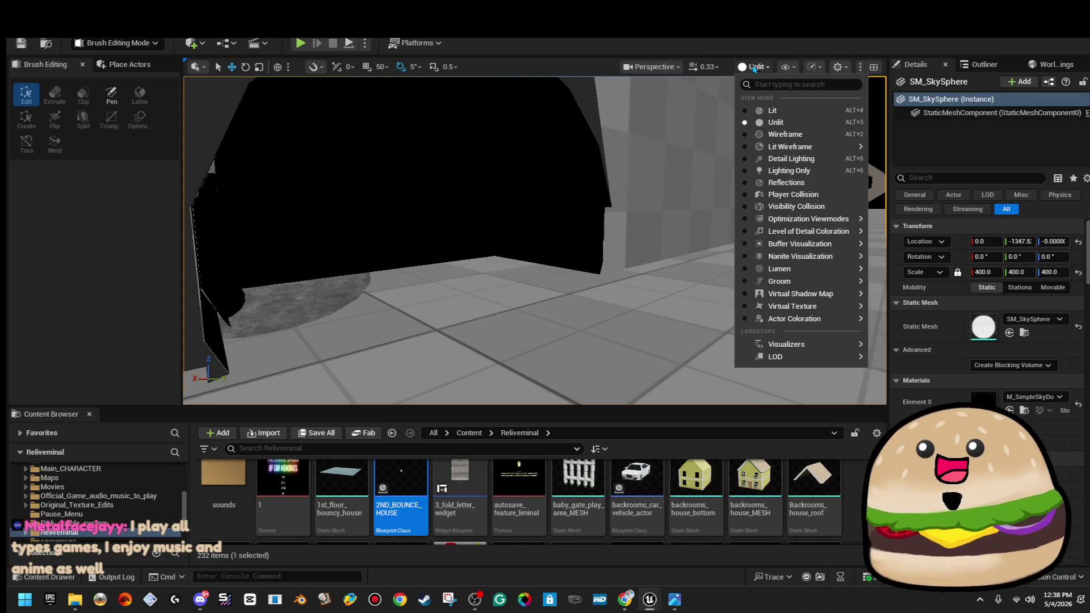
left_click(819, 135)
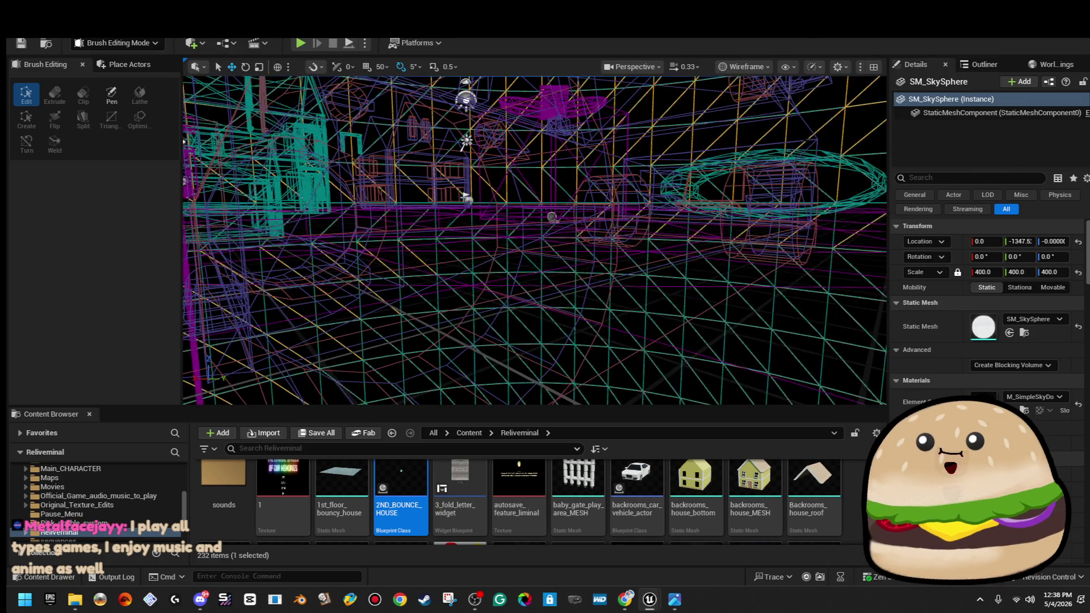
Step: Cut and paste Cylinder Brush40 to reinsert the rear wheel
left_click(465, 195)
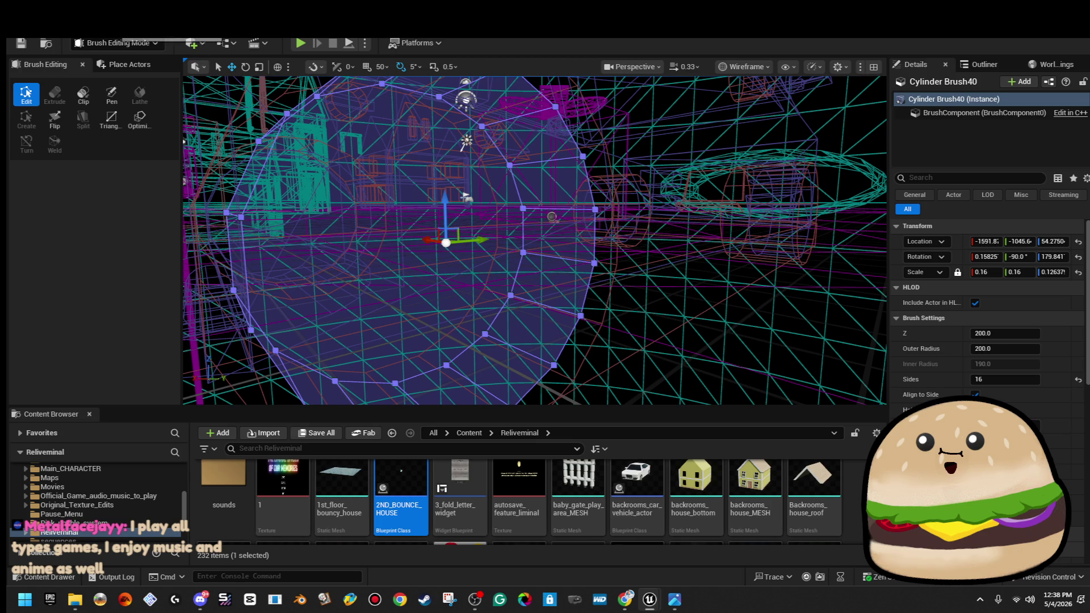
left_click(72, 28)
left_click(96, 99)
left_click(73, 28)
left_click(132, 128)
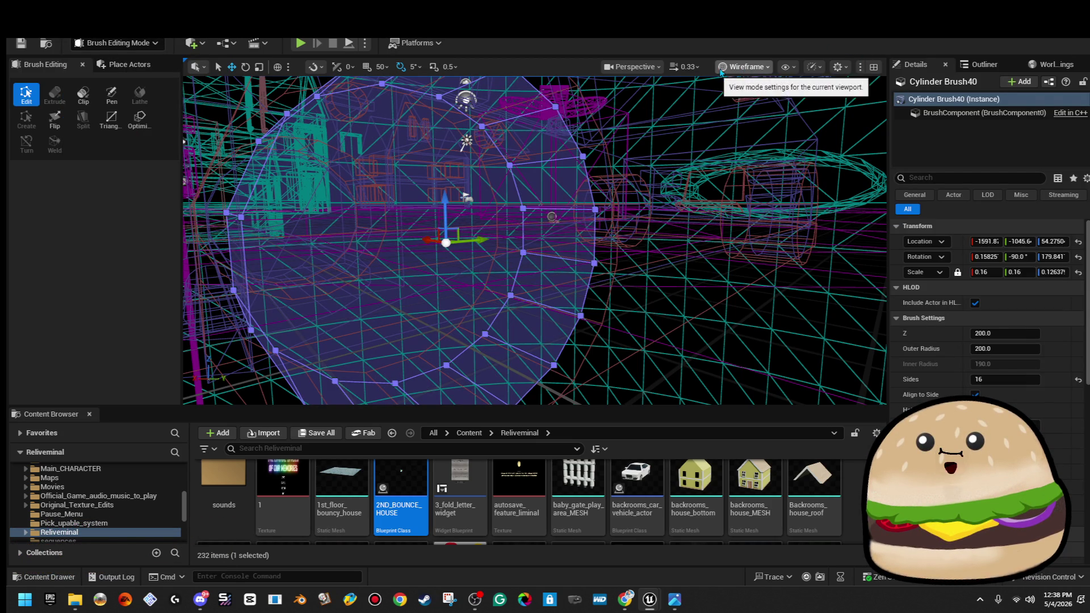
Step: Return the viewport to Lit and save the level
left_click(766, 68)
left_click(773, 110)
mouse_move(717, 164)
left_mouse_down()
mouse_move(750, 146)
mouse_move(732, 170)
left_mouse_up()
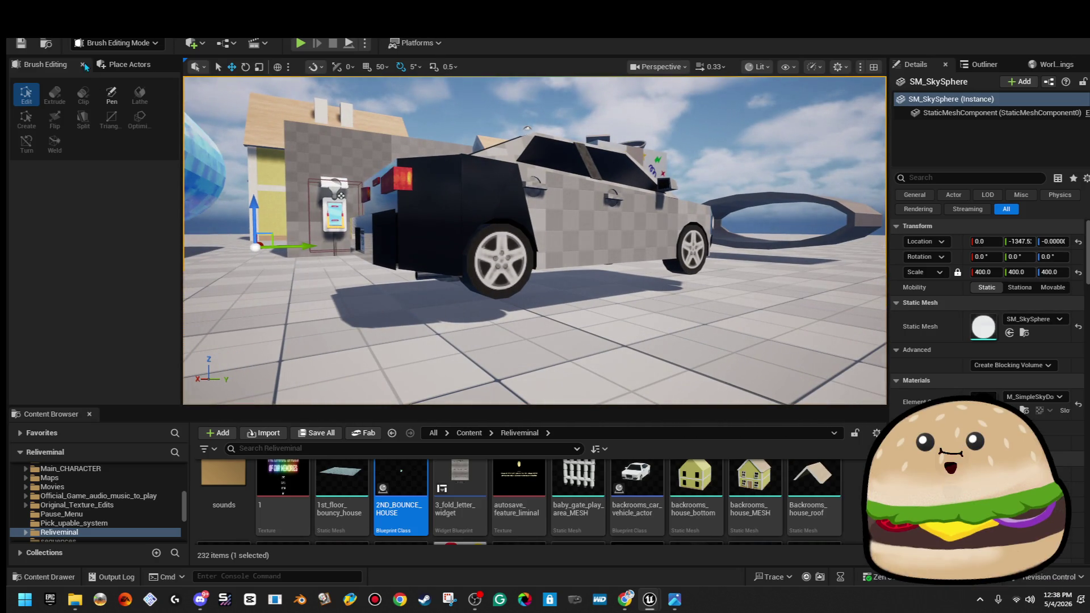
left_click(17, 43)
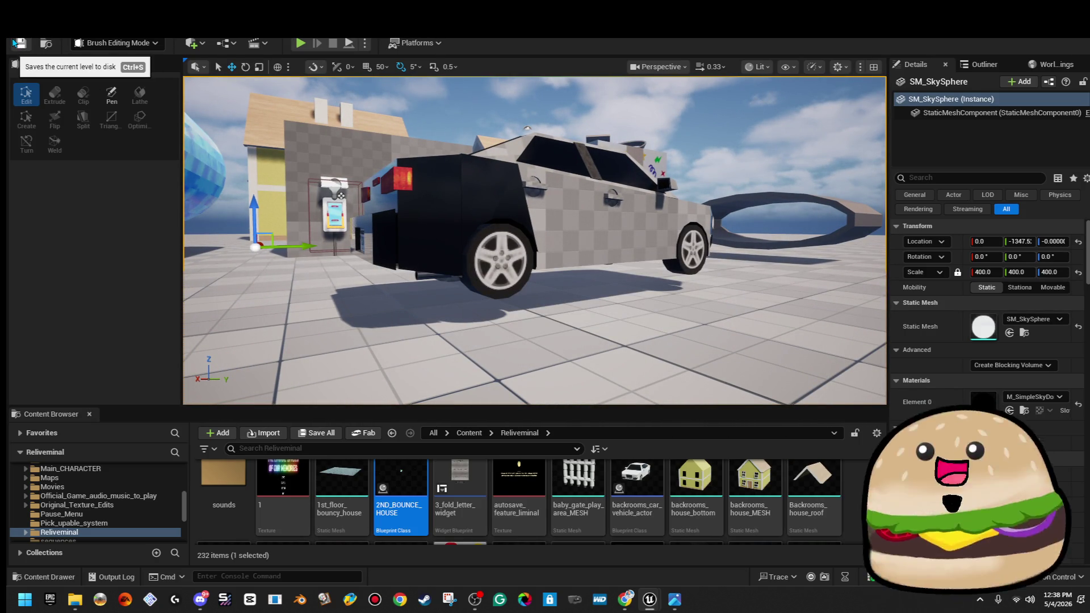
mouse_move(361, 212)
left_mouse_down()
mouse_move(475, 256)
mouse_move(485, 214)
left_mouse_up()
Step: Copy the wheel and arch cylinder brushes, delete them, and paste them back
left_click(485, 214)
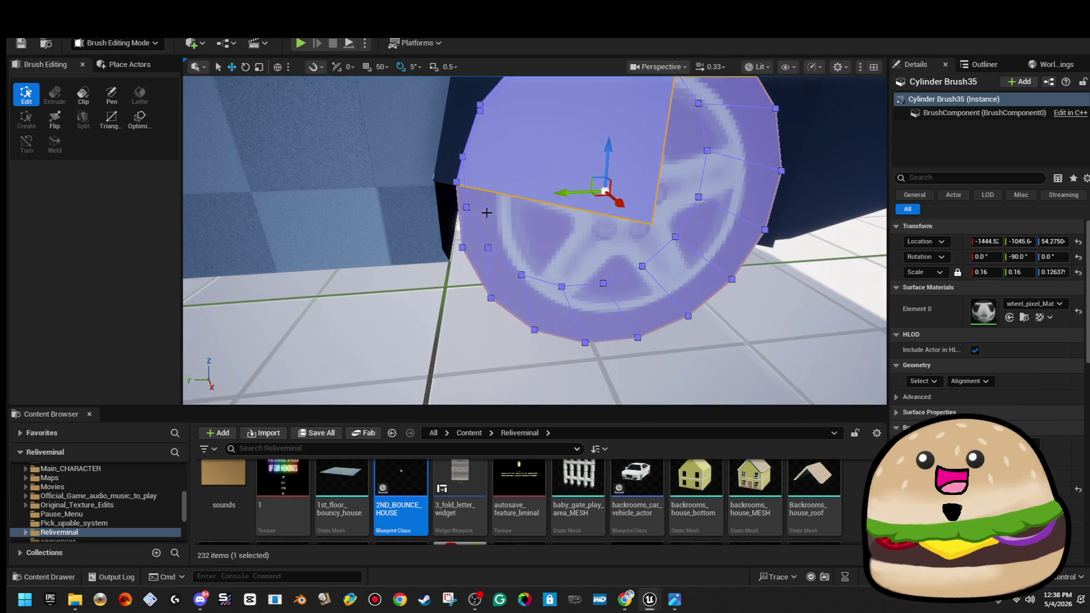
left_click(428, 206, "ctrl")
left_click(67, 29)
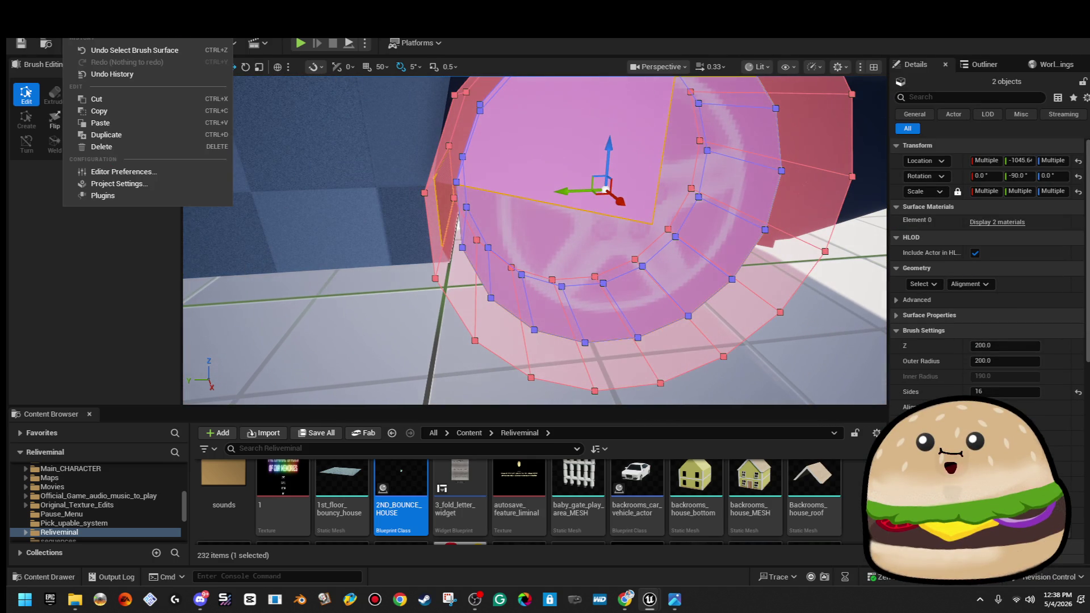
left_click(105, 110)
key("Delete")
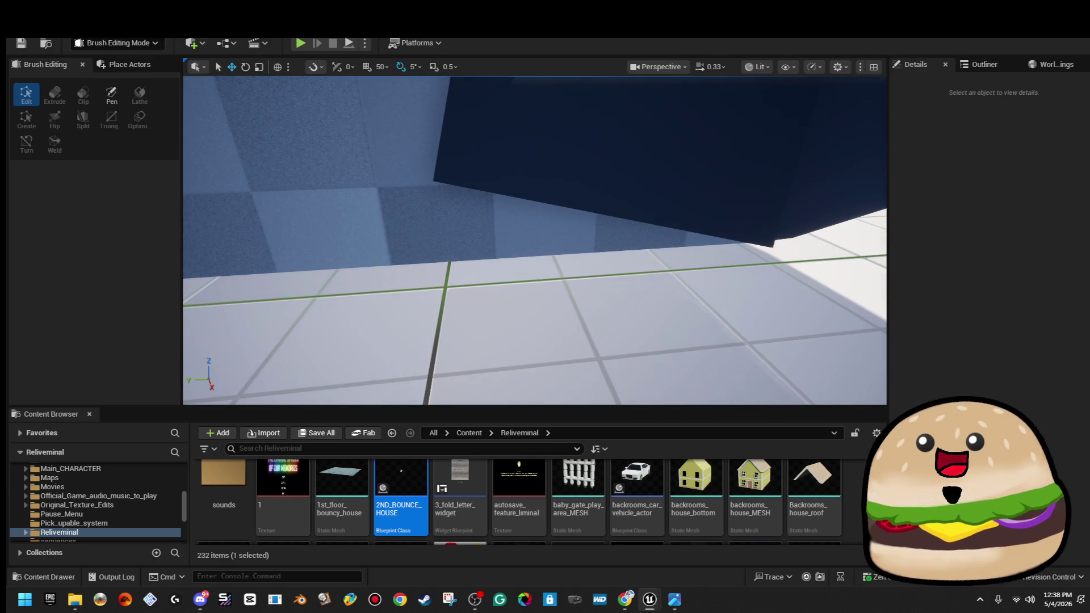
left_click(67, 28)
left_click(105, 123)
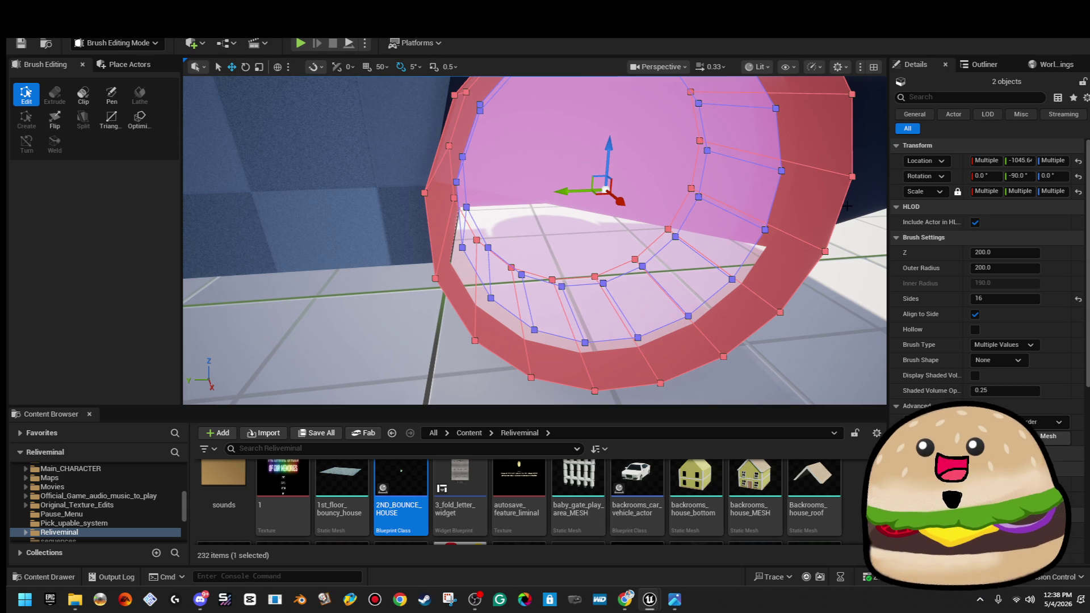
Step: Select the wheel-arch cylinder's outer rim faces and push its inner face sideways
left_click(813, 166)
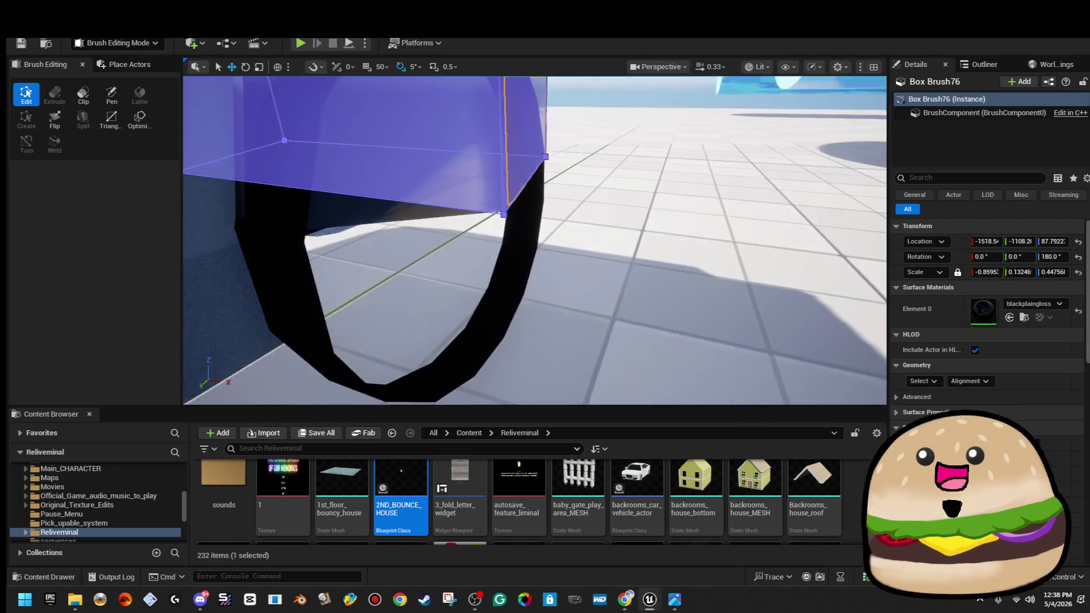
left_click(544, 273)
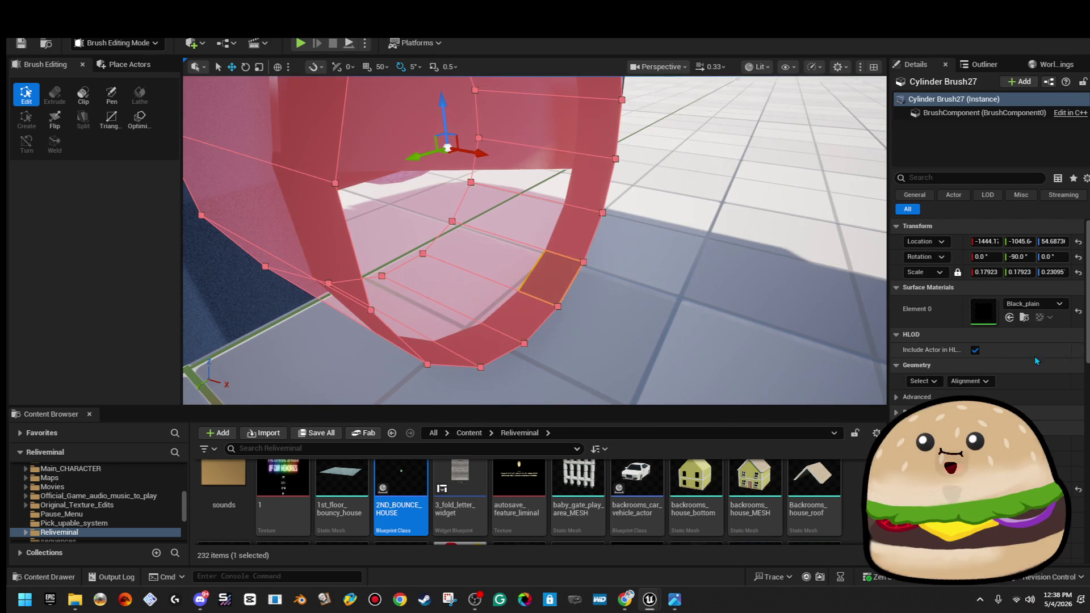
left_click(925, 381)
left_click(960, 423)
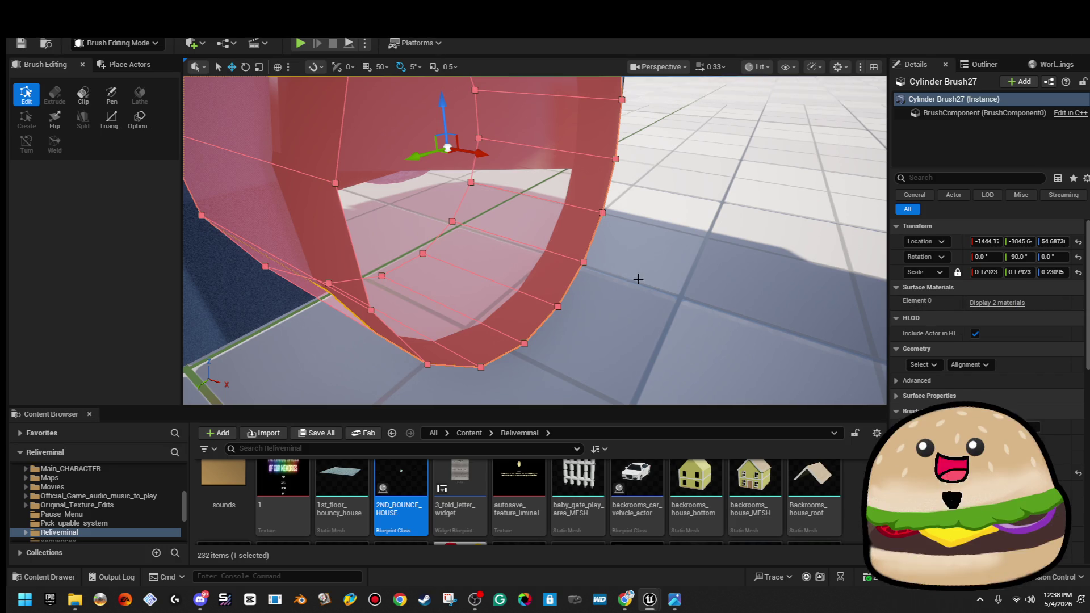
left_click_drag(791, 273, 791, 239)
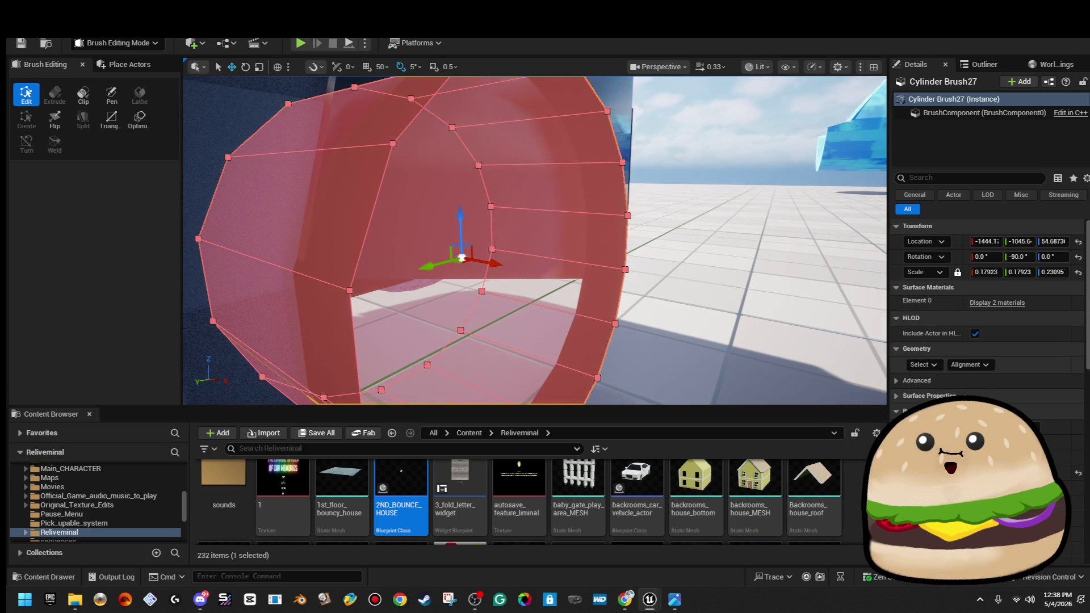
mouse_move(574, 281)
left_mouse_down()
mouse_move(562, 306)
mouse_move(573, 281)
left_mouse_up()
left_click(573, 282)
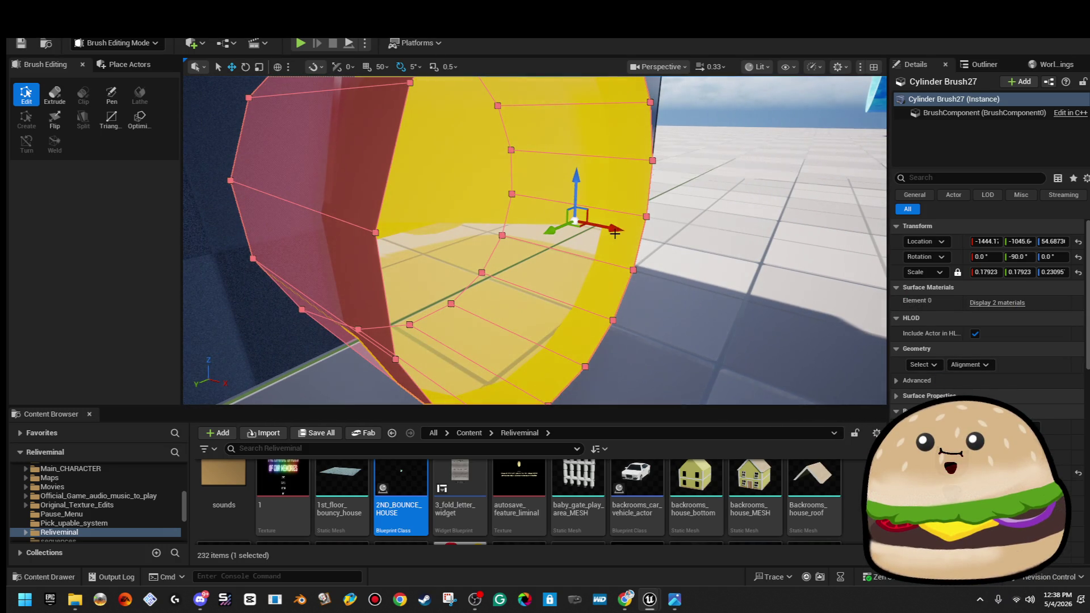
mouse_move(615, 229)
left_mouse_down()
mouse_move(556, 219)
mouse_move(715, 311)
left_mouse_up()
Step: Reselect the arch cylinder, then the thin box brush under the car's side
left_click(708, 261)
left_click_drag(708, 260, 703, 245)
left_click(703, 245)
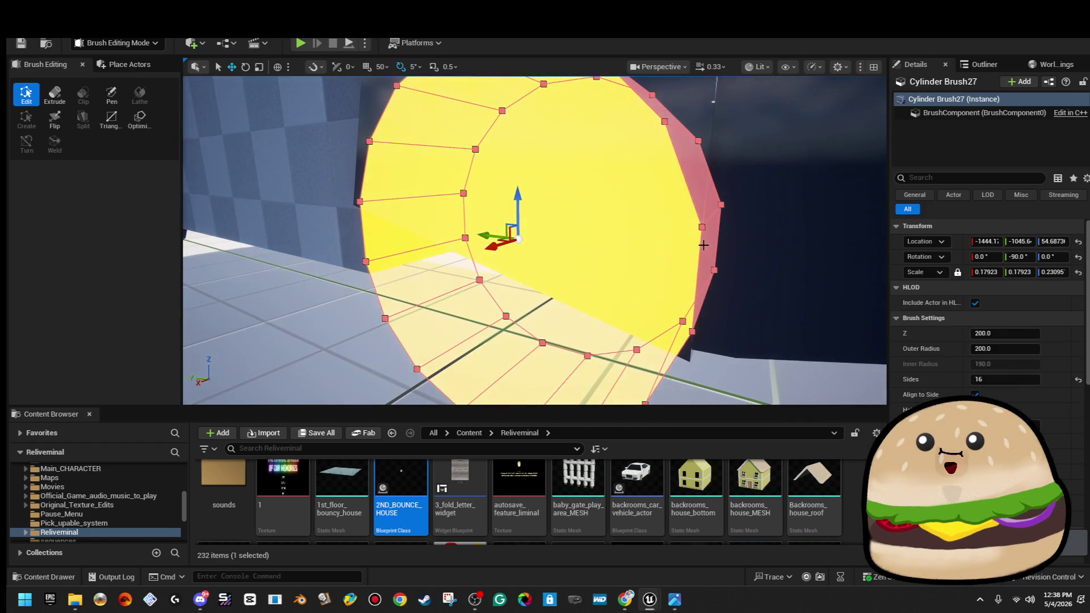
left_click_drag(434, 220, 485, 224)
left_click(433, 219)
left_click(485, 225)
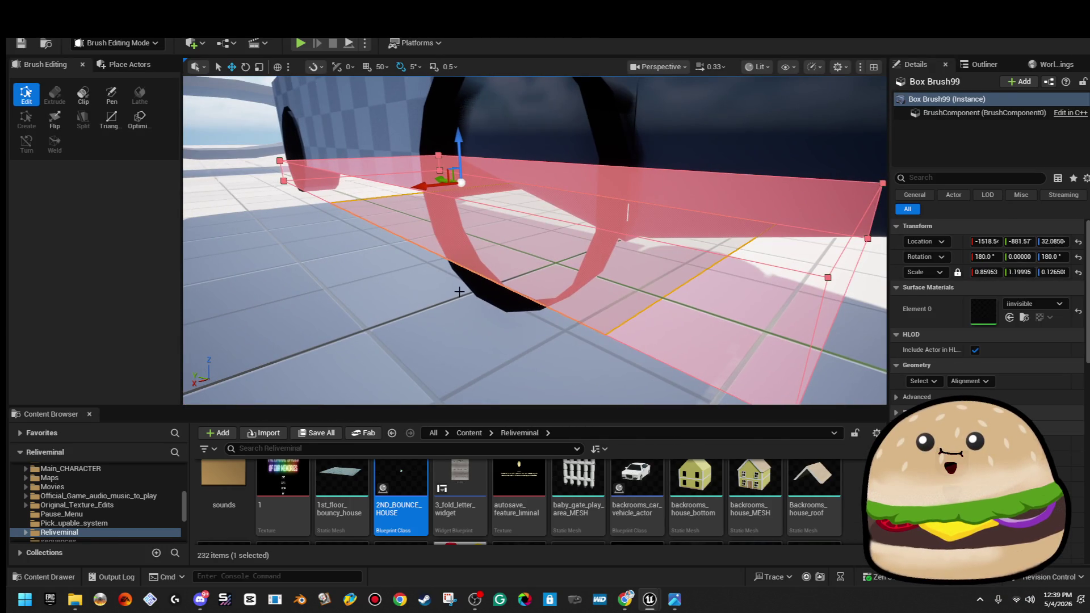
Step: Select all adjacent faces of the arch cylinder and set Element 0 material to None
left_click(478, 285)
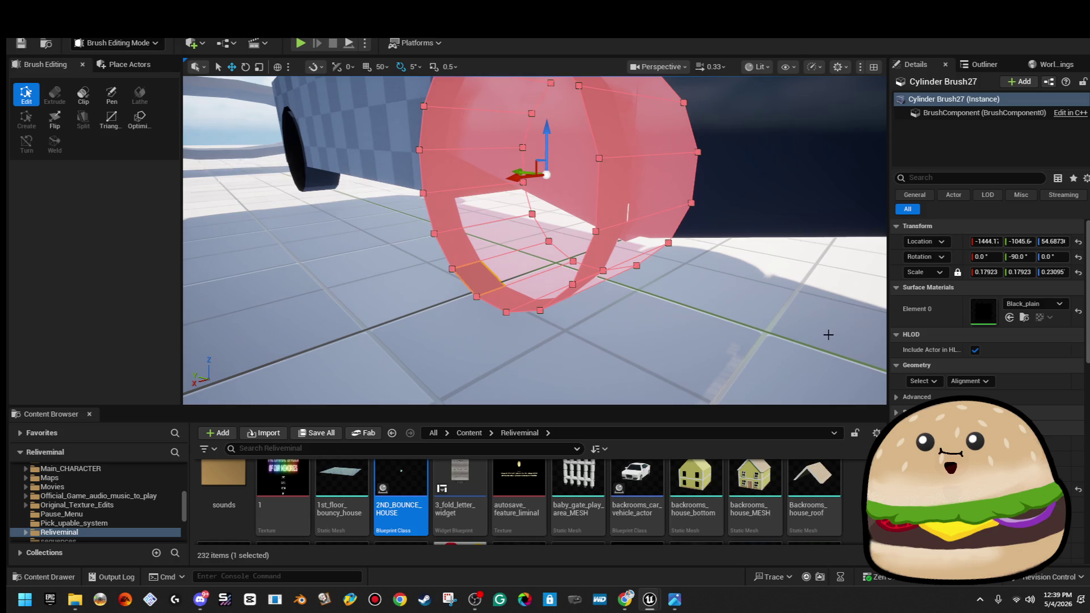
left_click(937, 382)
key("shift+b")
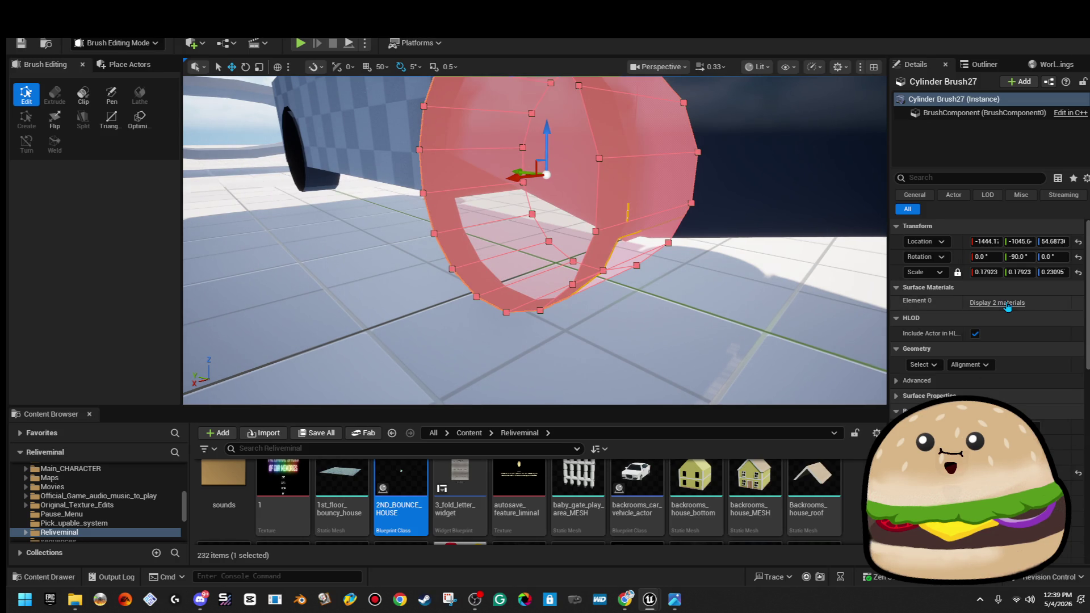
left_click(1008, 307)
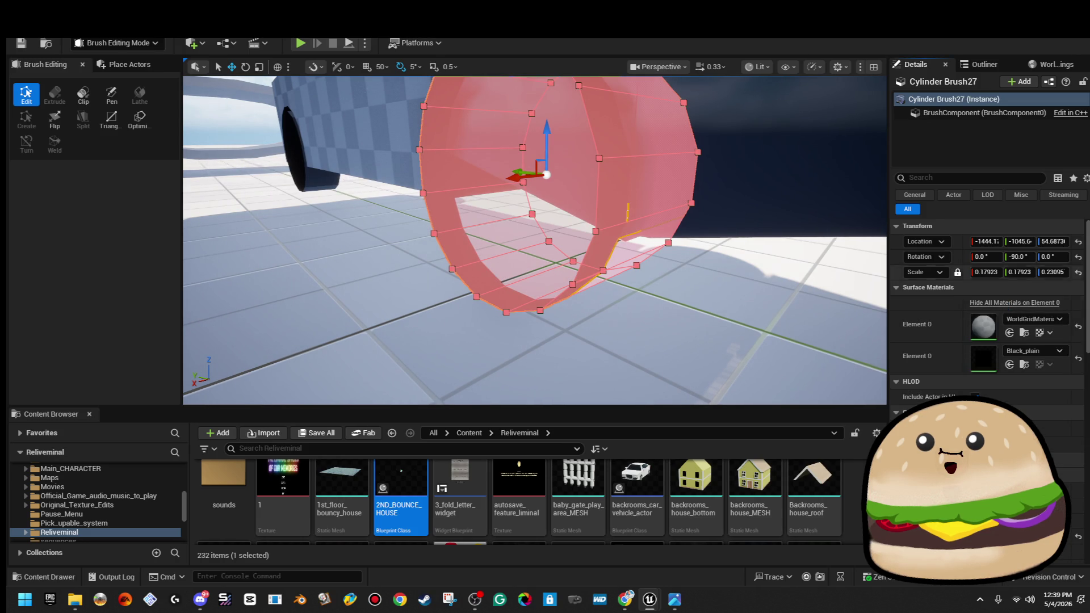
left_click(1078, 360)
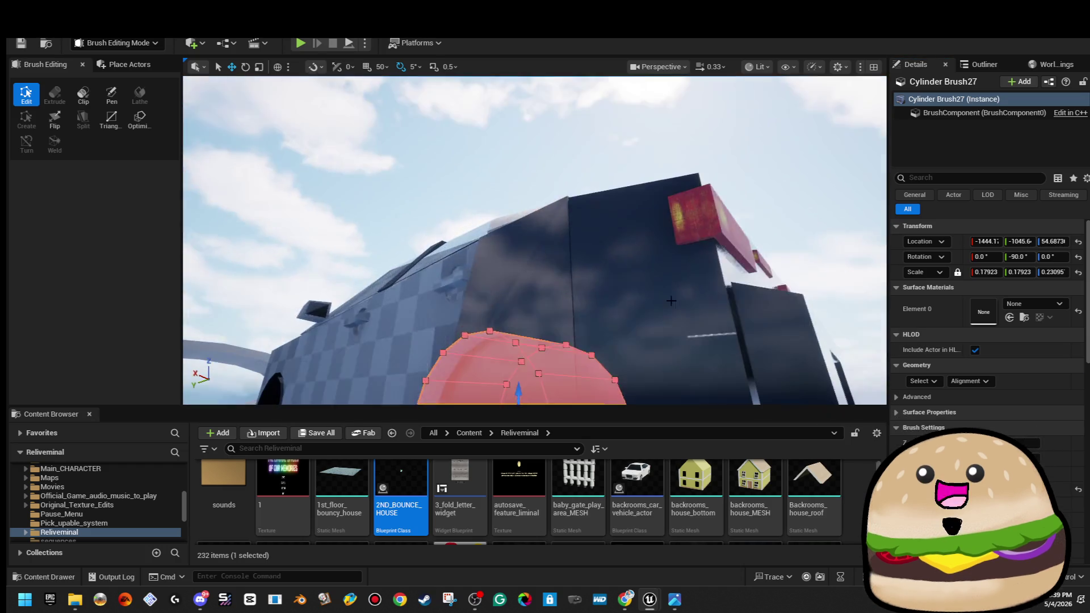
Step: Delete the checkered arch cylinder ring from beneath the car
left_click(580, 122)
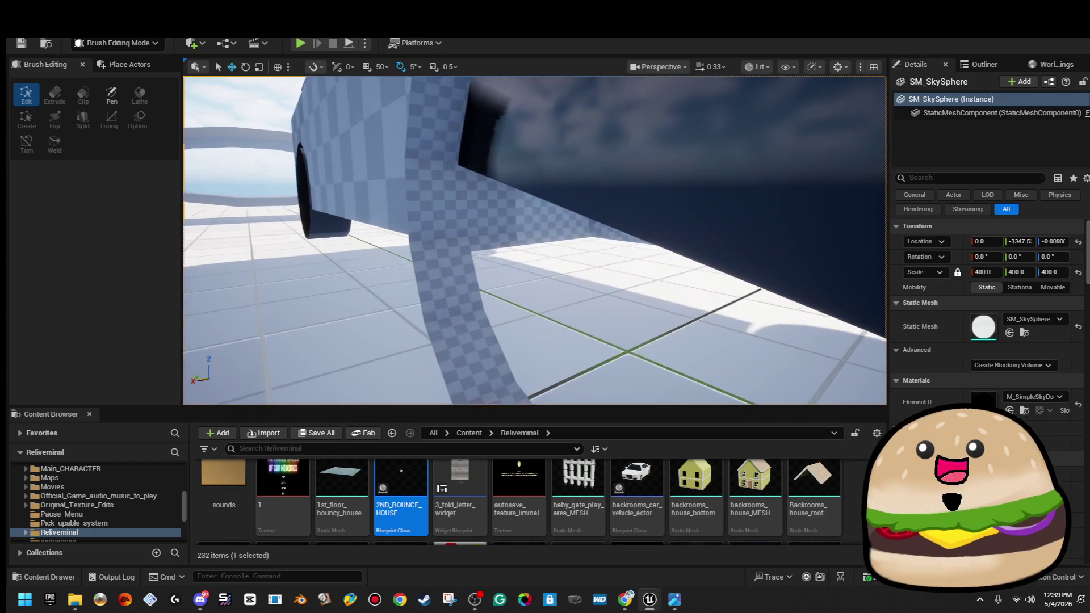
left_click_drag(581, 262, 581, 262)
left_click(682, 246)
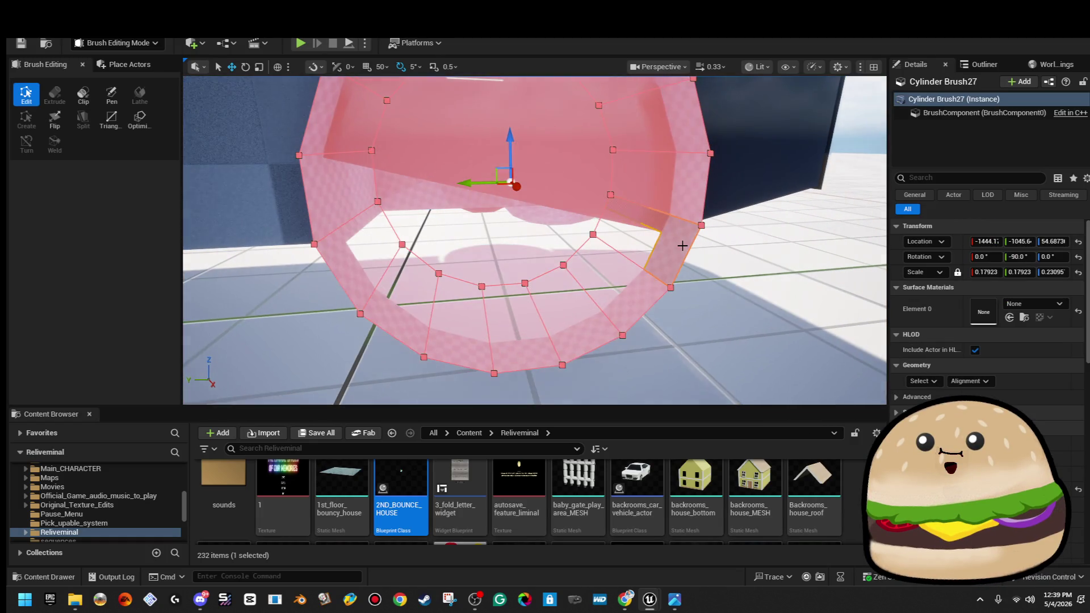
key("Delete")
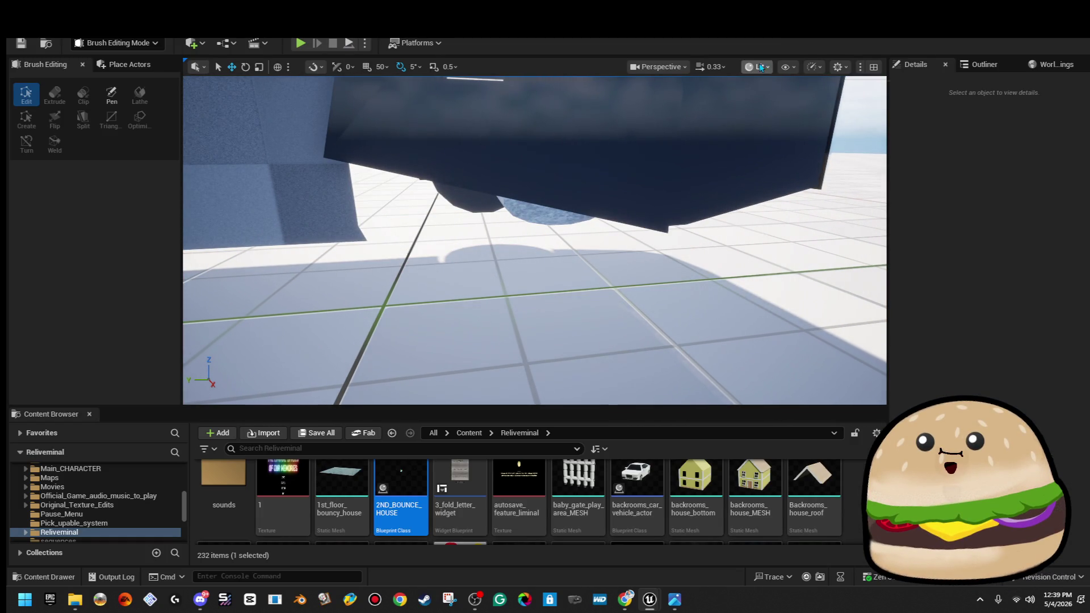
left_click(761, 67)
Step: In Wireframe view, select Cylinder Brush35 and delete it
left_click(816, 138)
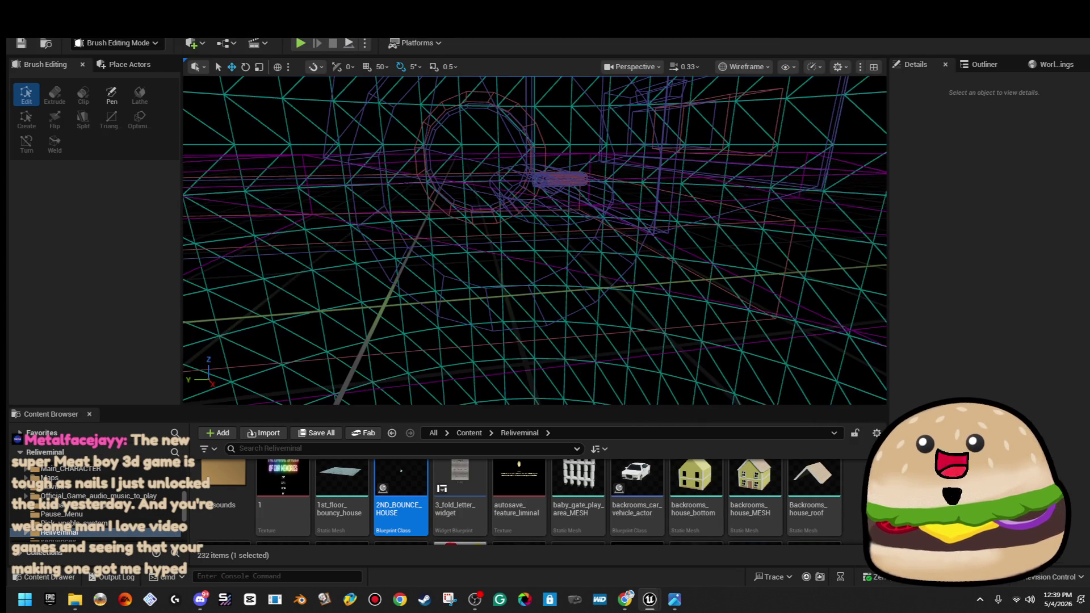
left_click(604, 290)
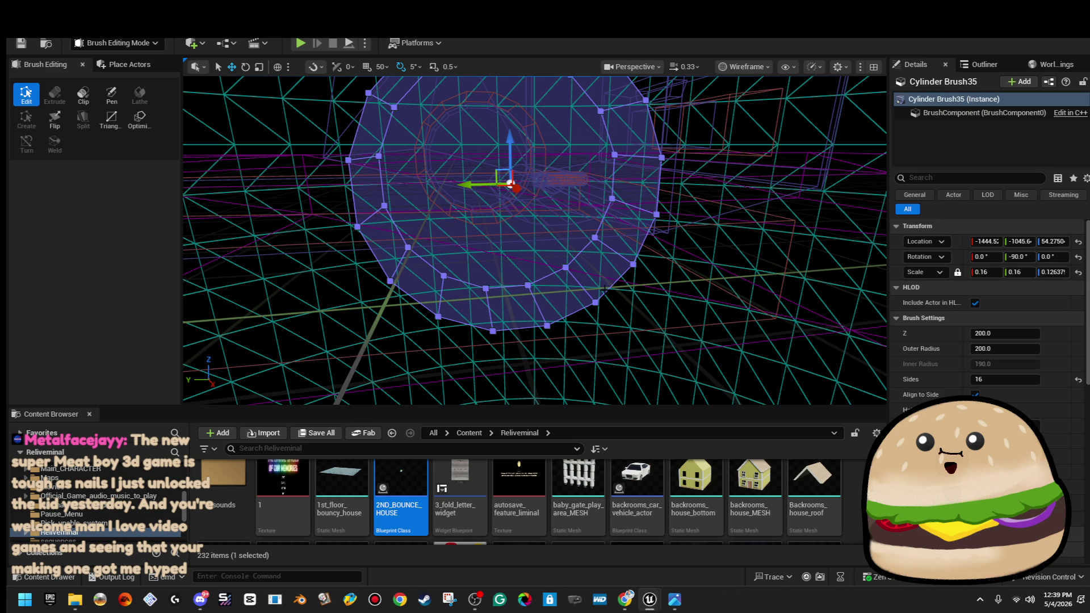
key("Delete")
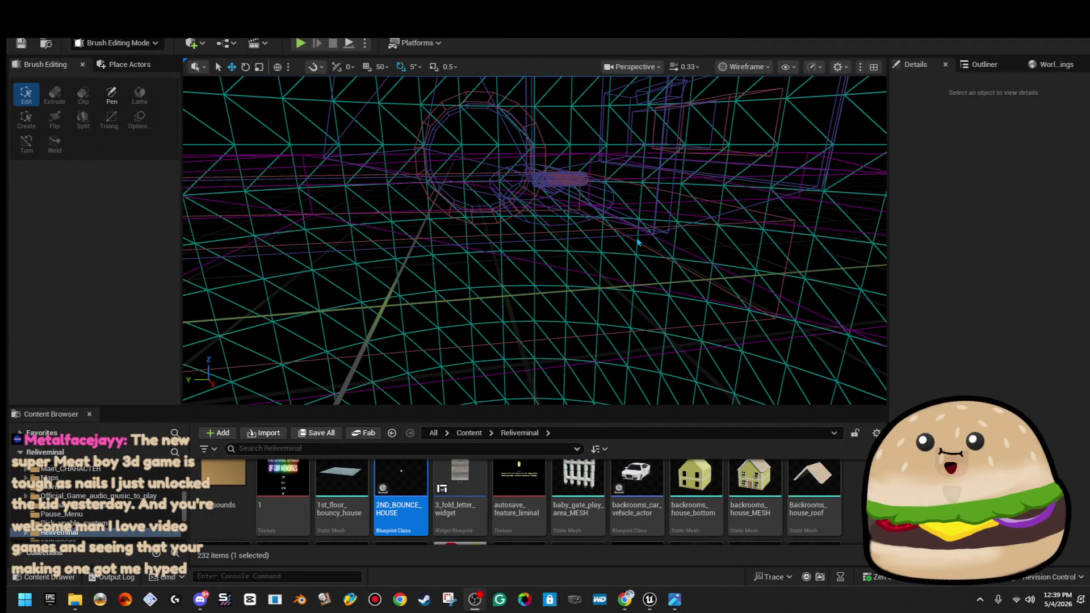
Step: Return to Lit and Alt-drag a duplicate of Cylinder Brush31 along X toward the rear
left_click(763, 69)
left_click(786, 114)
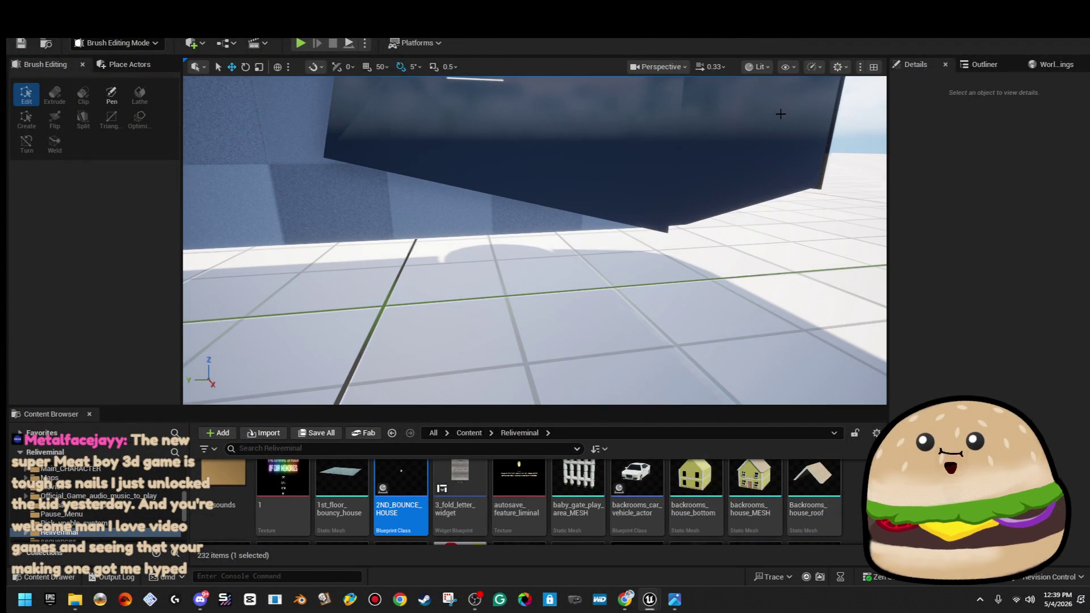
left_click_drag(676, 201, 676, 201)
left_click_drag(586, 201, 585, 201)
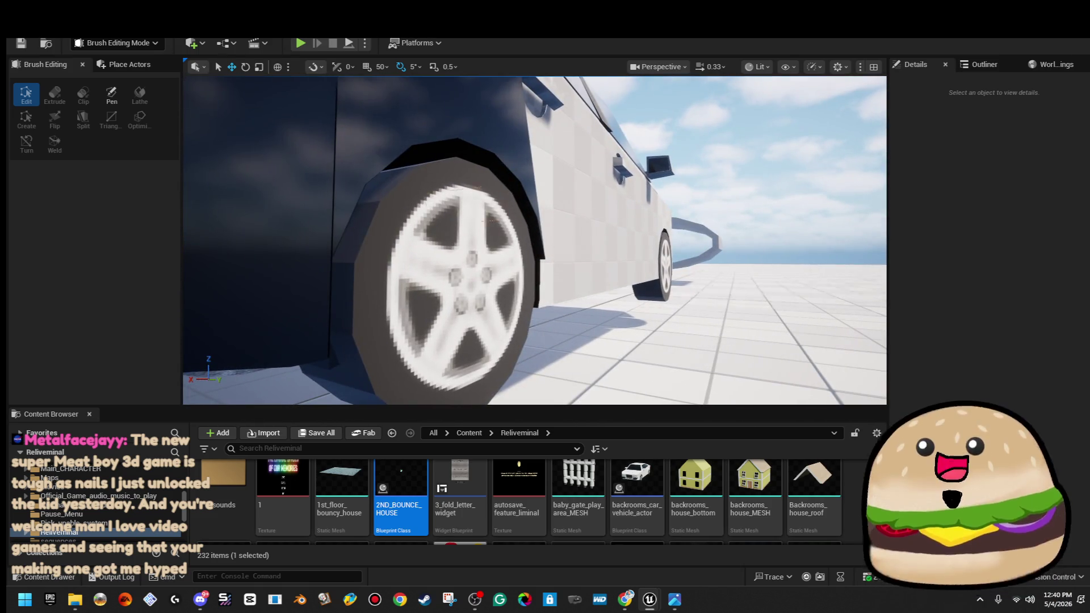
left_click(482, 222)
left_click_drag(482, 221, 483, 222)
mouse_move(693, 218)
left_mouse_down()
mouse_move(542, 228)
mouse_move(540, 211)
mouse_move(533, 227)
mouse_move(500, 222)
mouse_move(499, 233)
mouse_move(483, 211)
left_mouse_up()
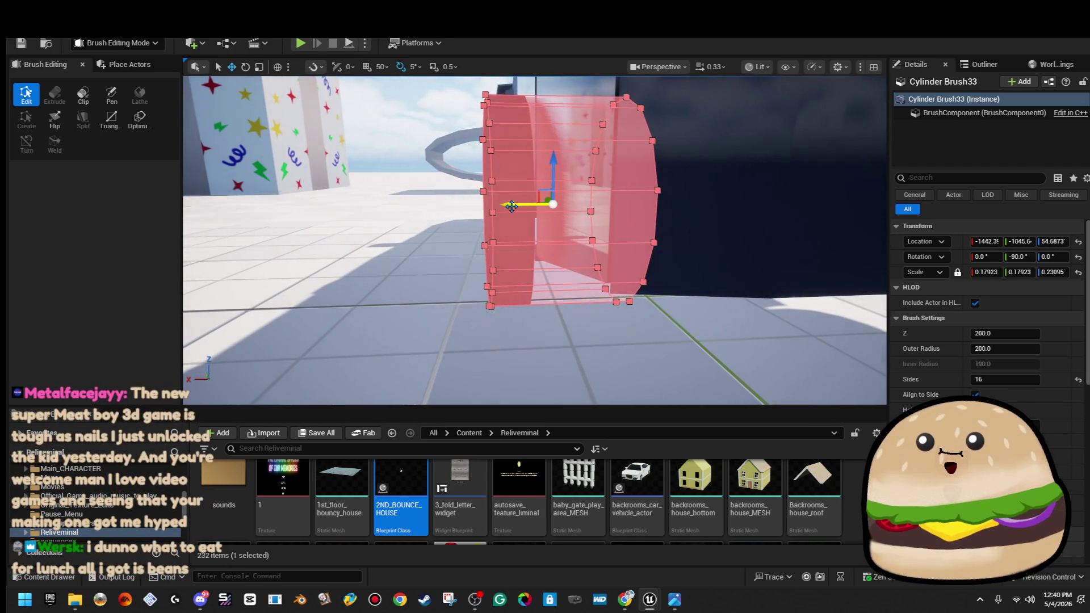
Step: Slide the arch cylinder Cylinder Brush33 along X so it sits over the rear wheel
left_click(512, 223)
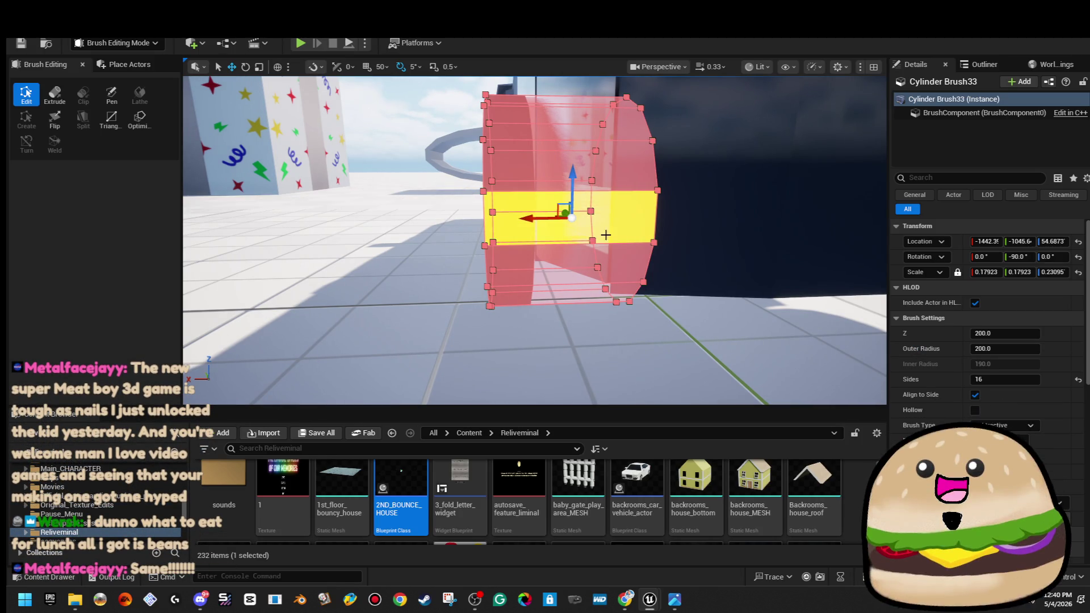
left_click(724, 229)
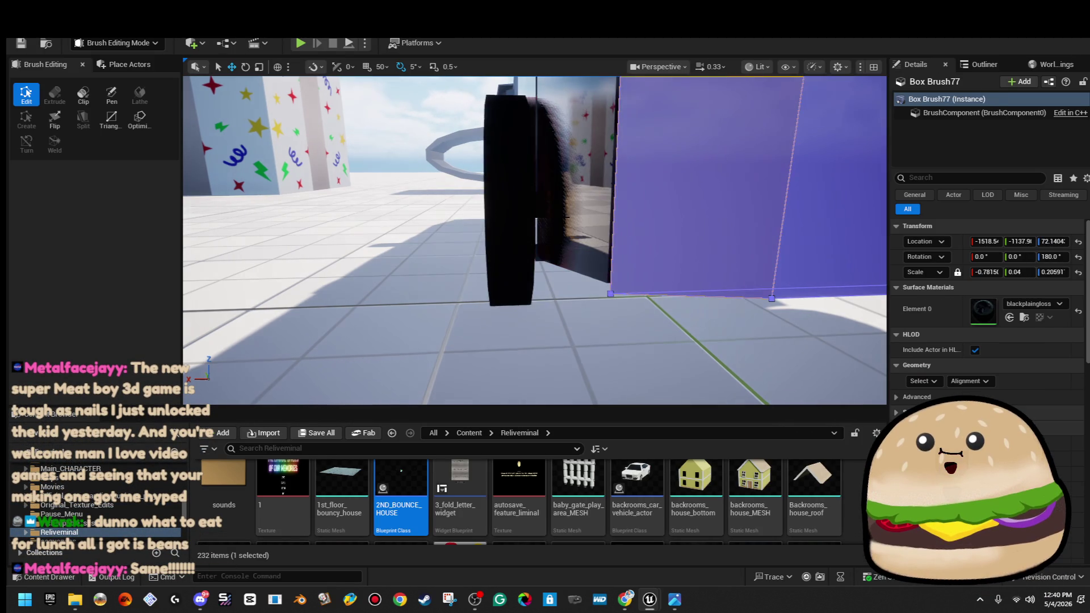
left_click(447, 210)
left_click_drag(435, 198, 476, 198)
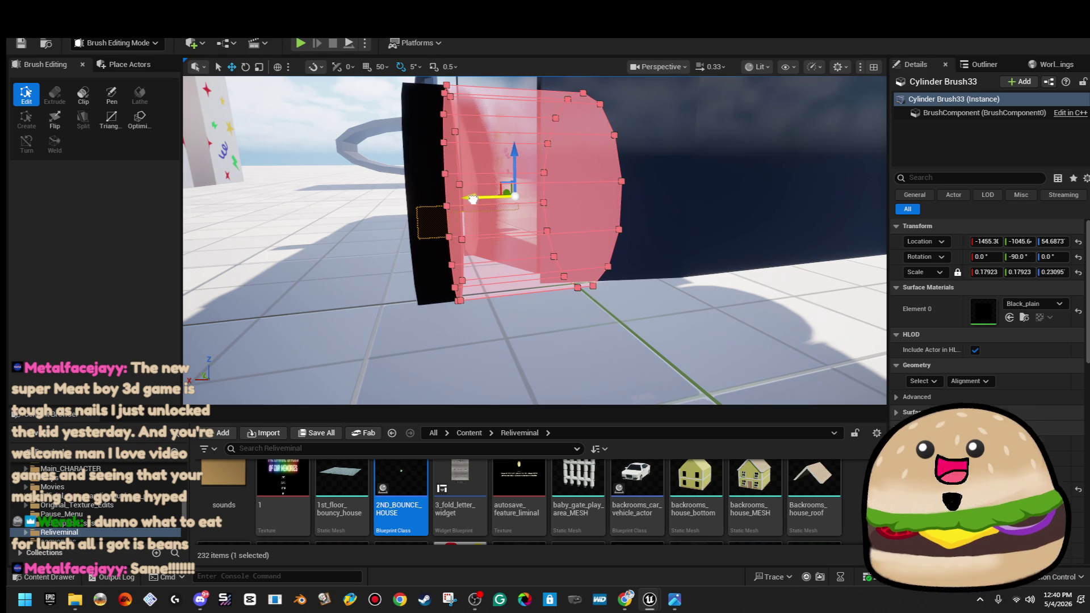
left_click_drag(476, 200, 476, 200)
left_click_drag(510, 250, 519, 238)
left_click(496, 296)
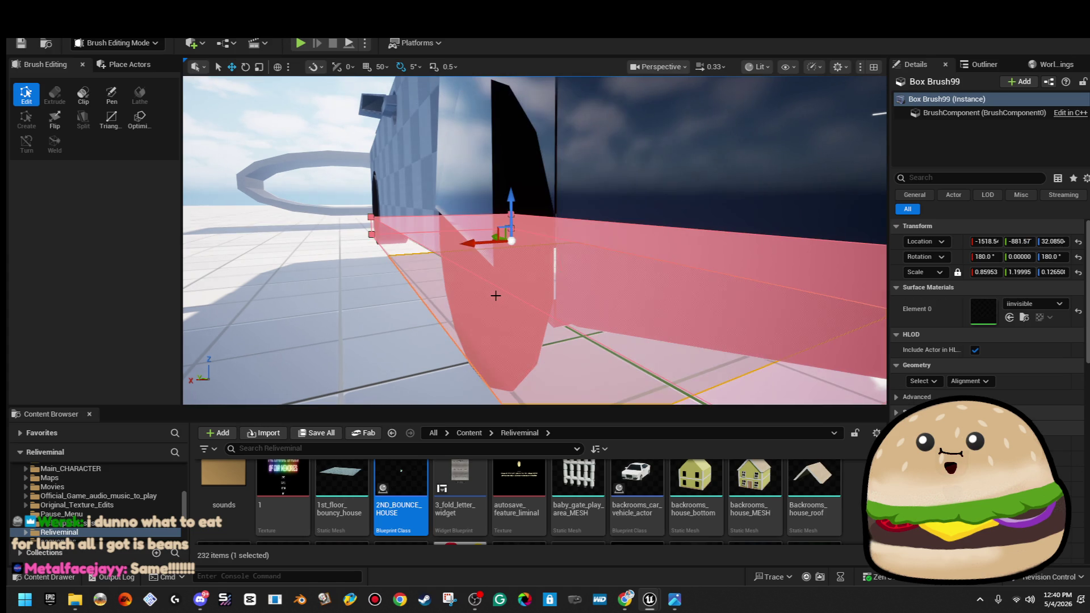
left_click_drag(688, 147, 670, 203)
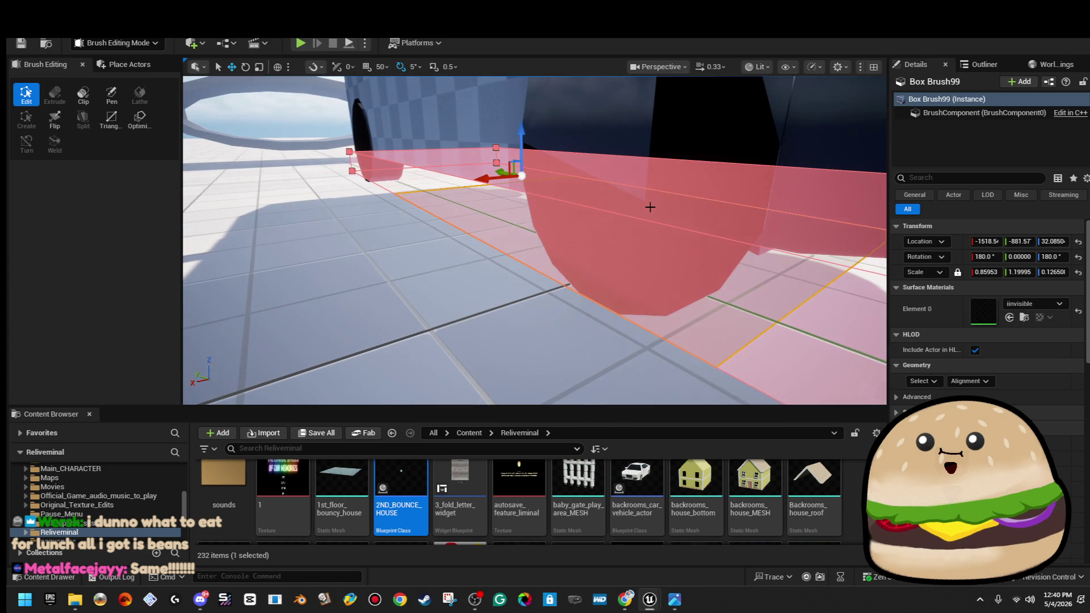
left_click(738, 125)
left_click_drag(738, 125, 727, 164)
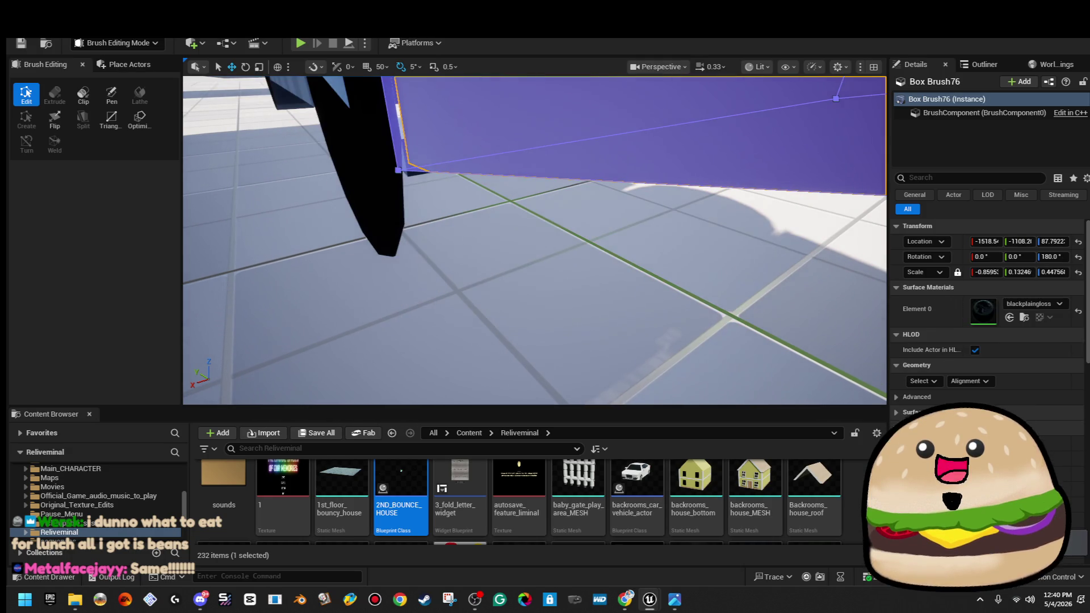
left_click(398, 223)
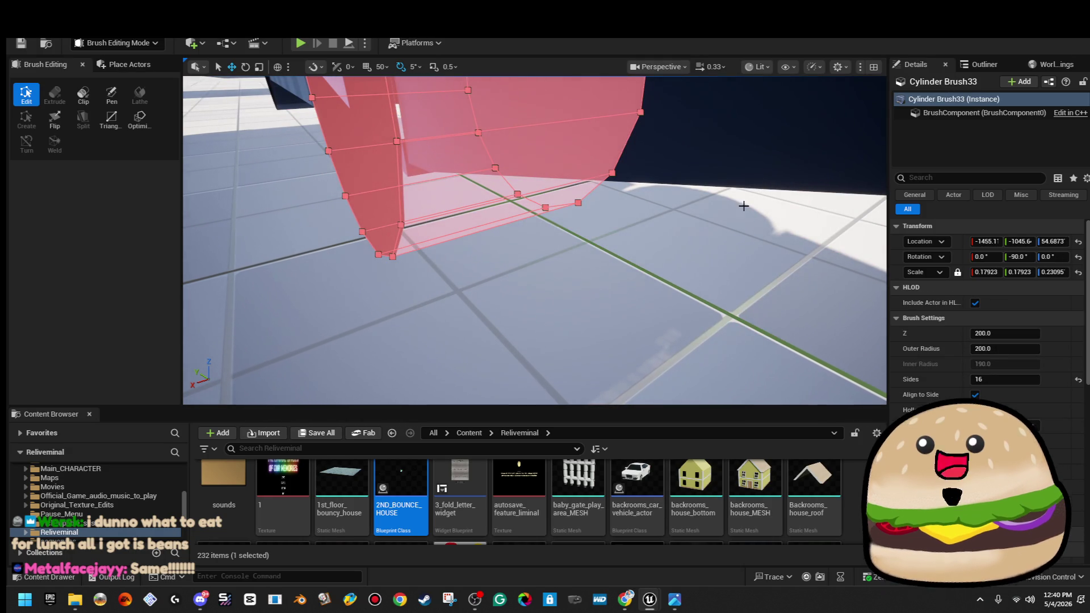
key("f")
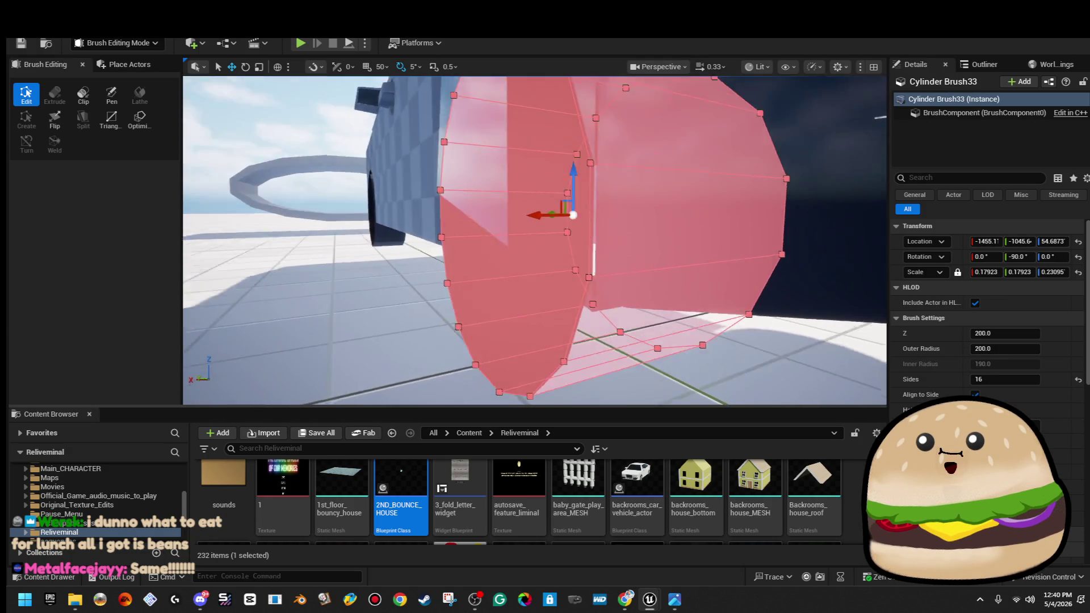
left_click_drag(534, 221, 527, 221)
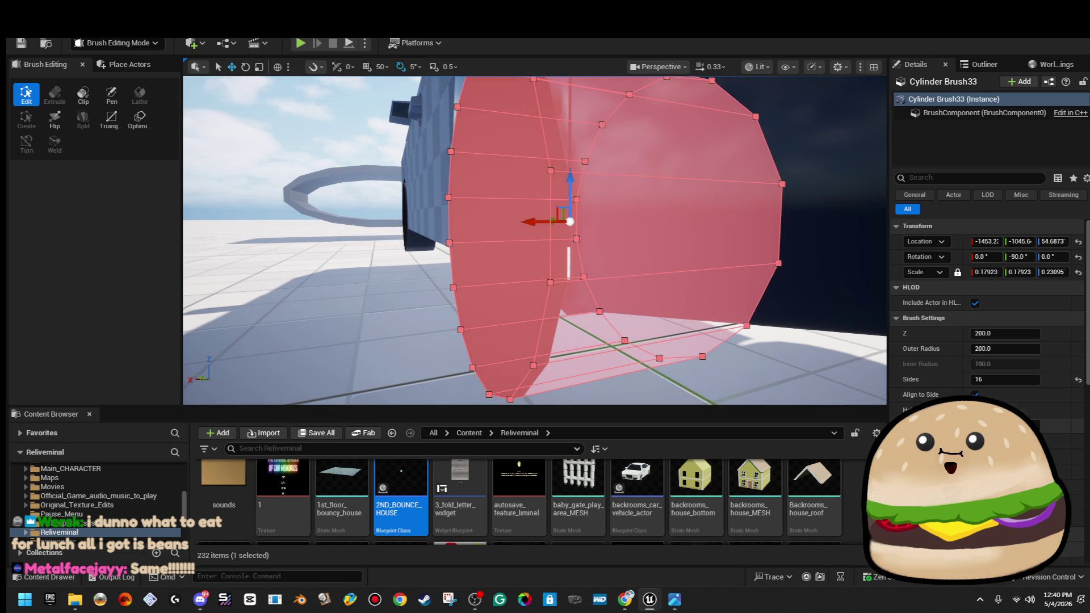
Step: Keep the cylinder subtractive, select its adjacent surfaces and set Element 0 to the invisible material
left_click(999, 426)
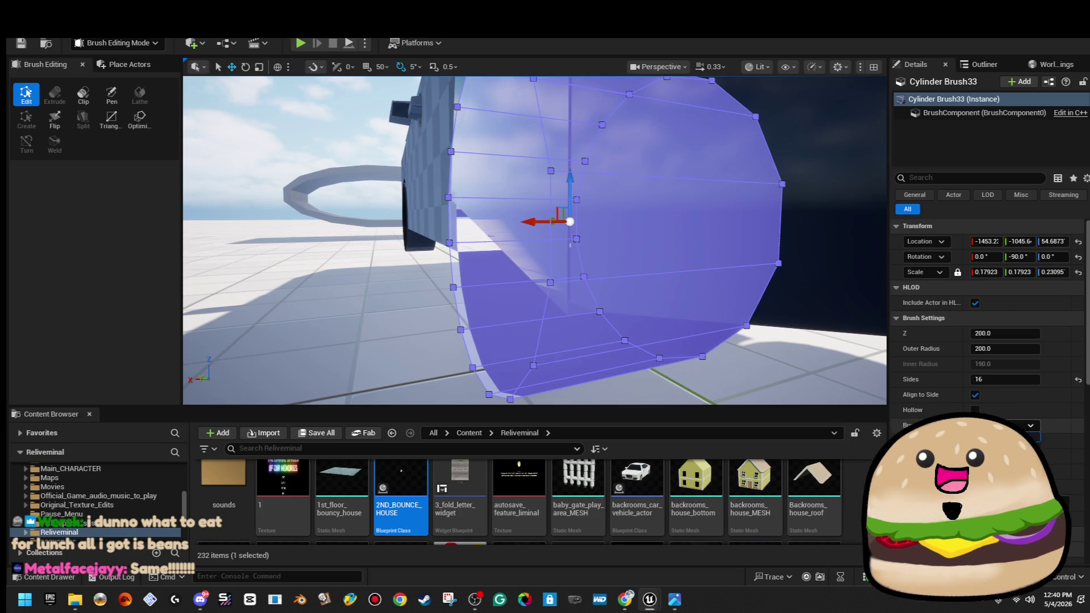
left_click(999, 426)
mouse_move(533, 238)
left_mouse_down()
mouse_move(489, 188)
mouse_move(698, 246)
left_mouse_up()
left_click(769, 177)
mouse_move(769, 178)
left_mouse_down()
mouse_move(710, 199)
mouse_move(664, 266)
mouse_move(648, 216)
mouse_move(596, 188)
mouse_move(693, 159)
mouse_move(589, 188)
mouse_move(748, 282)
mouse_move(895, 313)
left_mouse_up()
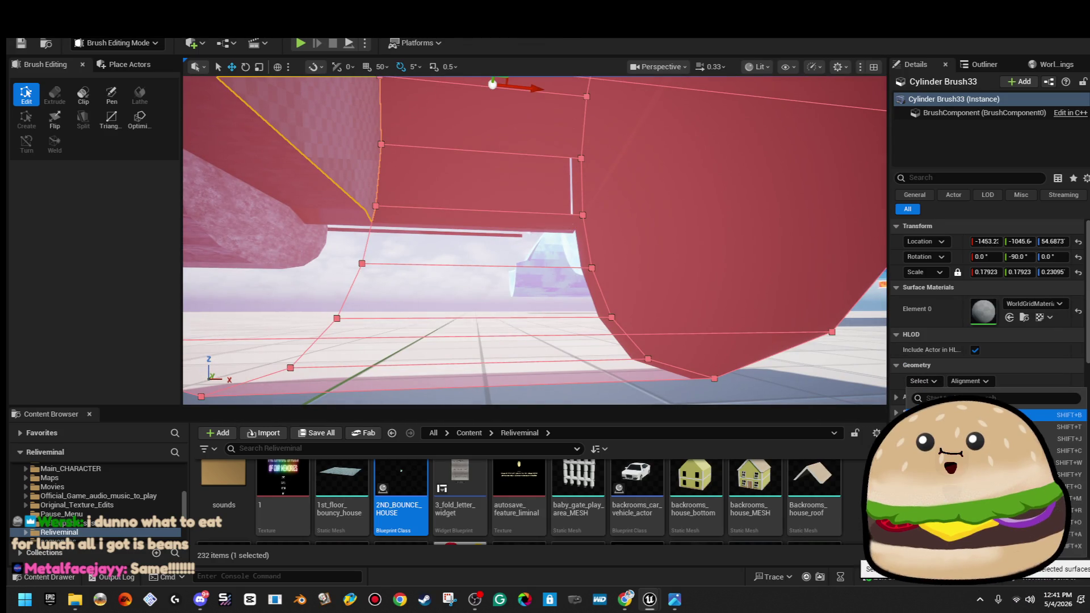
left_click(991, 415)
left_click(1004, 303)
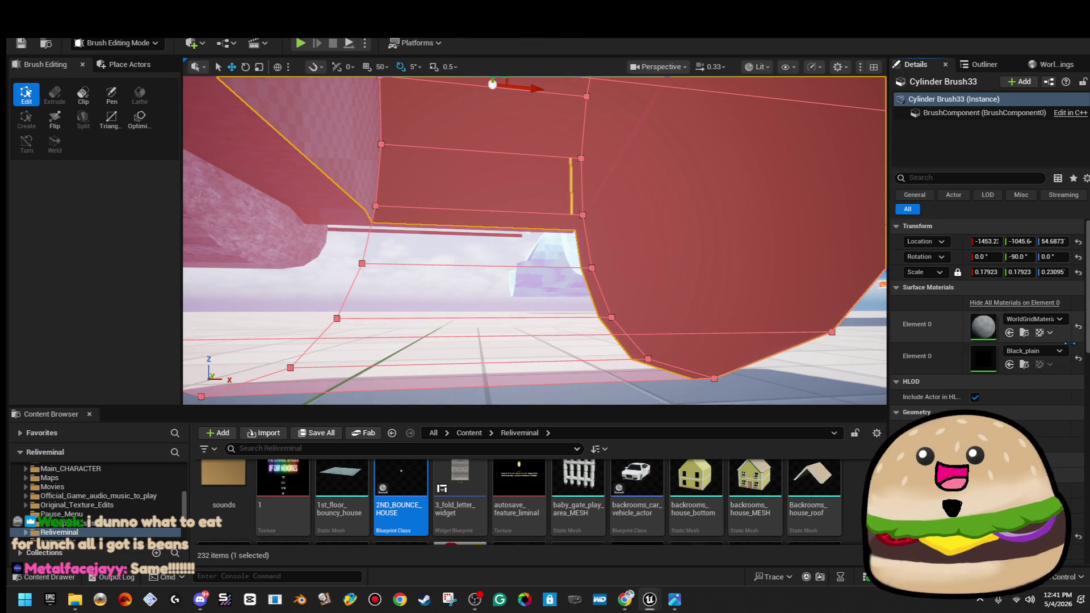
left_click(1078, 327)
left_click(1046, 305)
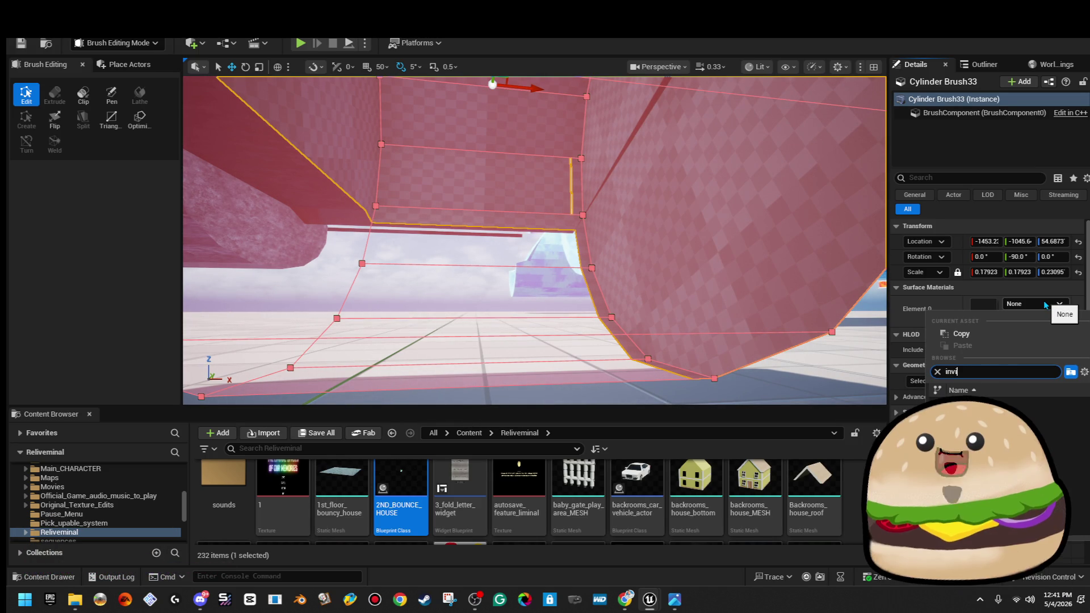
key("Return")
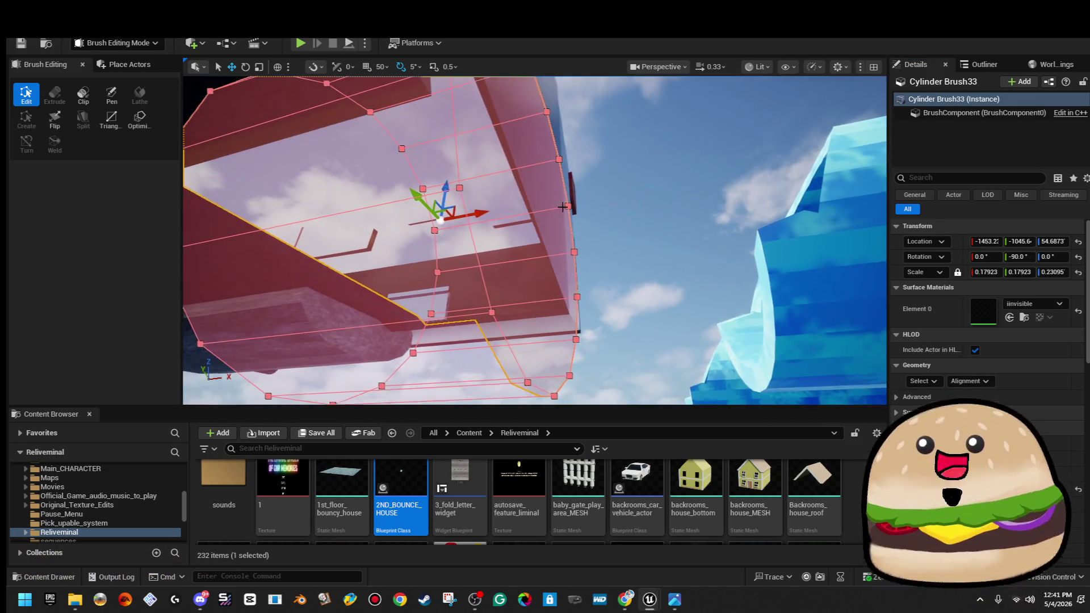
Step: Reselect Cylinder Brush33 and nudge it slightly further along X
left_click(615, 206)
left_click_drag(534, 238, 534, 301)
mouse_move(397, 317)
left_mouse_down()
mouse_move(398, 330)
mouse_move(398, 317)
left_mouse_up()
left_click_drag(398, 313, 398, 313)
left_click(398, 313)
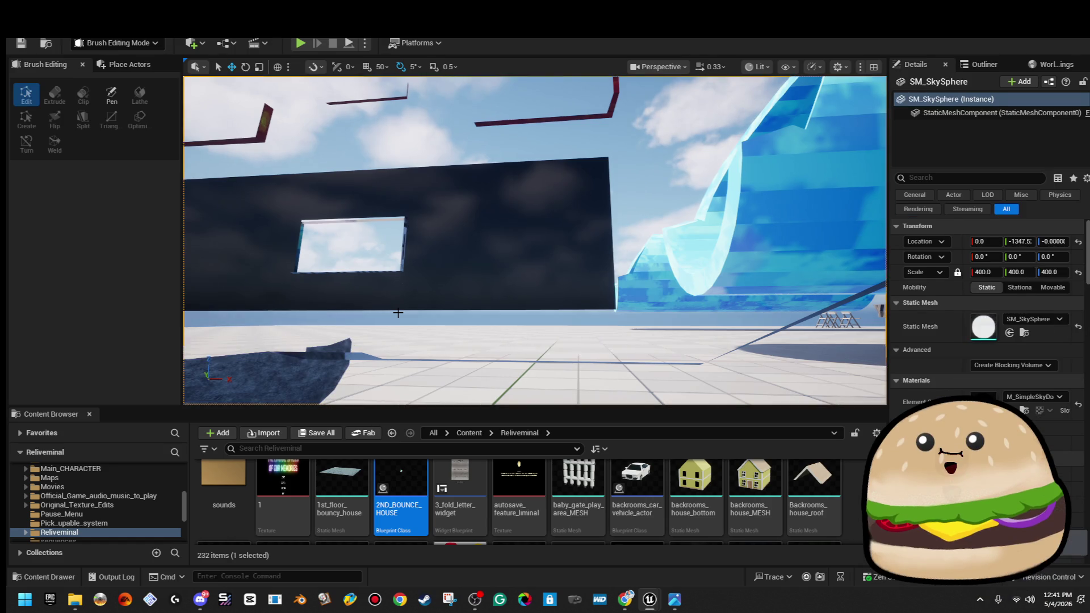
left_click(398, 313)
left_click_drag(398, 313, 439, 329)
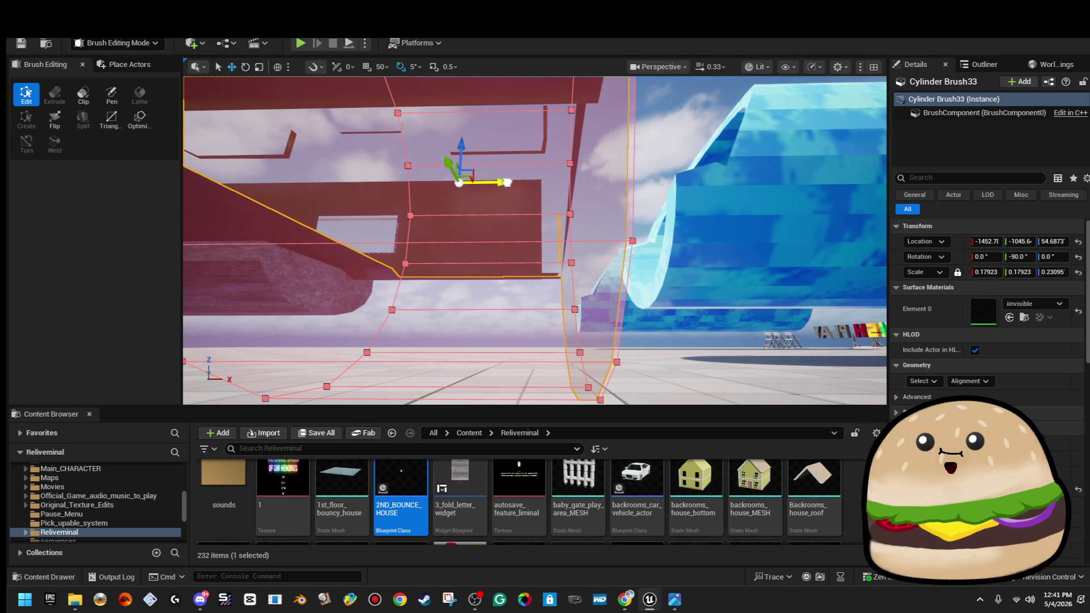
left_click(507, 182)
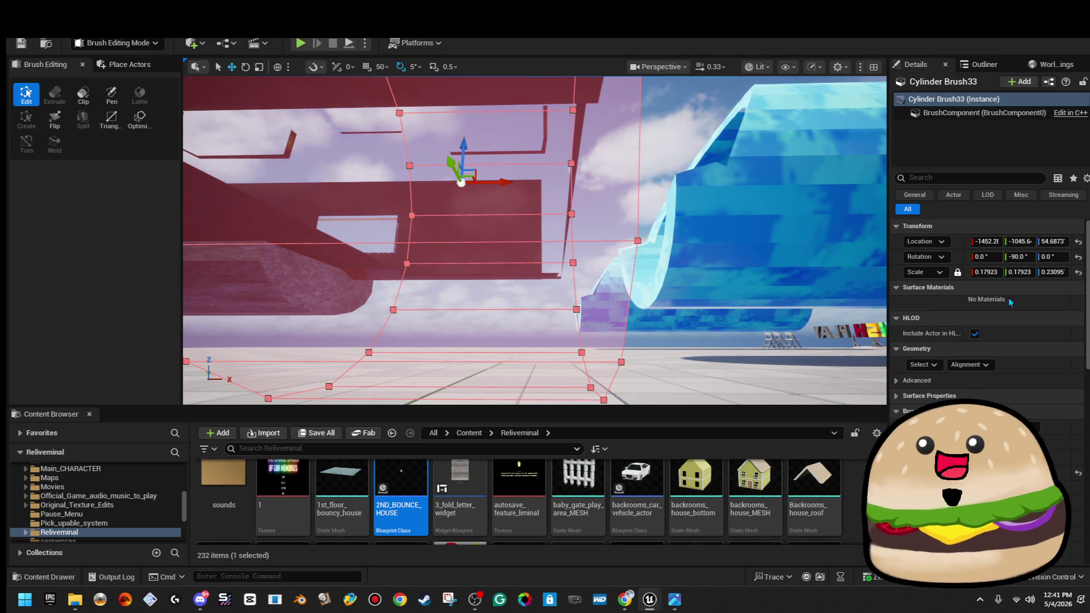
left_click_drag(503, 182, 499, 183)
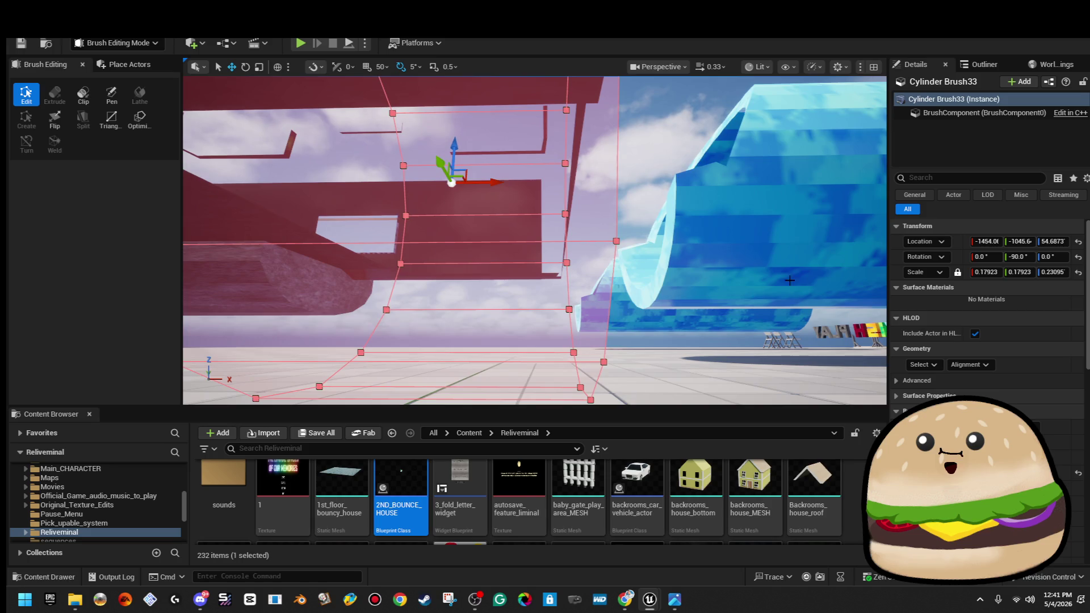
scroll(789, 280, "up", 2)
mouse_move(590, 257)
left_mouse_down()
mouse_move(562, 273)
mouse_move(534, 245)
mouse_move(534, 216)
mouse_move(533, 249)
mouse_move(542, 218)
mouse_move(554, 228)
mouse_move(506, 238)
mouse_move(517, 230)
mouse_move(537, 259)
left_mouse_up()
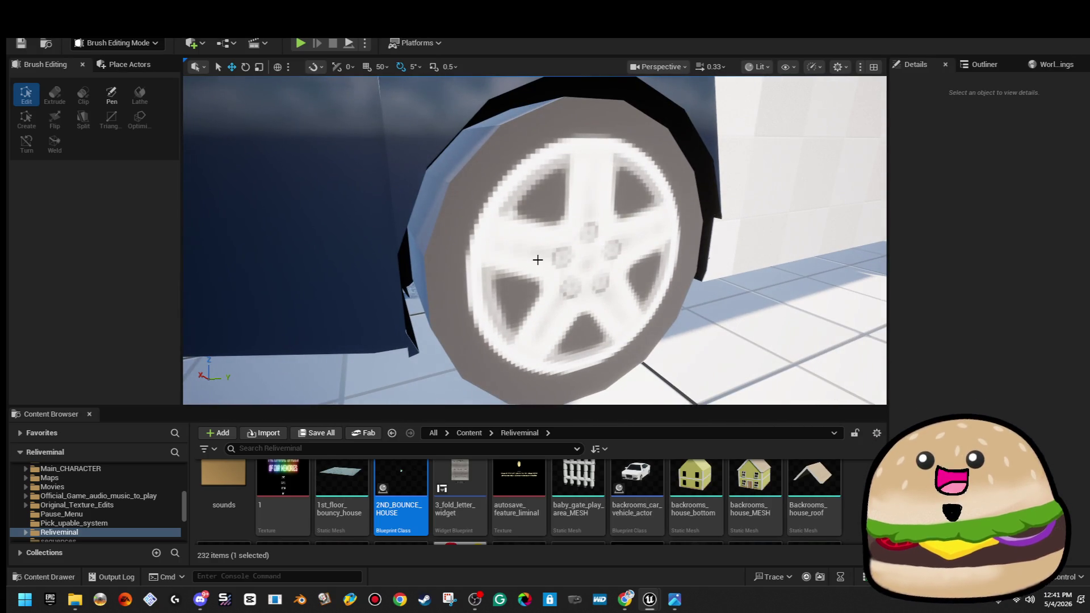
left_click(537, 259)
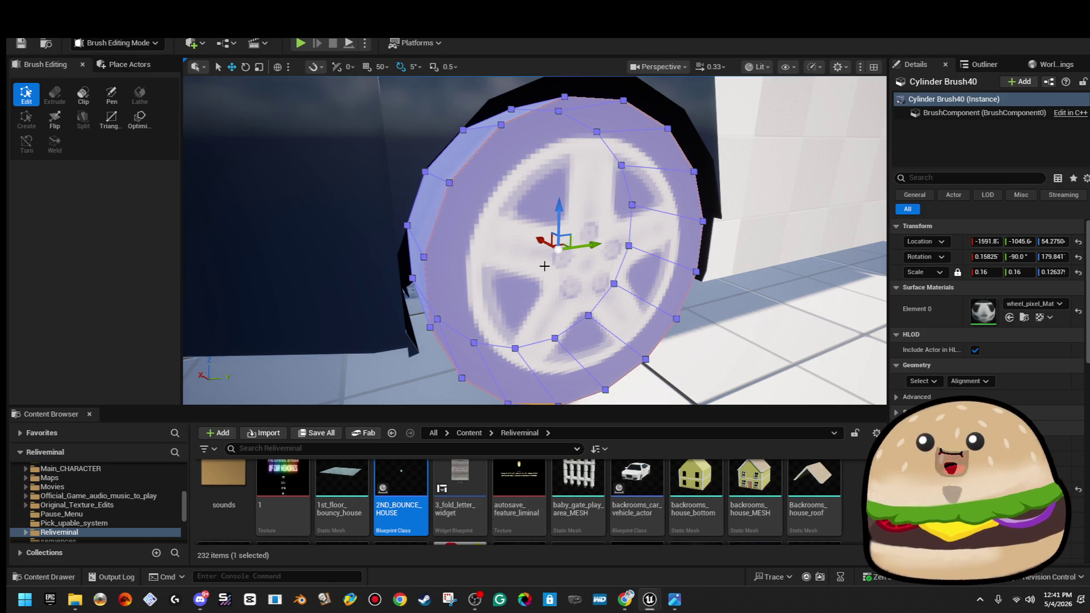
left_click(694, 121)
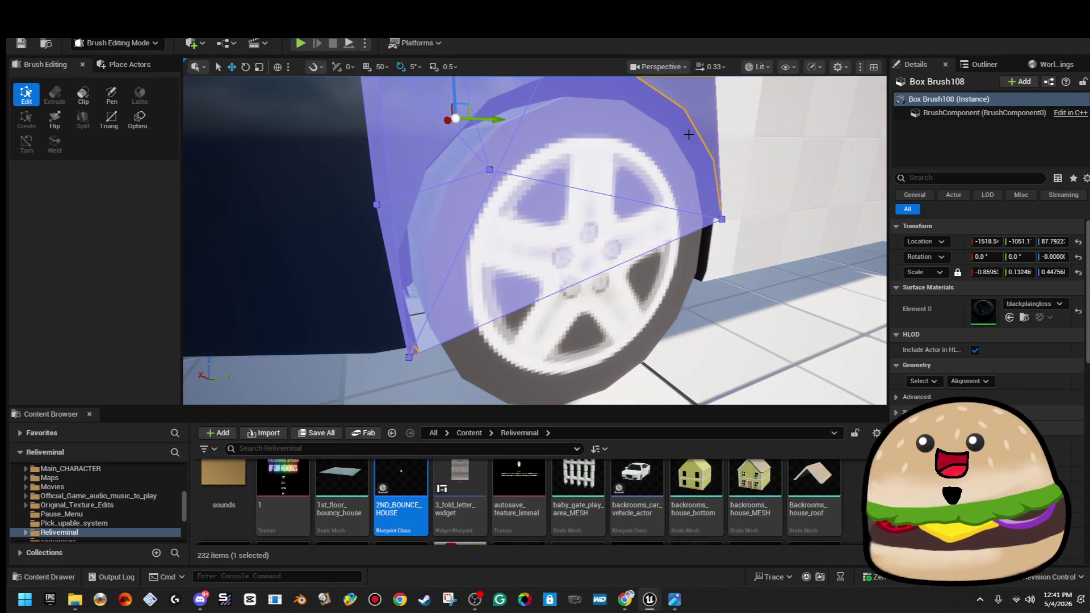
left_click(661, 251)
scroll(660, 252, "down", 10)
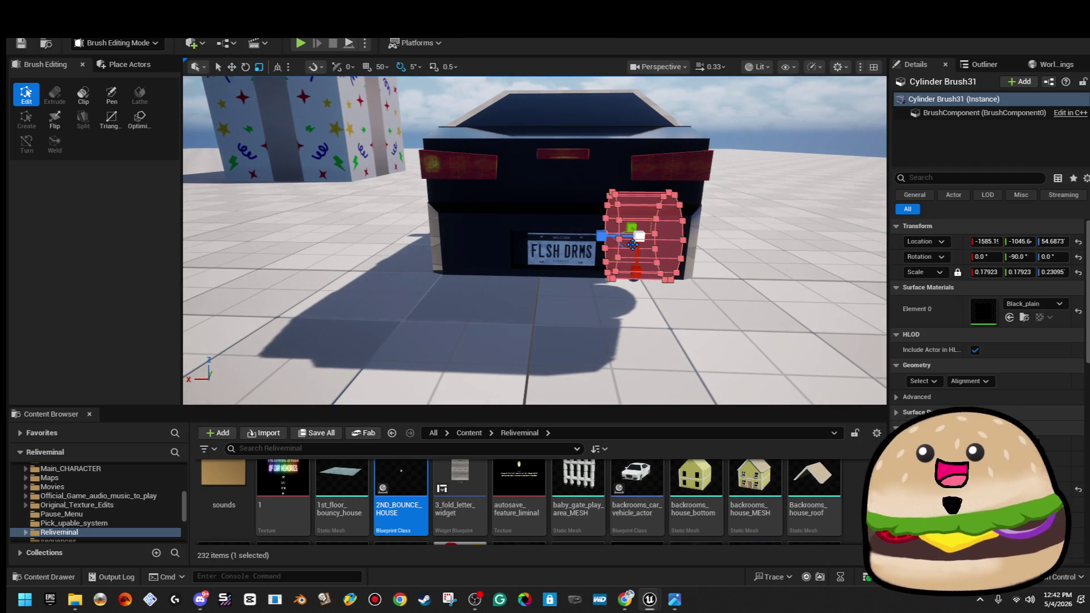
left_click_drag(621, 243, 506, 235)
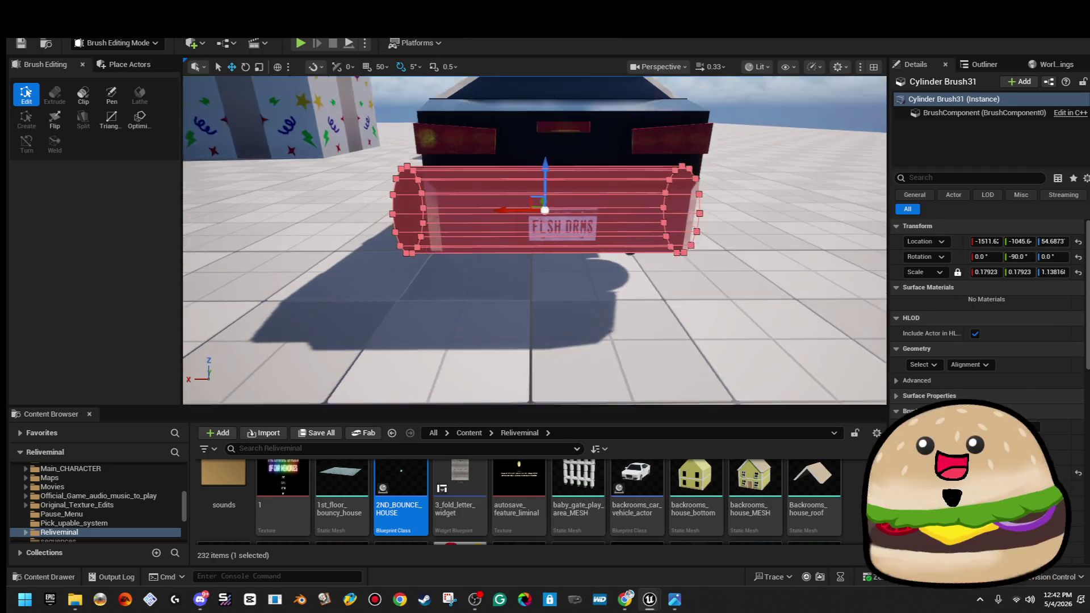
key("d")
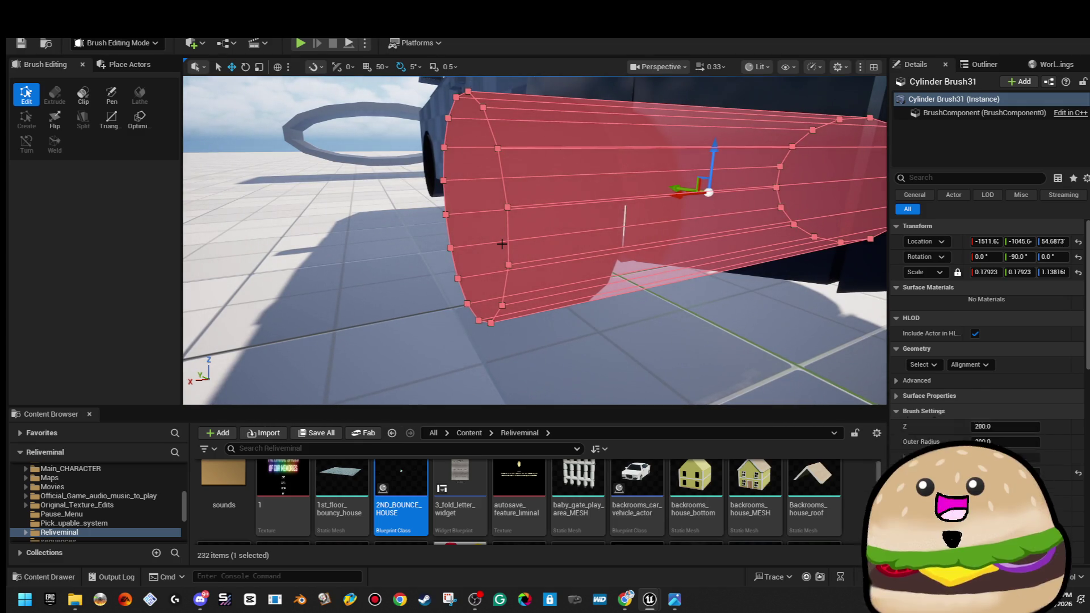
key("ctrl+z")
key("ctrl+z")
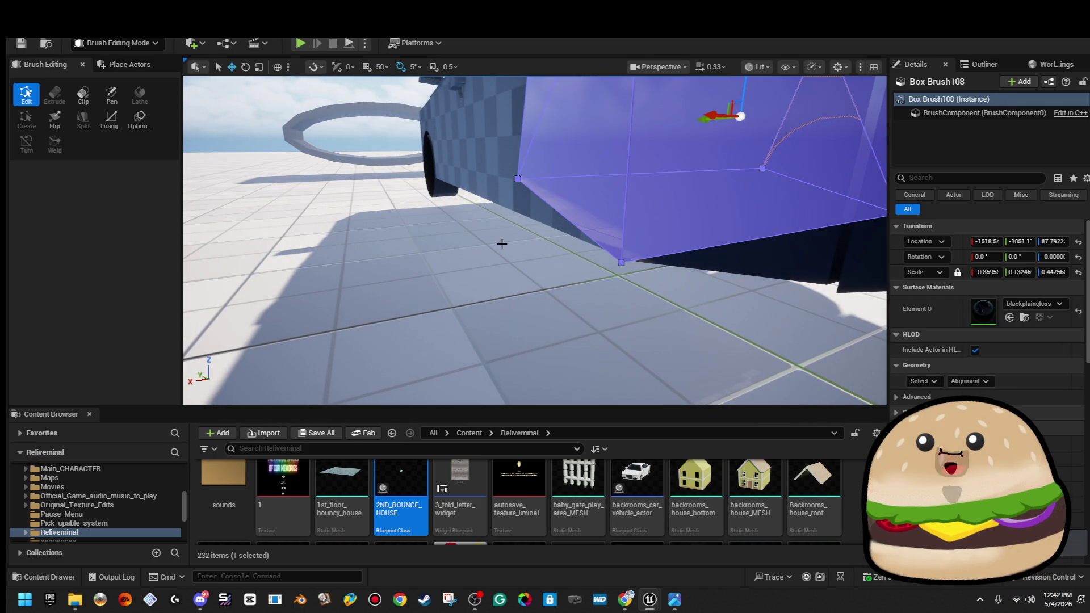
mouse_move(502, 243)
left_mouse_down()
mouse_move(502, 287)
mouse_move(612, 383)
left_mouse_up()
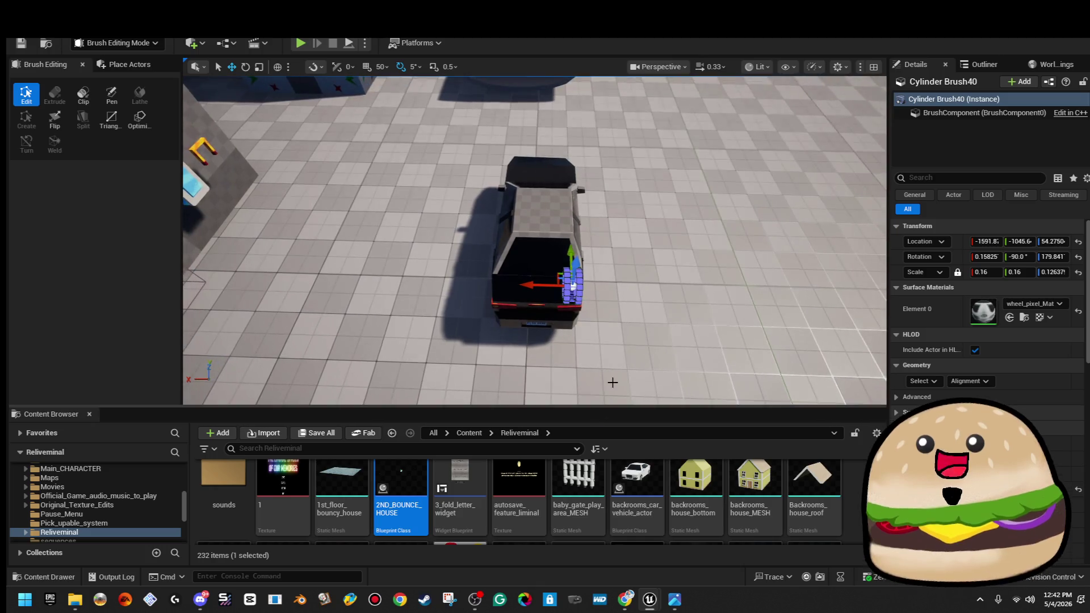
Step: Marquee-select the car's brushes, shift them along X, and undo the accidental Floor selection
left_click_drag(453, 121, 452, 121)
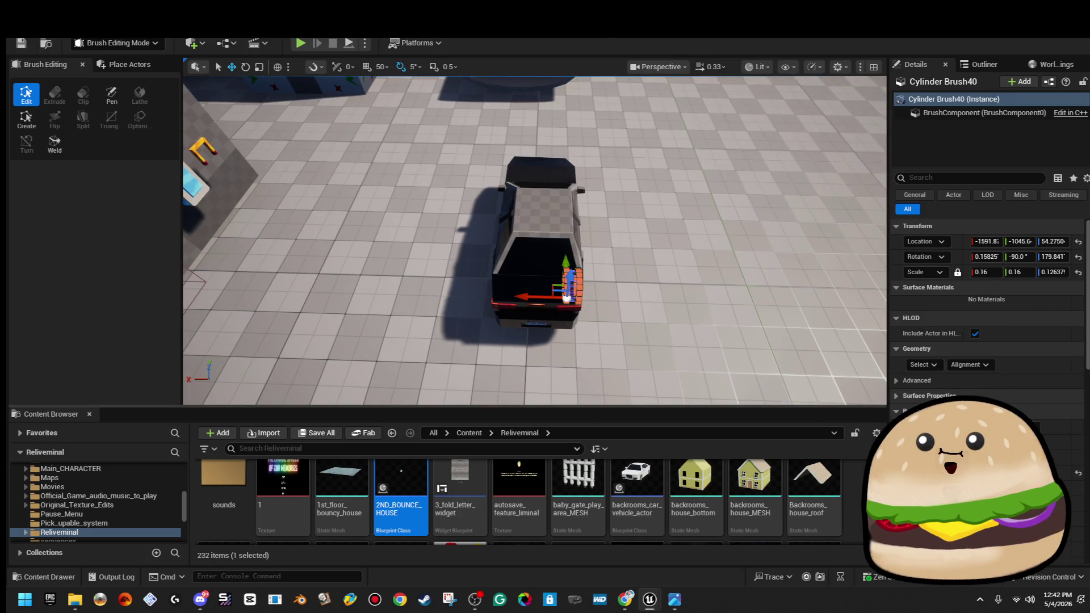
mouse_move(625, 141)
left_mouse_down()
mouse_move(484, 319)
mouse_move(460, 369)
left_mouse_up()
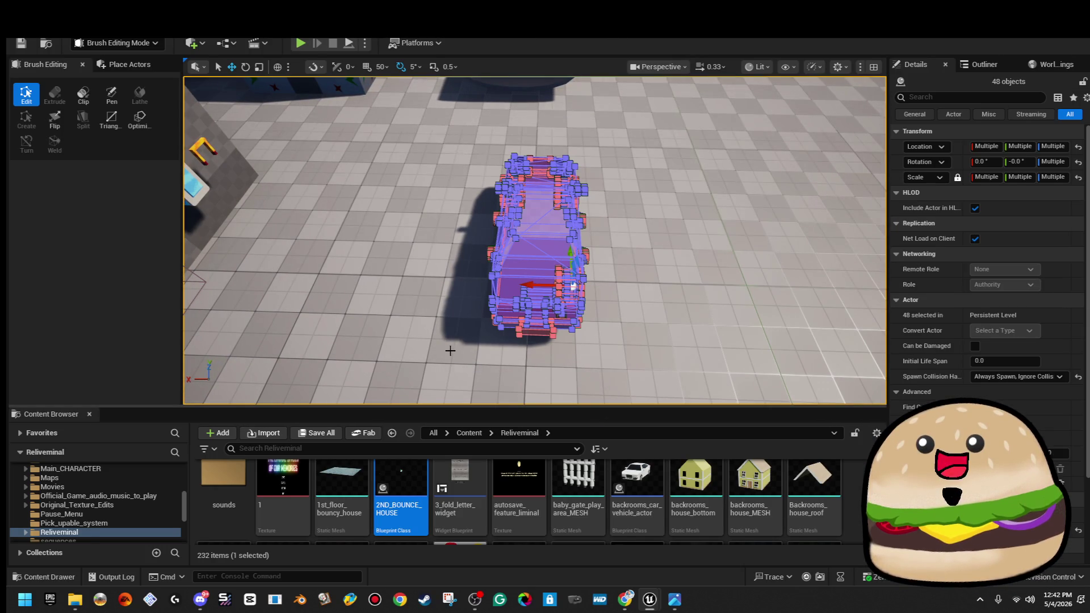
left_click(540, 285)
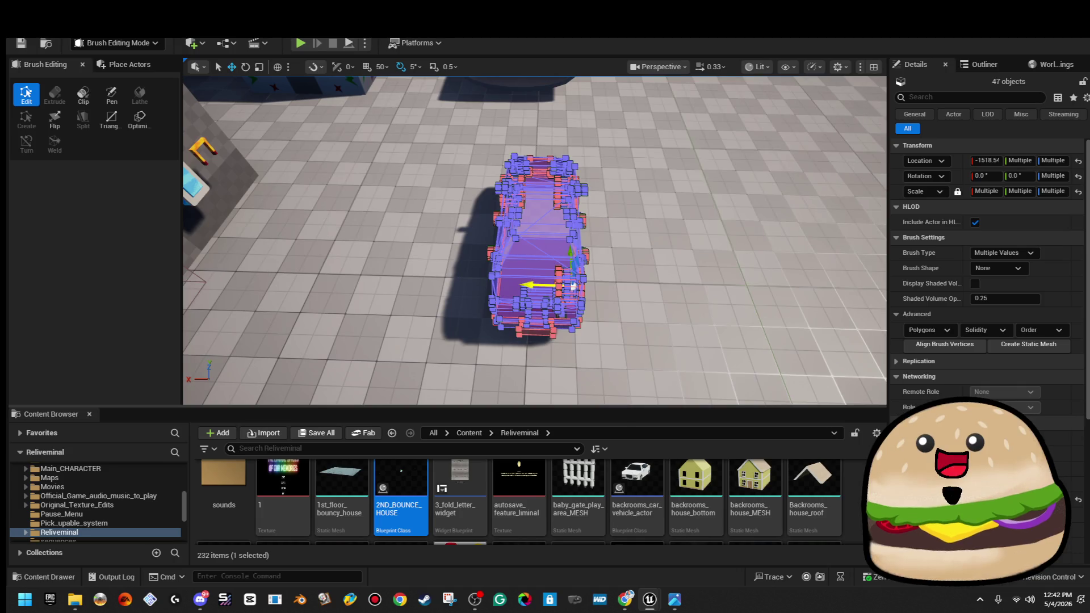
left_click_drag(573, 286, 653, 287)
left_click(761, 231)
scroll(761, 231, "up", 3)
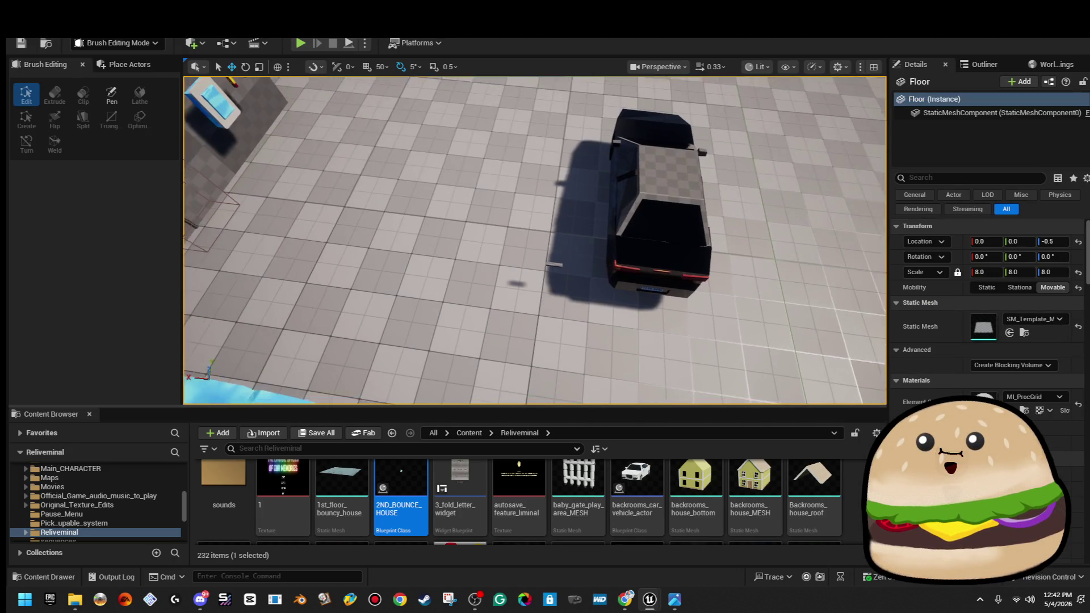
key("ctrl+z")
mouse_move(732, 258)
left_mouse_down()
mouse_move(259, 243)
mouse_move(321, 199)
left_mouse_up()
Step: Slide Box Brush106 along X to about -1713, a thin strip atop the licence plate
left_click(293, 244)
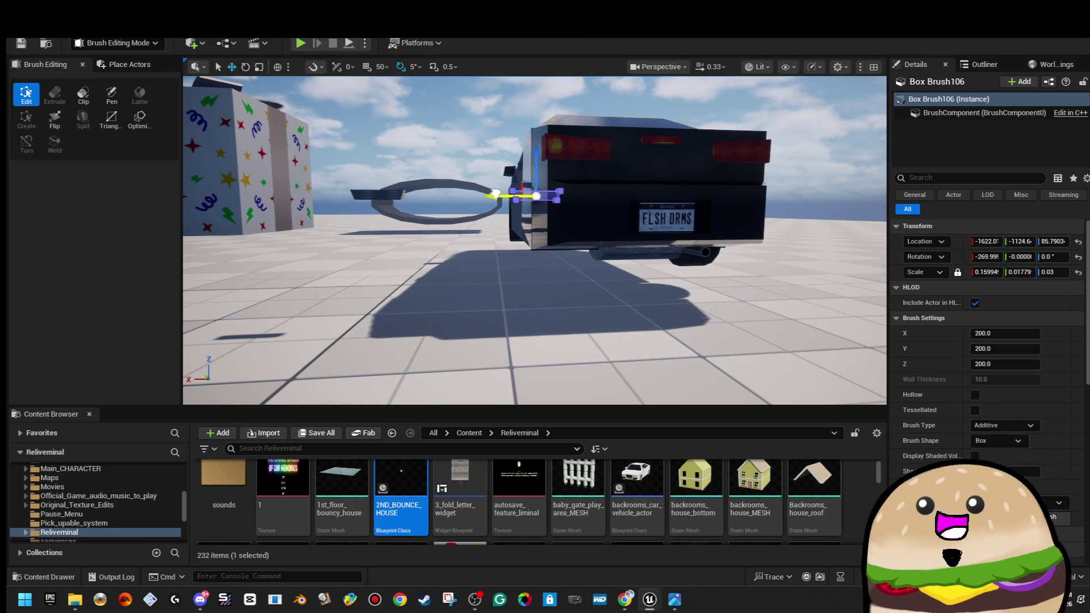
left_click_drag(639, 198, 574, 258)
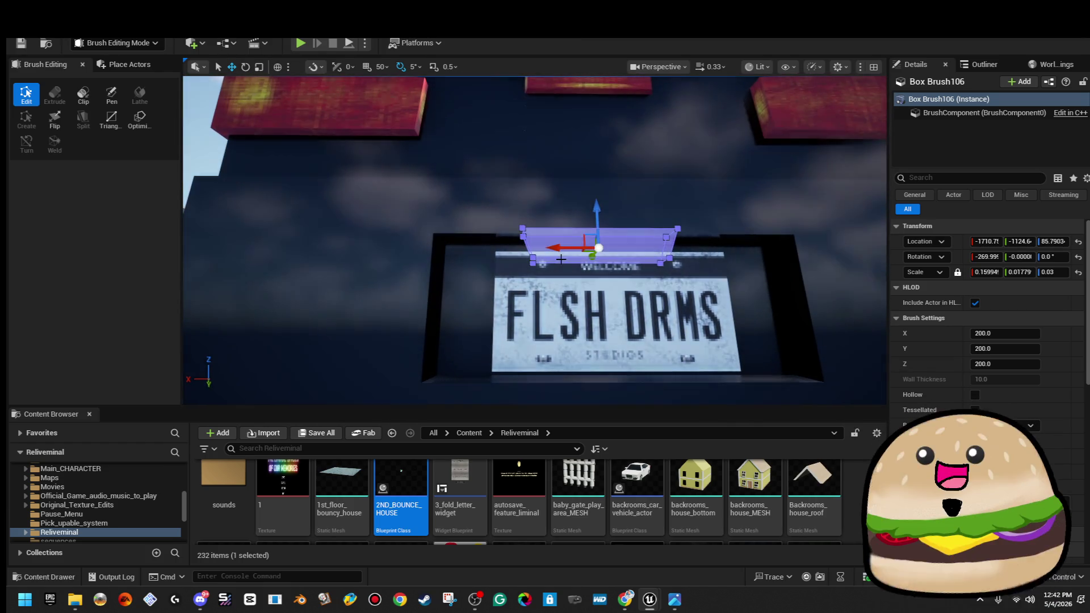
left_click_drag(574, 257, 505, 302)
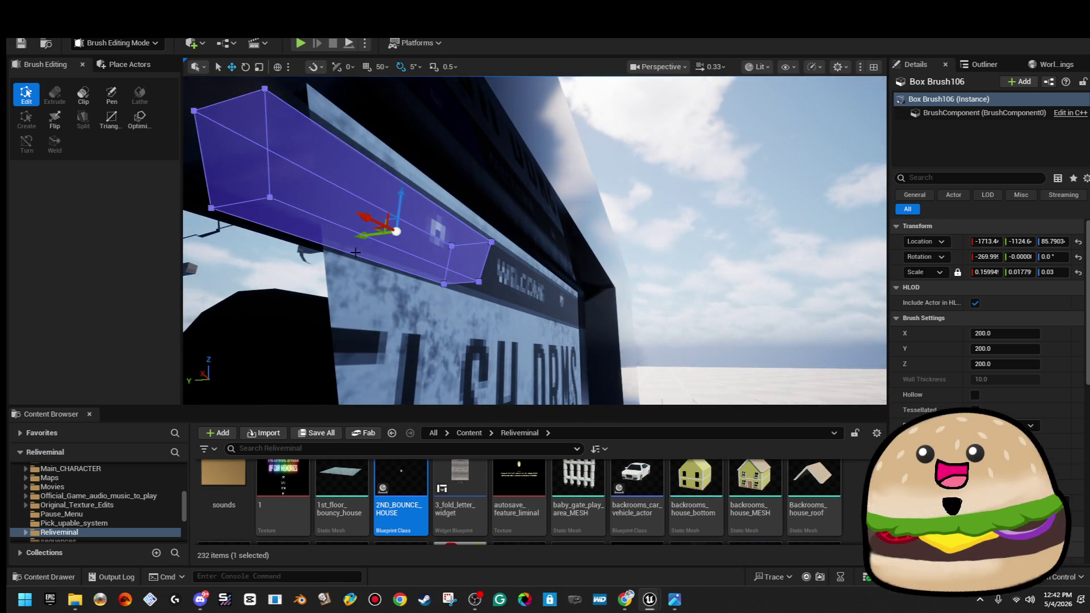
left_click(668, 235)
mouse_move(668, 235)
left_mouse_down()
mouse_move(591, 307)
mouse_move(534, 327)
left_mouse_up()
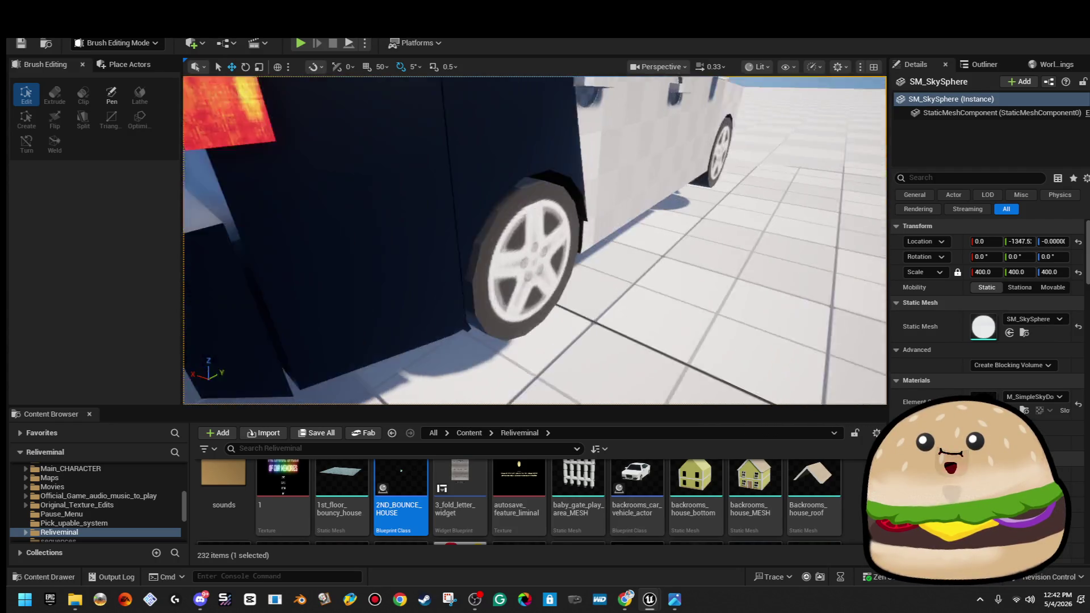
Step: Try stretching Cylinder Brush31 across the rear, then undo it back to its original short length
left_click(424, 233)
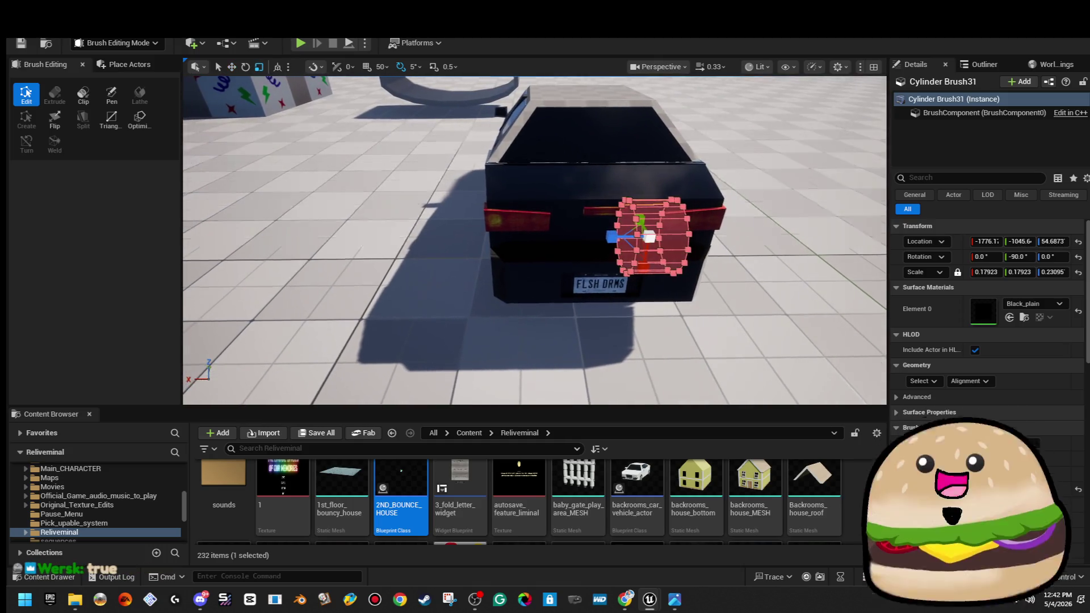
left_click_drag(608, 236, 612, 239)
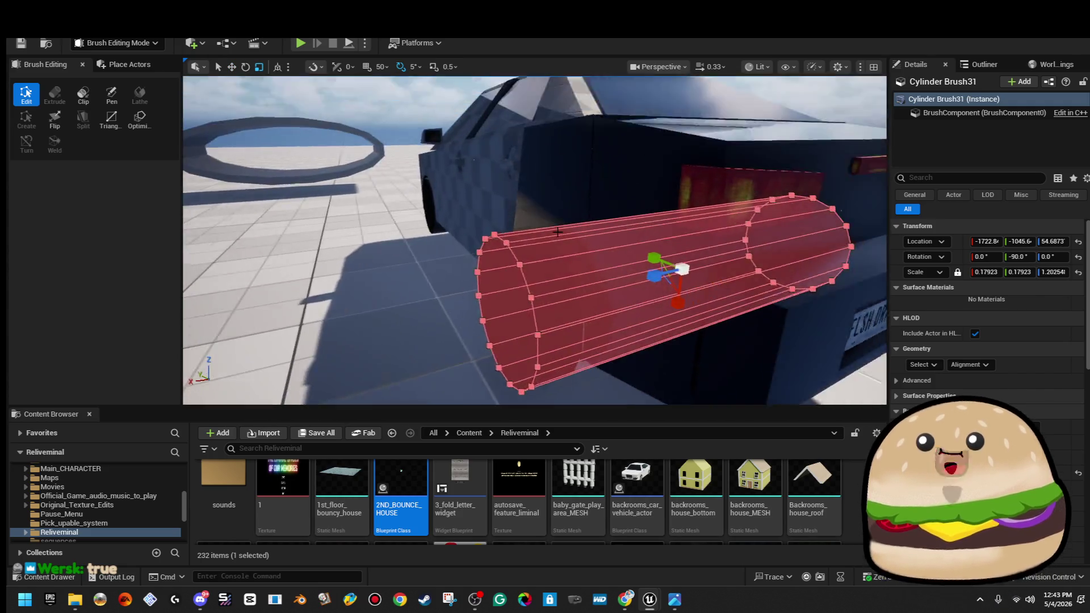
left_click(557, 225)
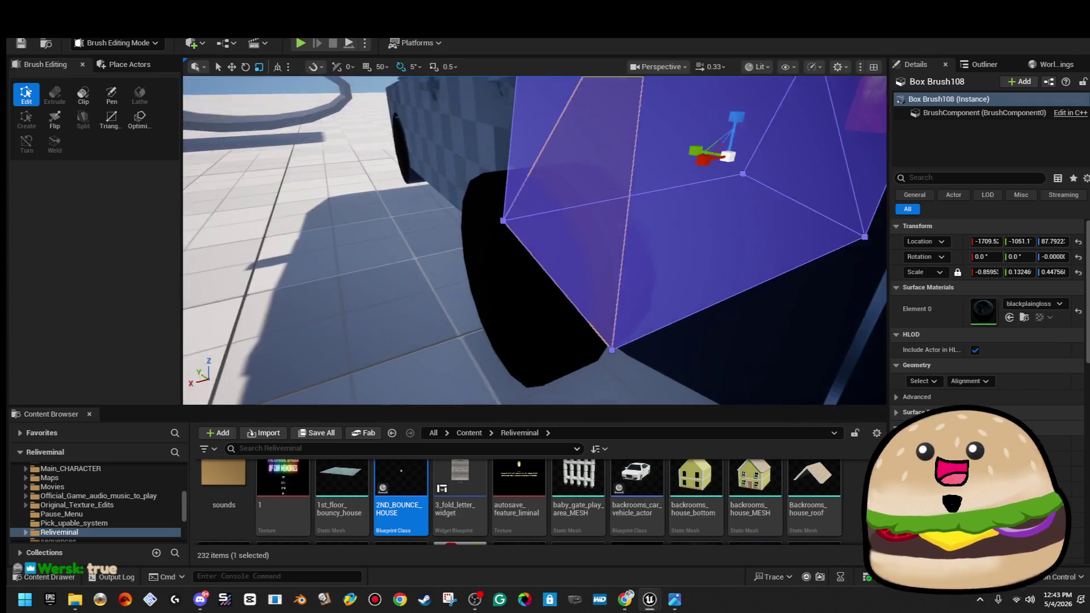
key("s")
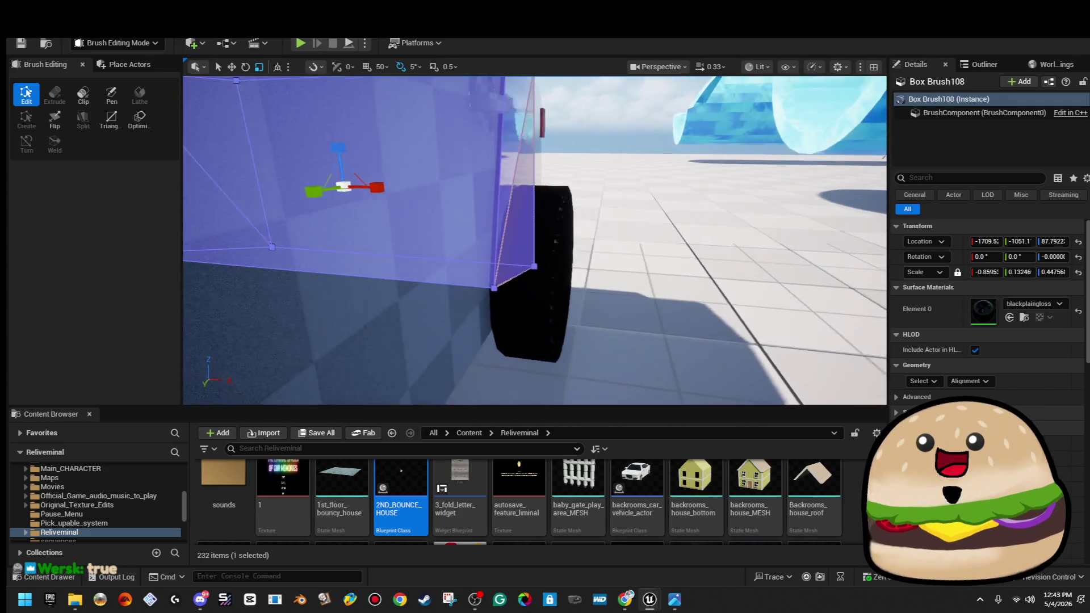
key("d")
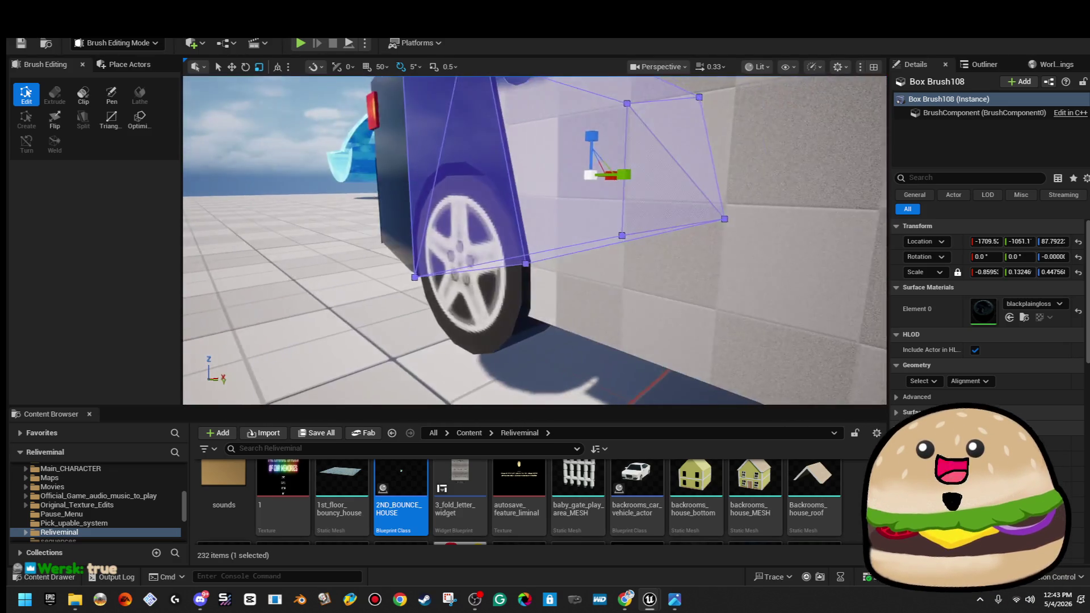
key("a")
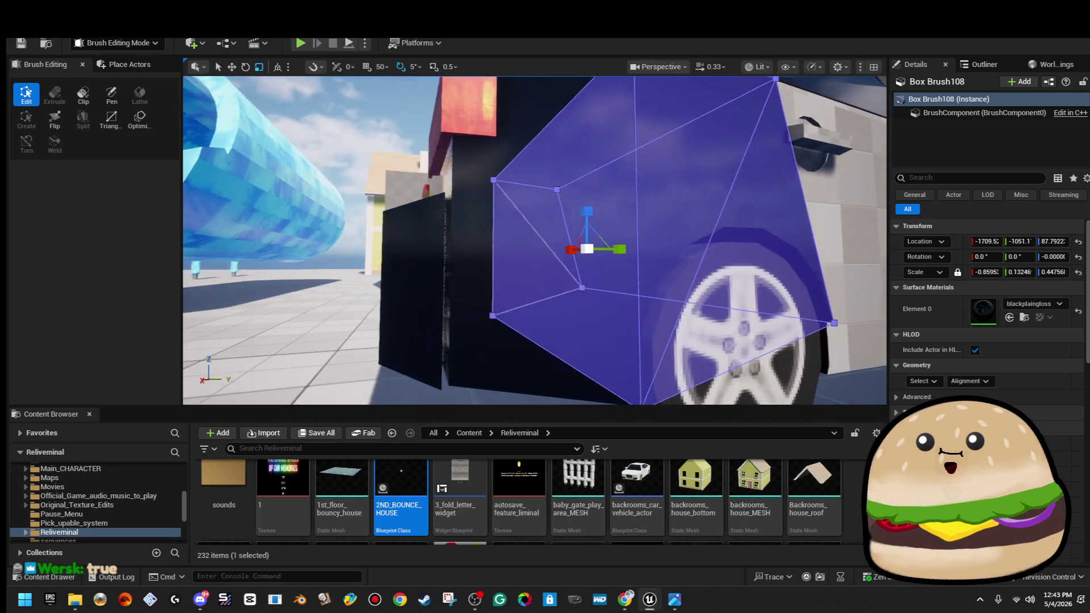
key("a")
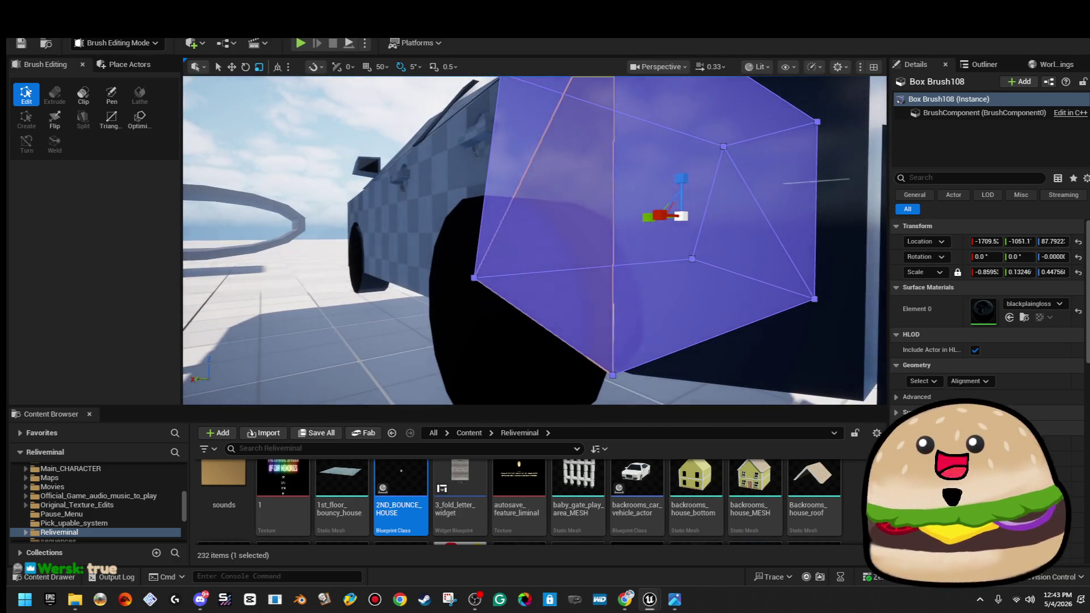
left_click(437, 314)
left_click(407, 224)
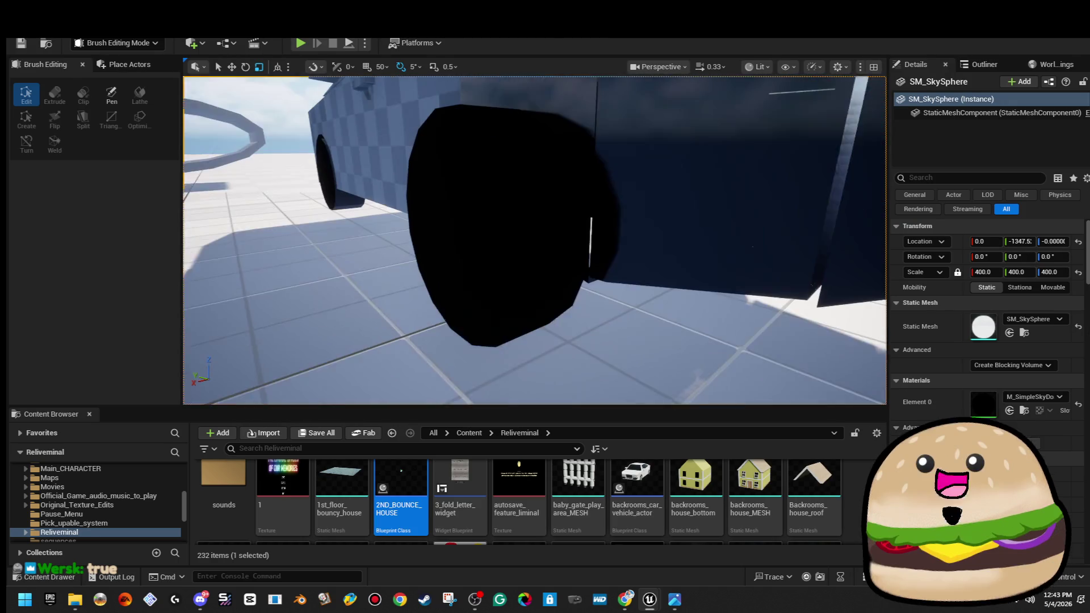
left_click(458, 182)
left_click(457, 182)
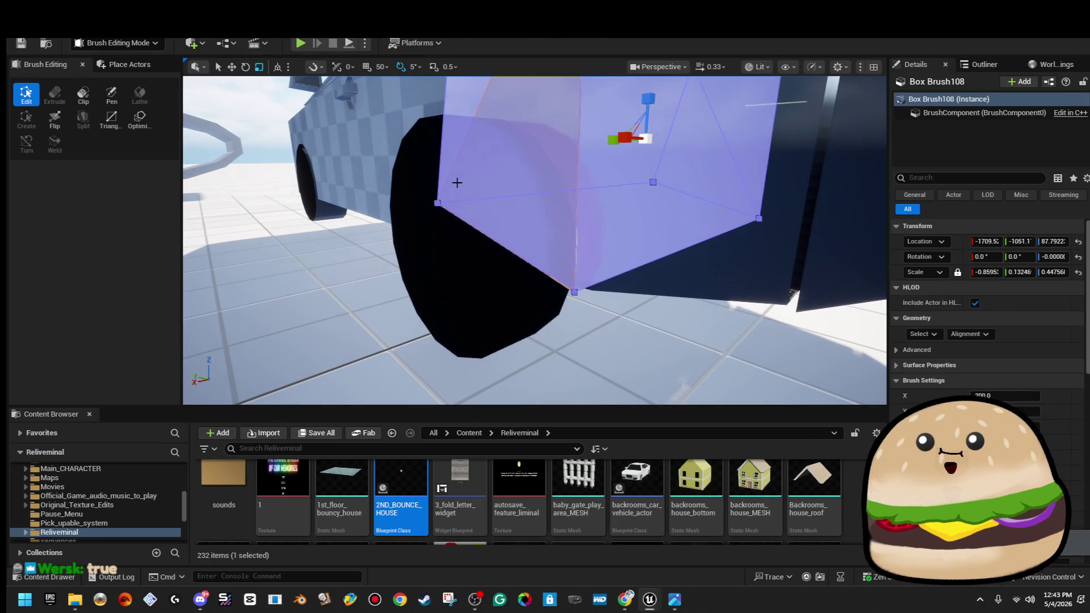
left_click(457, 182)
key("ctrl+z")
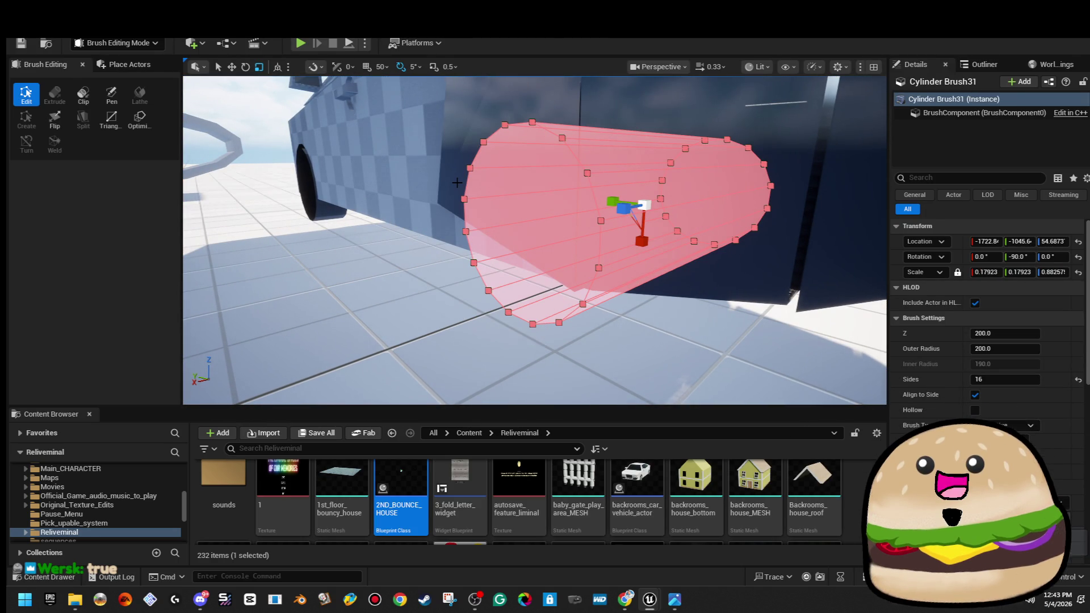
key("ctrl+z")
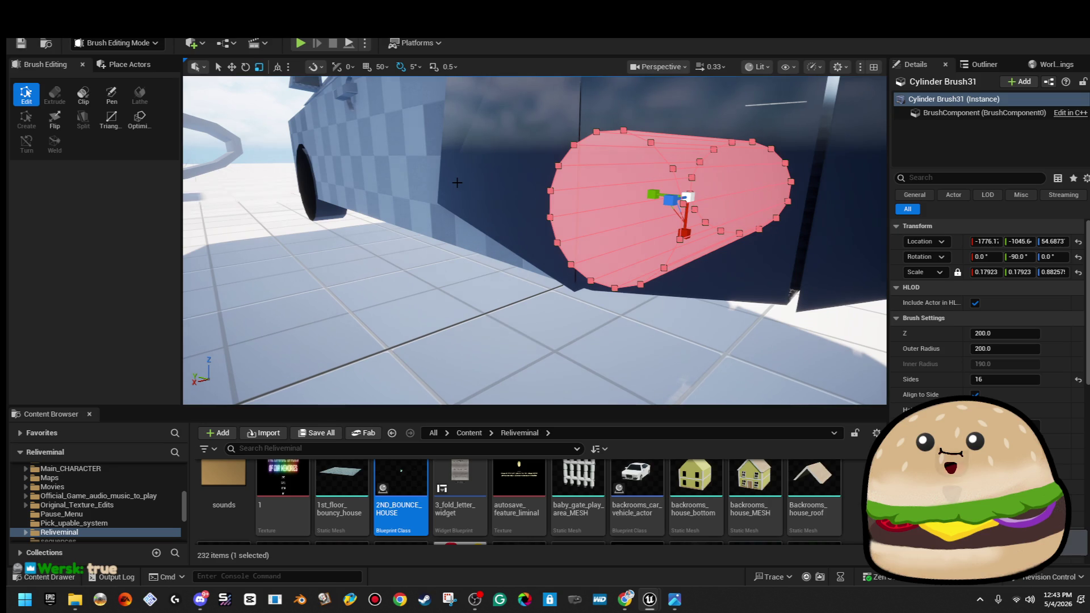
key("ctrl+z")
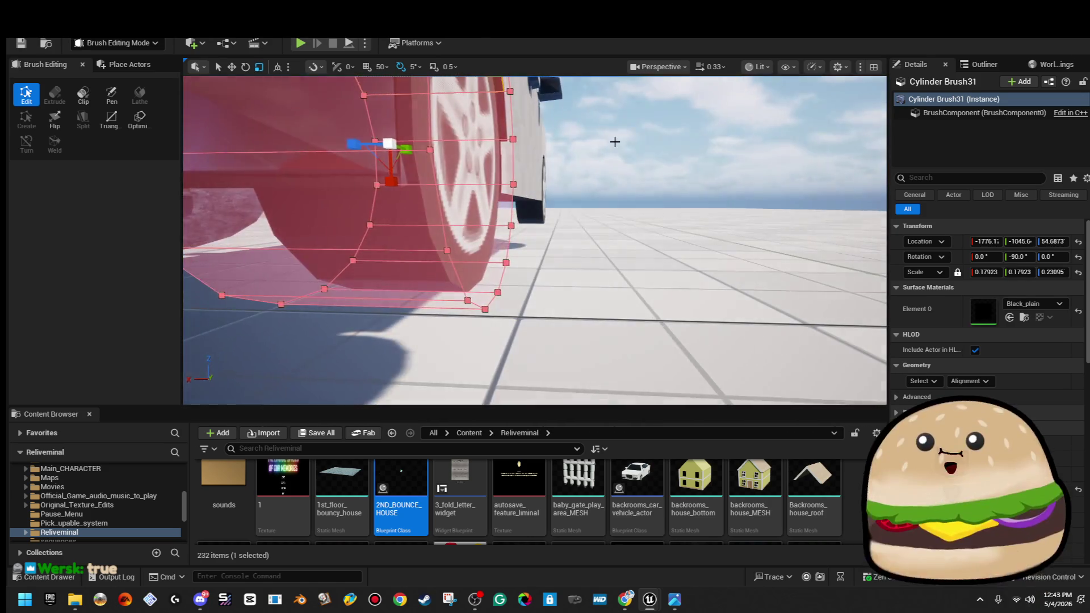
Step: Move Cylinder Brush33 beside the licence plate, to about X -1642, Y -1045
left_click(606, 149)
mouse_move(606, 149)
left_mouse_down()
mouse_move(564, 227)
mouse_move(609, 248)
left_mouse_up()
left_click(564, 228)
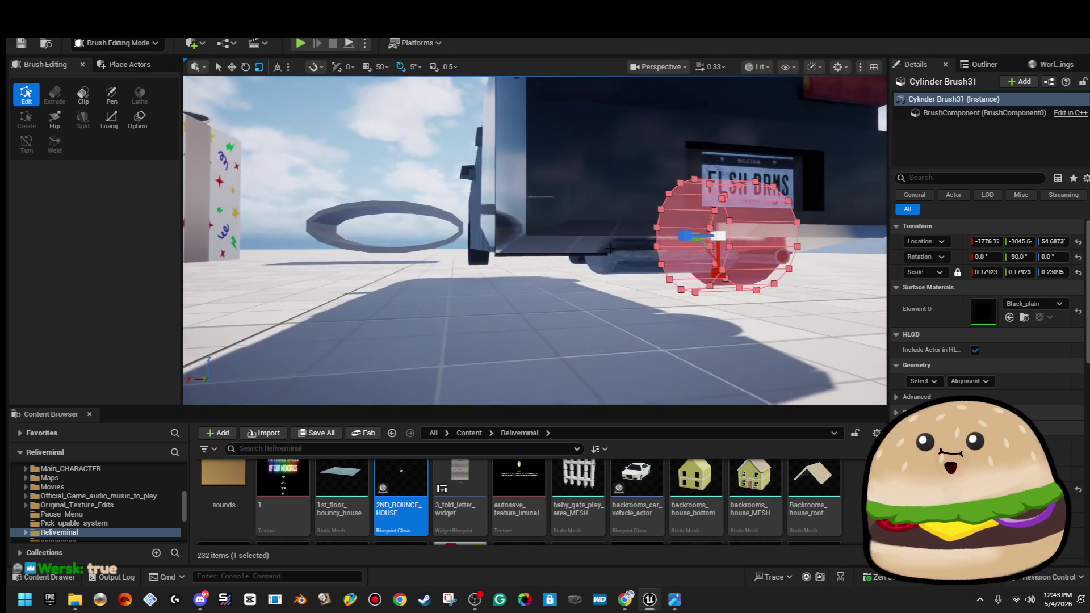
mouse_move(687, 238)
left_mouse_down()
mouse_move(469, 246)
mouse_move(545, 262)
mouse_move(546, 187)
mouse_move(688, 240)
mouse_move(473, 242)
mouse_move(370, 165)
left_mouse_up()
left_click(545, 262)
left_click(369, 165)
Step: Pick out Cylinder Brush33 at the wheel from among the overlapping brushes
mouse_move(445, 220)
left_mouse_down()
mouse_move(420, 204)
mouse_move(445, 219)
left_mouse_up()
left_click(445, 220)
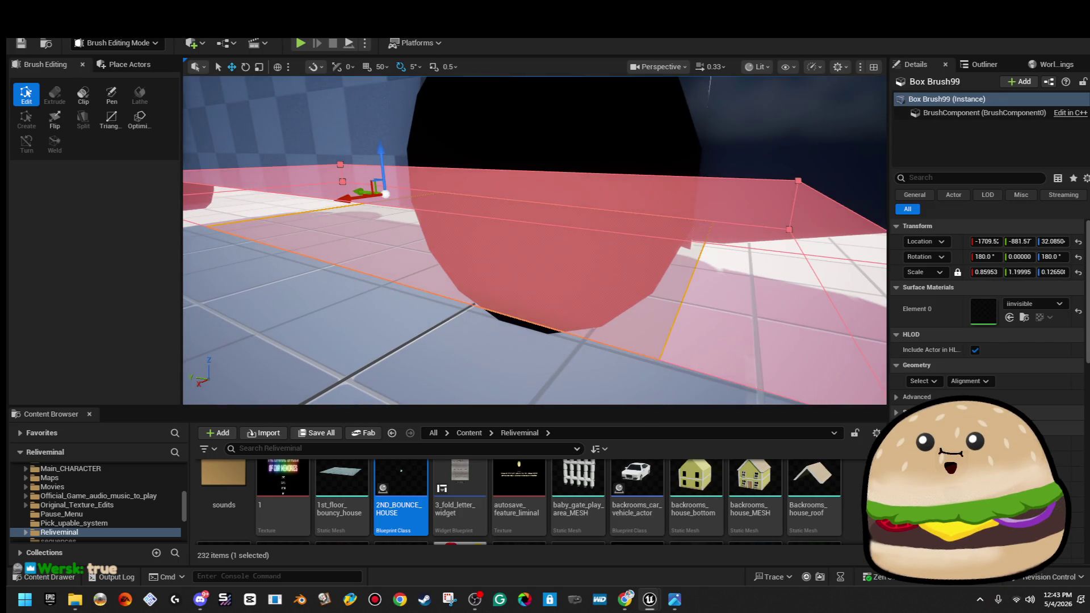
left_click(555, 146)
left_click(555, 146)
left_click(555, 146)
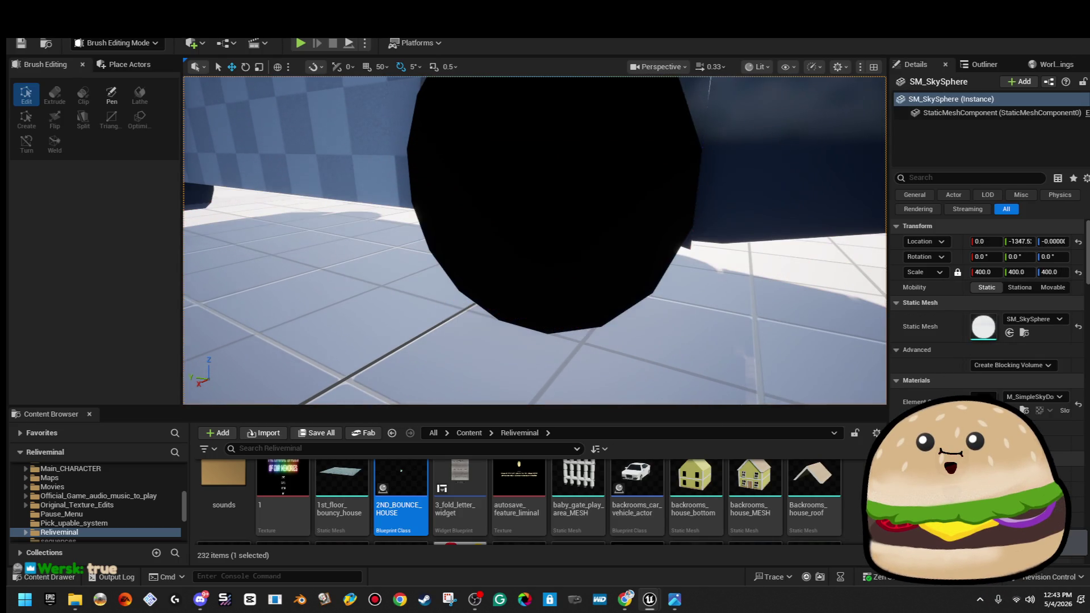
left_click(555, 146)
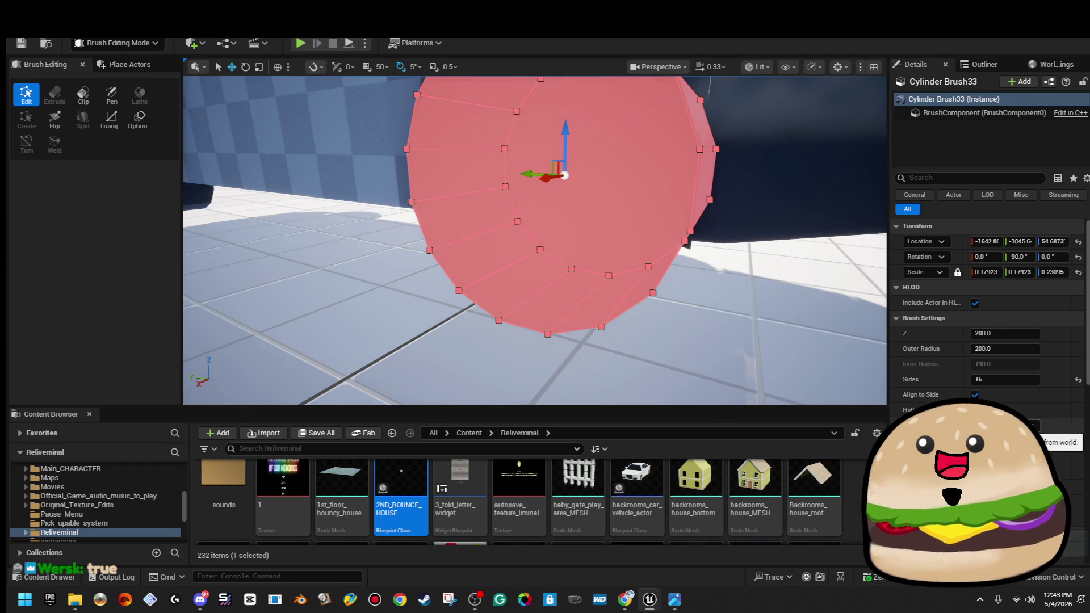
left_click_drag(555, 146, 574, 204)
left_click(726, 192)
mouse_move(726, 192)
left_mouse_down()
mouse_move(727, 154)
mouse_move(727, 171)
mouse_move(705, 188)
mouse_move(726, 192)
left_mouse_up()
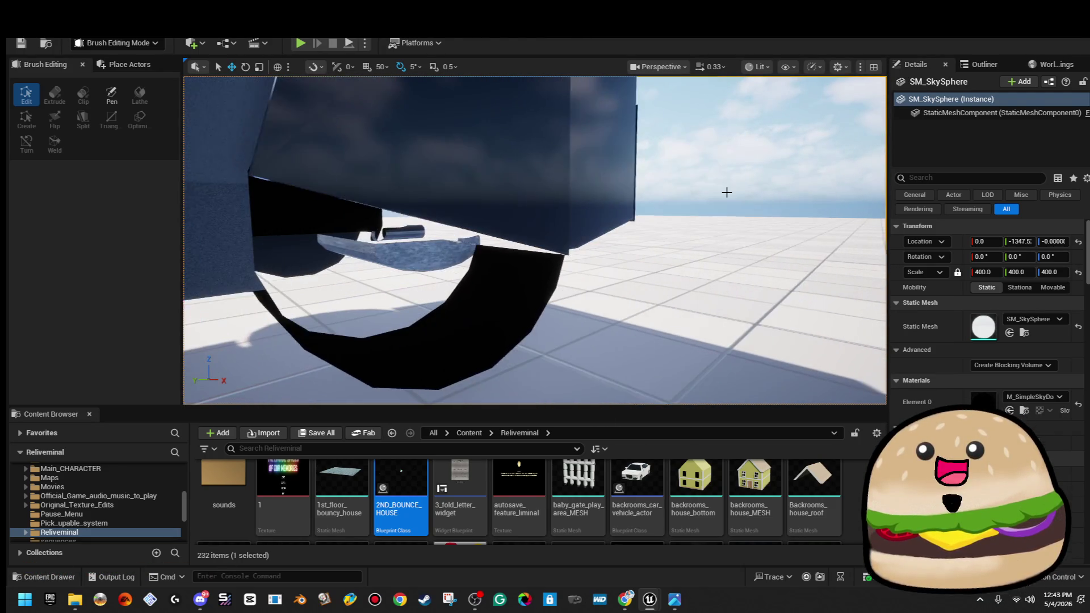
Step: Alt-drag Cylinder Brush33 slightly along X to create the copy Cylinder Brush34
key("ctrl+z")
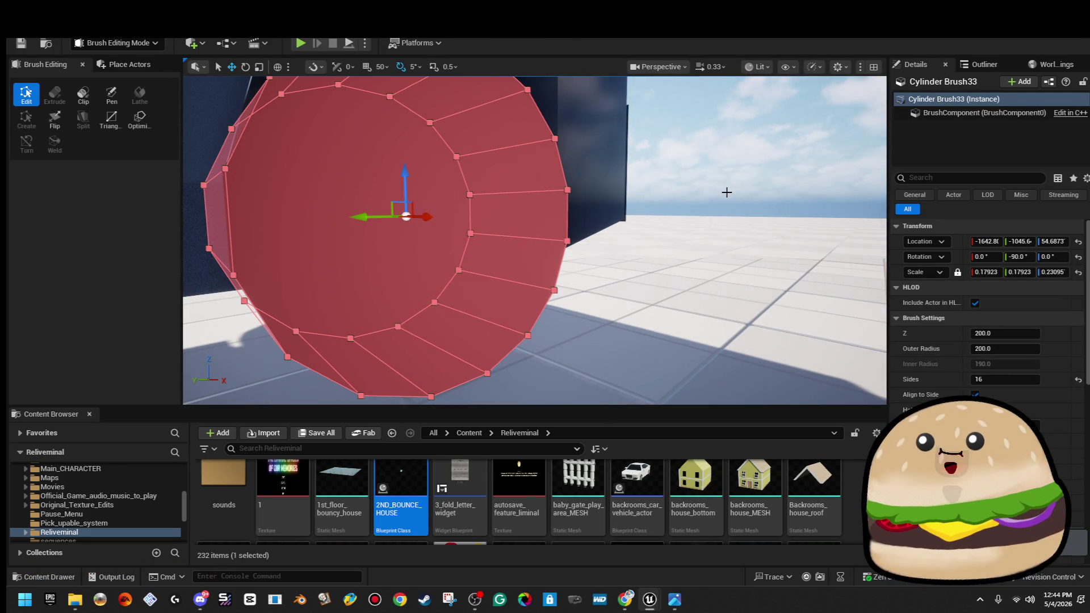
left_click(685, 142)
left_click_drag(698, 156, 698, 160)
key("ctrl+z")
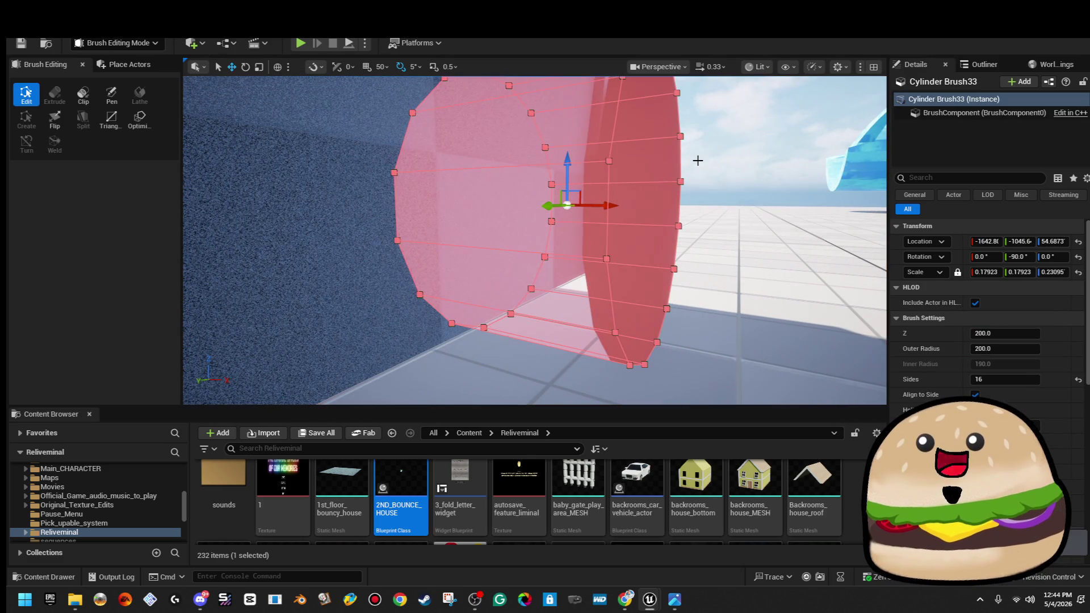
mouse_move(608, 204)
left_mouse_down()
mouse_move(597, 204)
mouse_move(609, 205)
left_mouse_up()
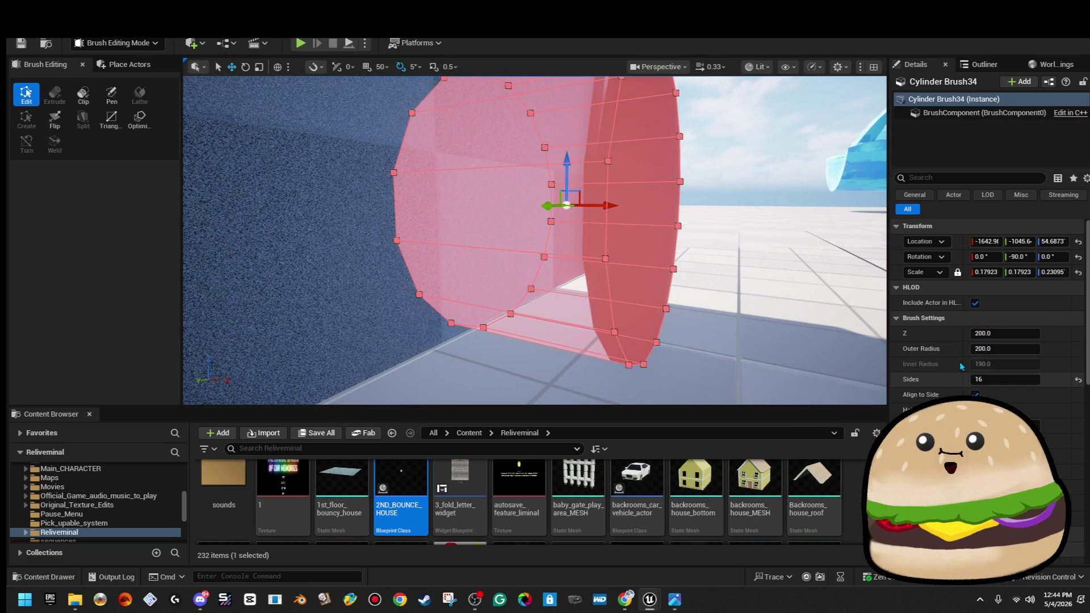
scroll(1006, 398, "down", 5)
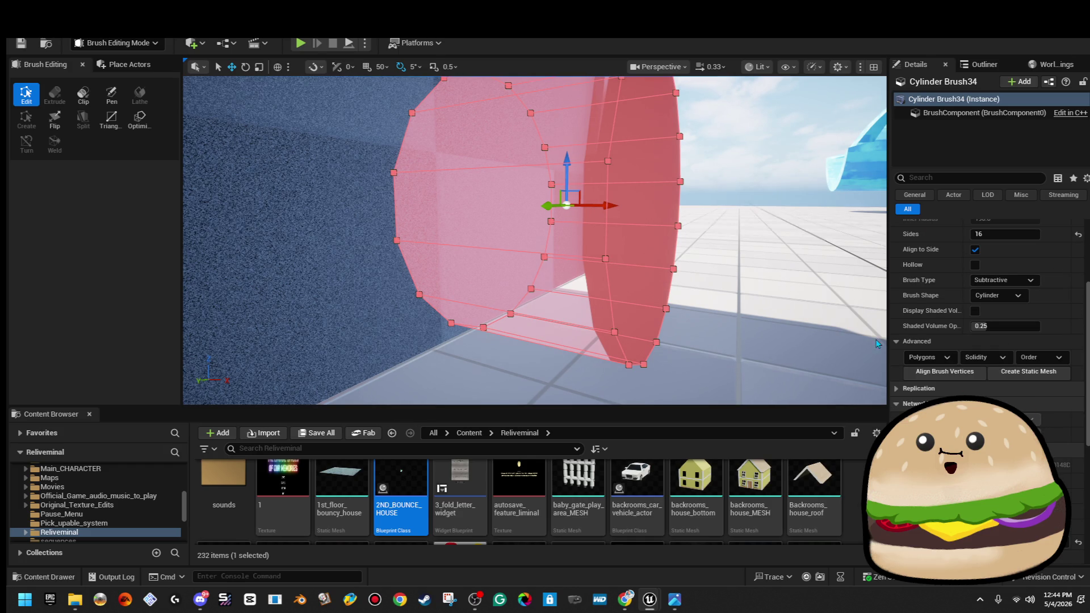
left_click(800, 232)
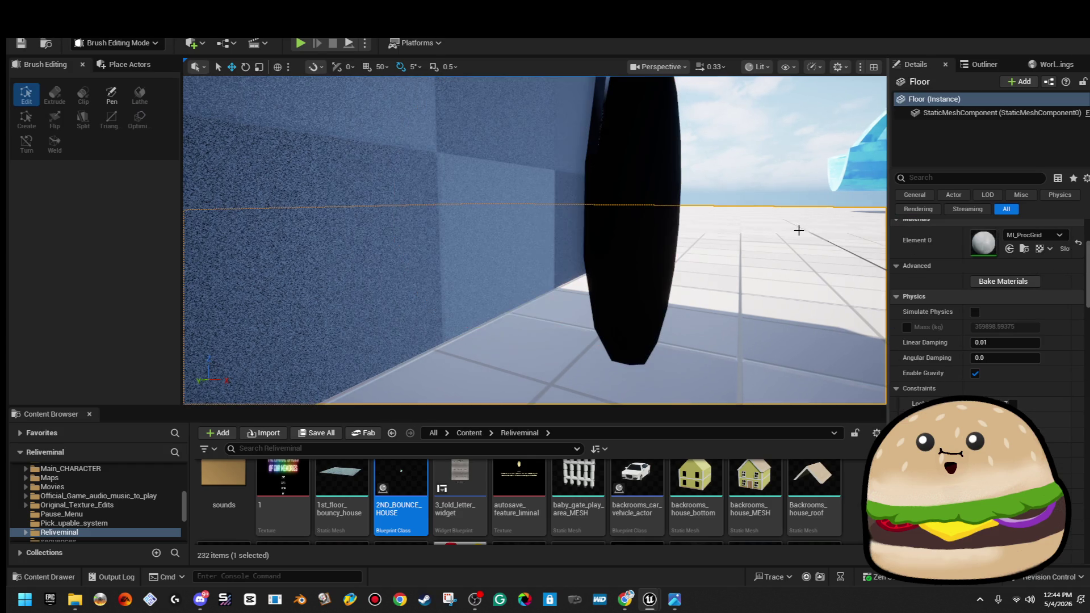
left_click(662, 67)
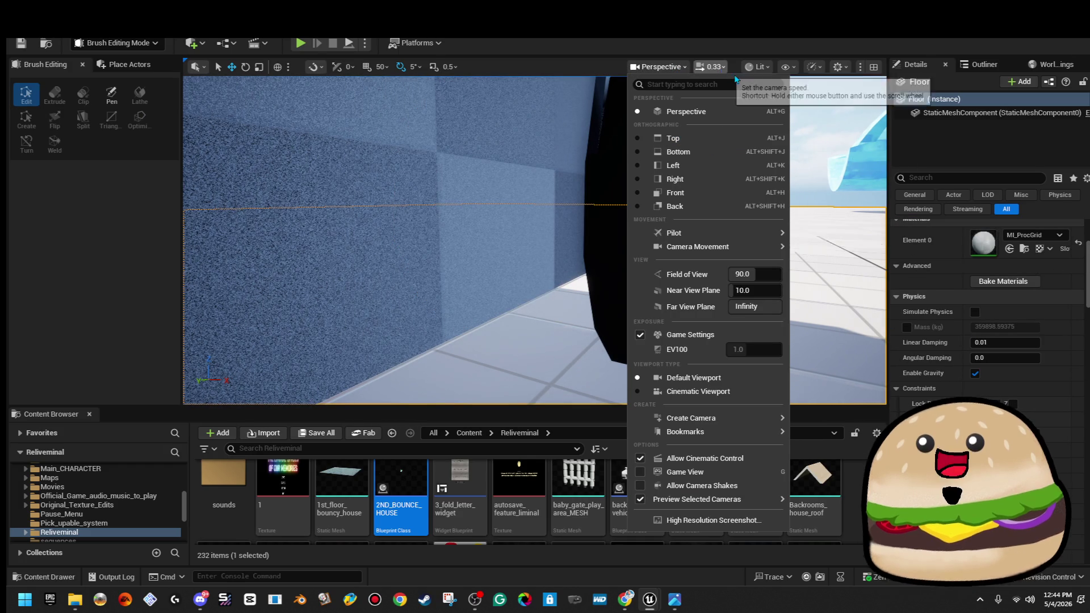
left_click(391, 80)
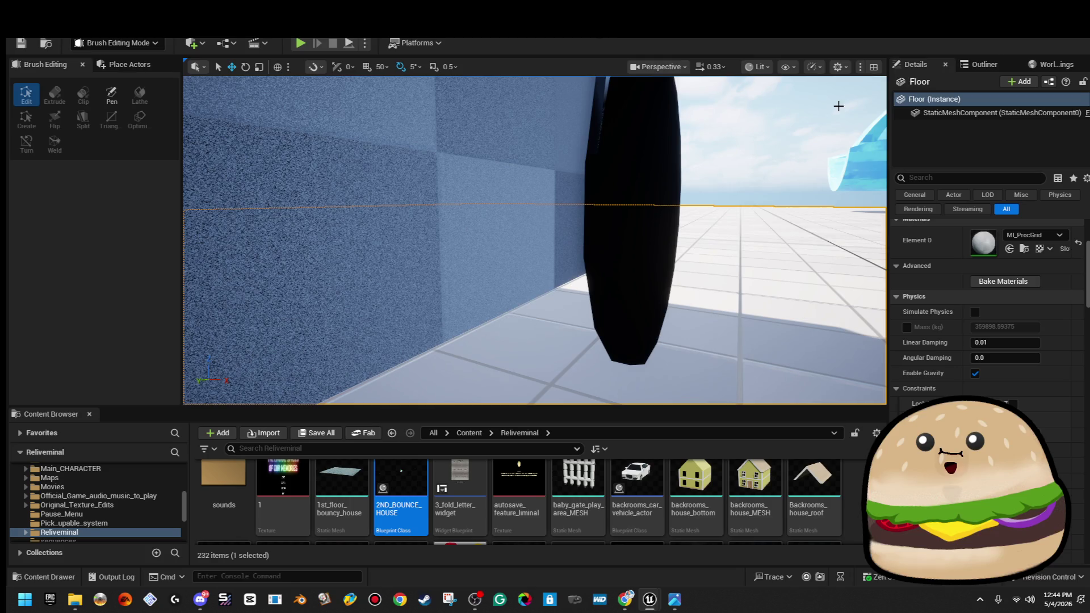
left_click(757, 66)
left_click(761, 123)
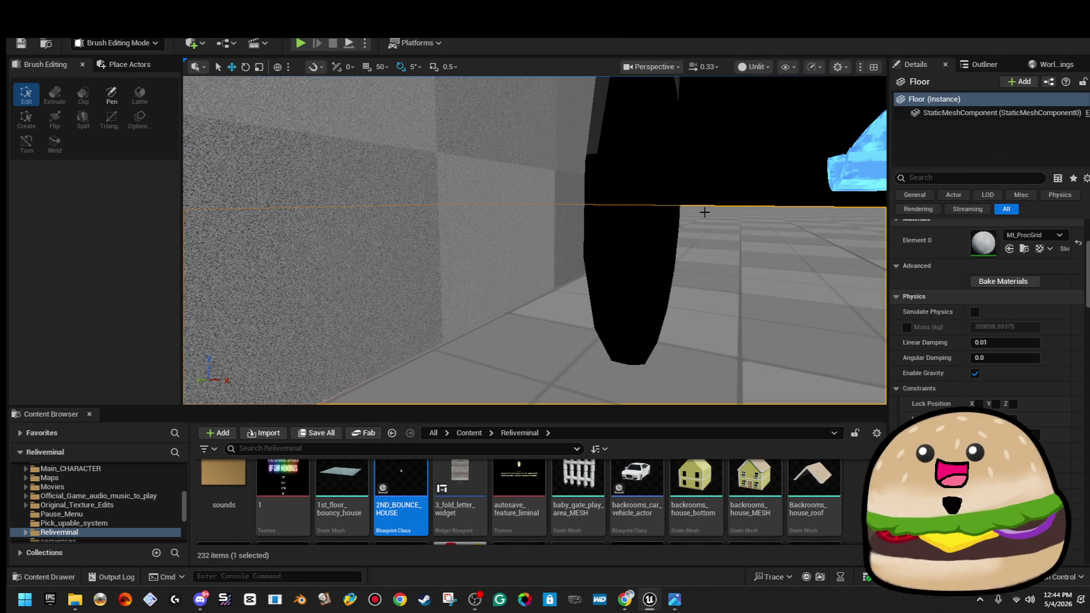
left_click(754, 66)
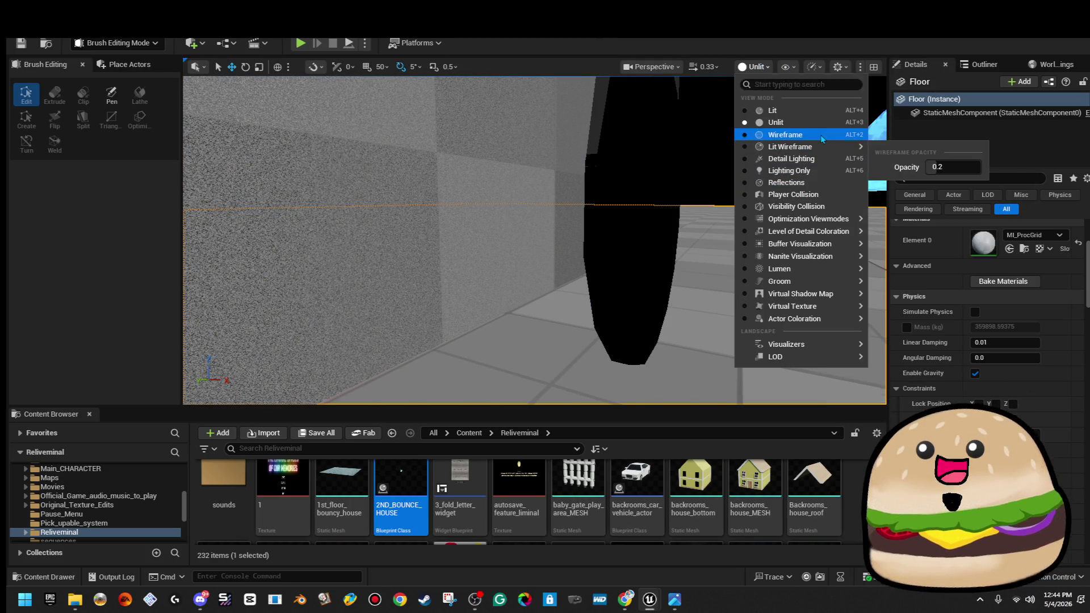
left_click(786, 135)
left_click(671, 287)
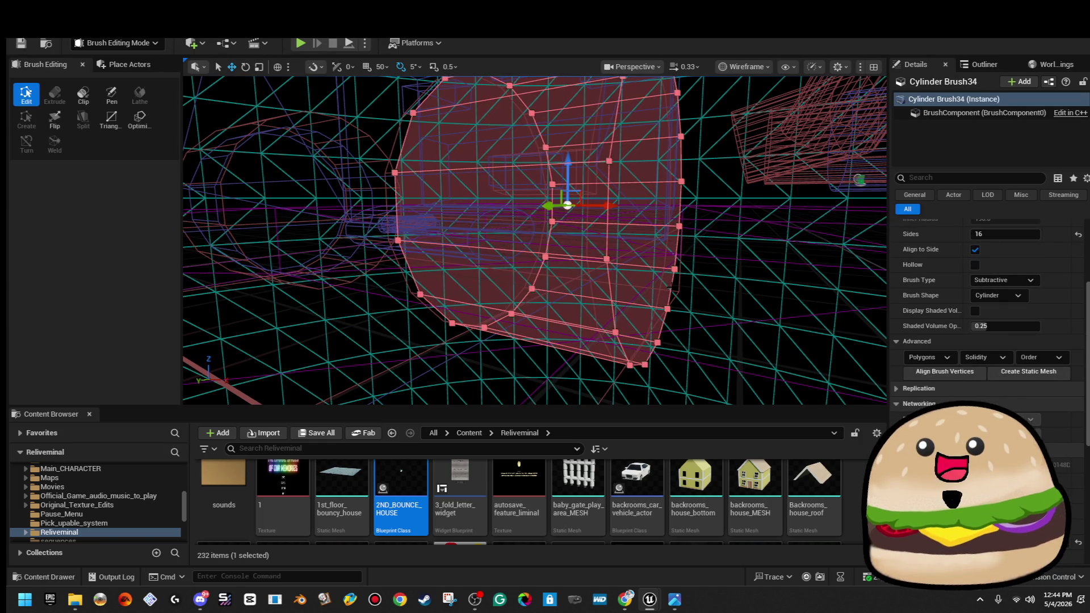
left_click(1016, 284)
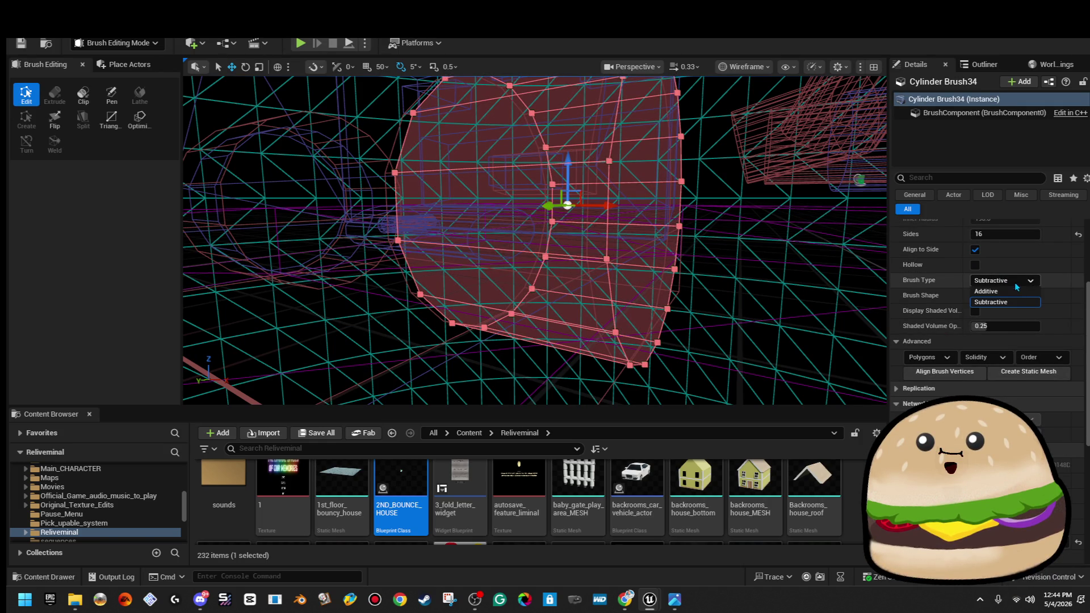
left_click(50, 26)
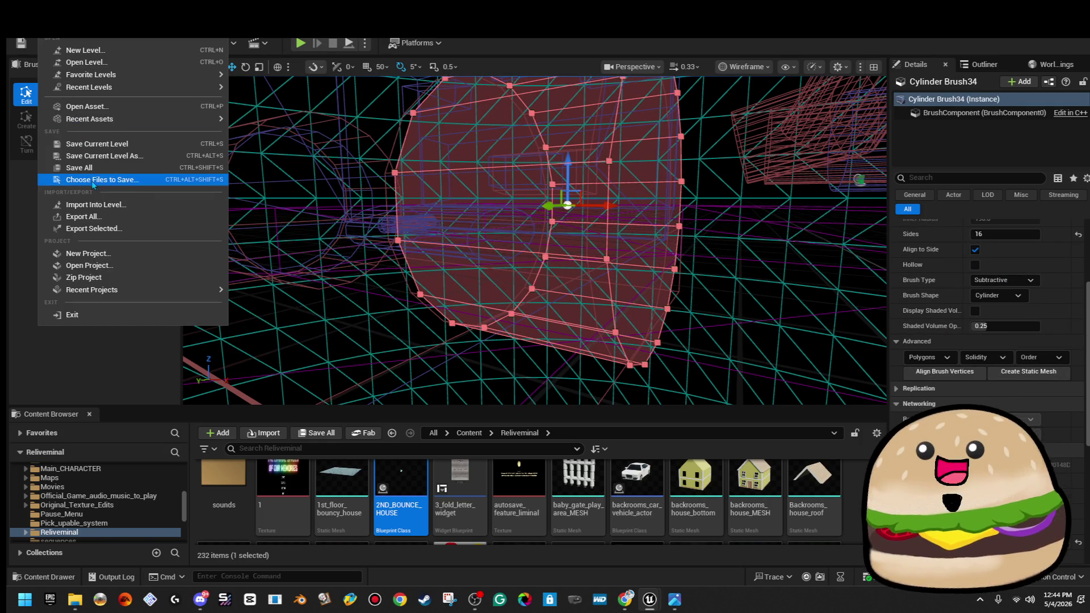
mouse_move(73, 26)
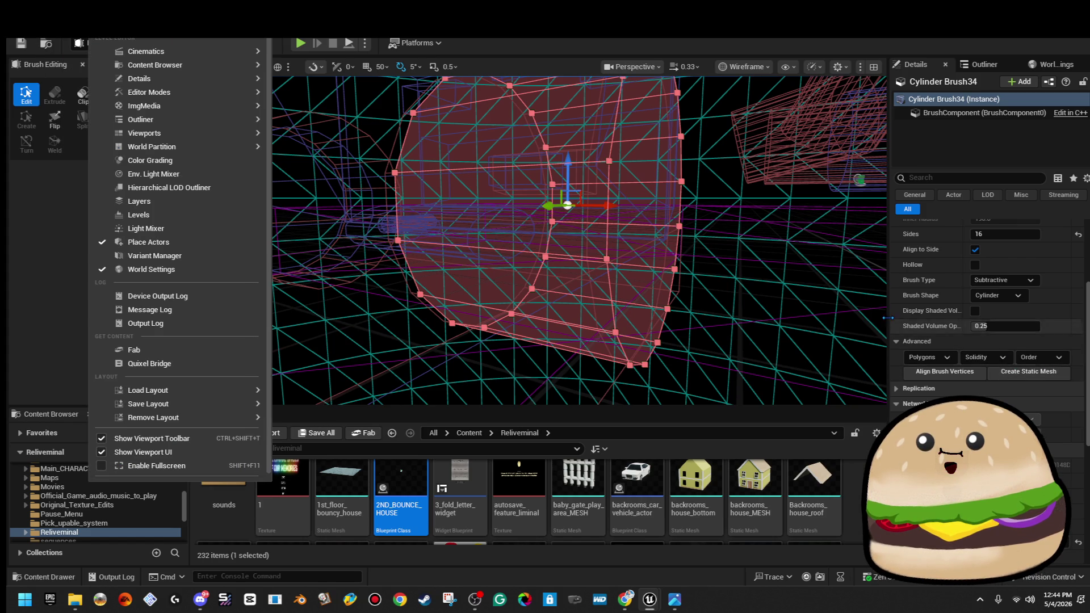
scroll(1010, 312, "up", 5)
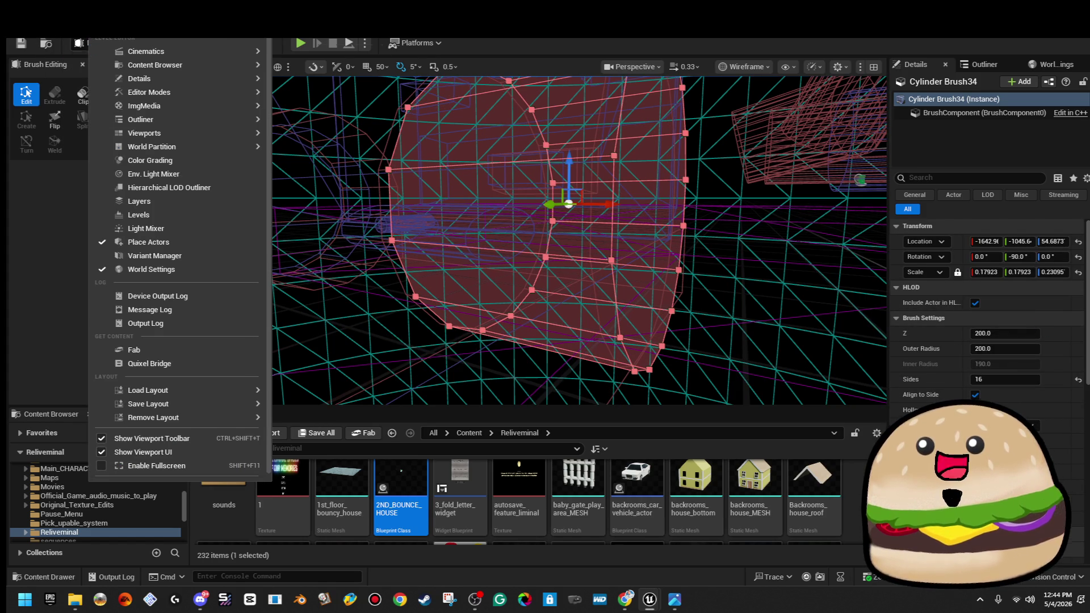
left_click(50, 26)
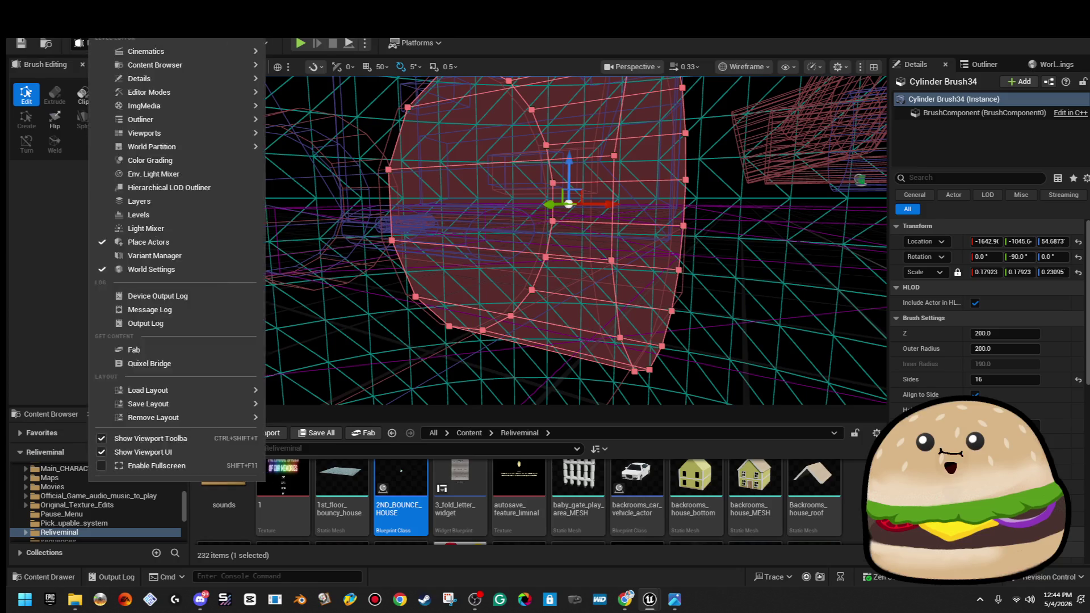
mouse_move(74, 26)
left_click(105, 99)
left_click(74, 25)
left_click(105, 123)
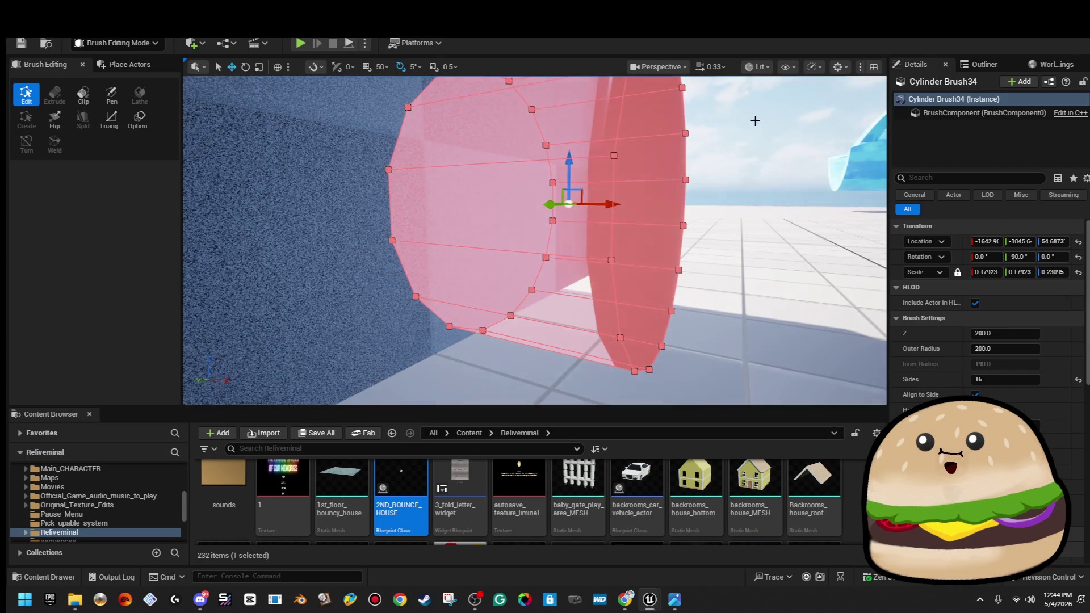
left_click(742, 150)
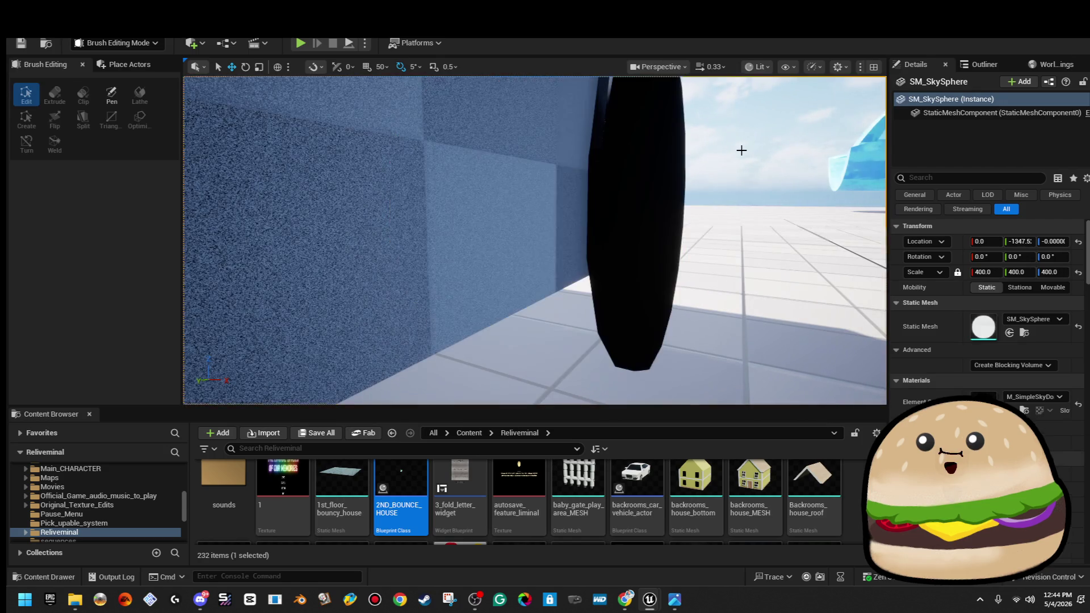
scroll(534, 238, "down", 10)
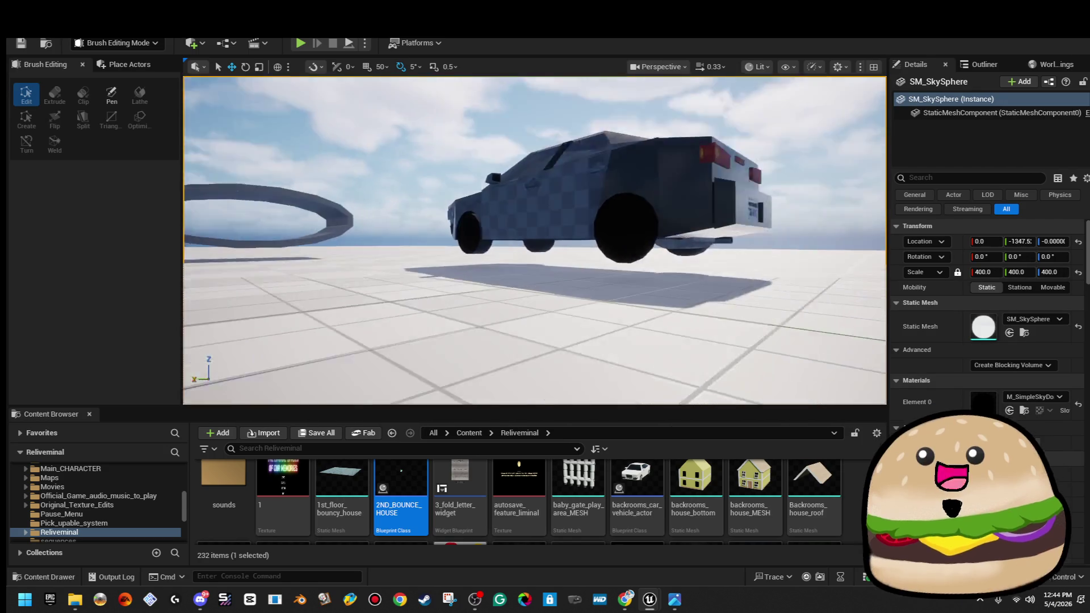
scroll(534, 239, "up", 10)
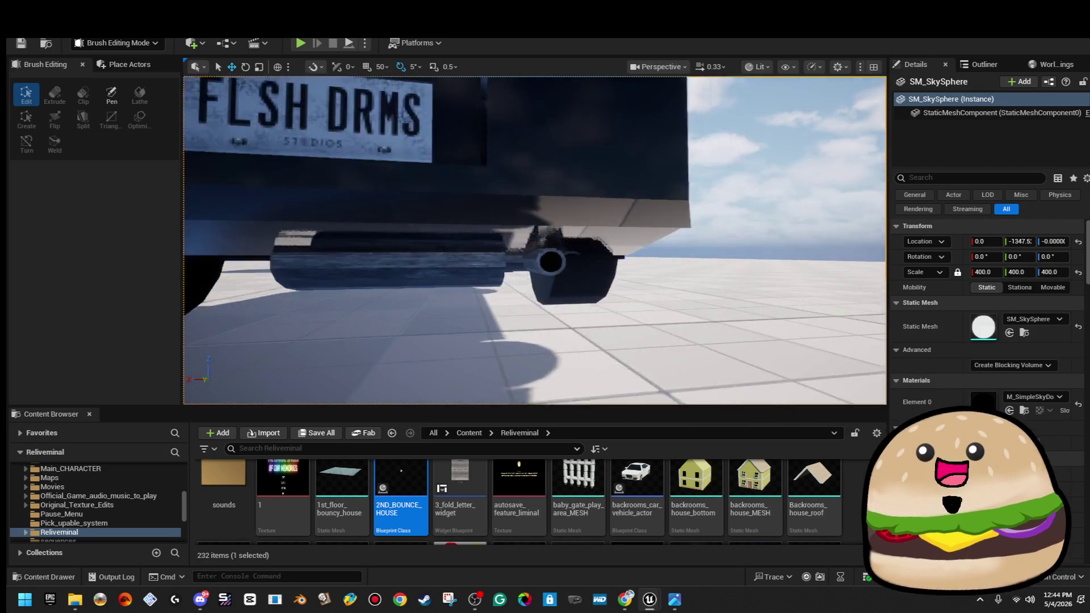
mouse_move(534, 239)
left_mouse_down()
mouse_move(511, 295)
mouse_move(477, 289)
mouse_move(477, 256)
mouse_move(523, 228)
mouse_move(483, 245)
mouse_move(494, 233)
mouse_move(494, 267)
mouse_move(624, 216)
left_mouse_up()
scroll(534, 239, "up", 10)
left_click_drag(720, 172, 625, 193)
Step: Select all faces of Box Brush94 and set its Element 0 material to blackplaingloss
left_click(625, 194)
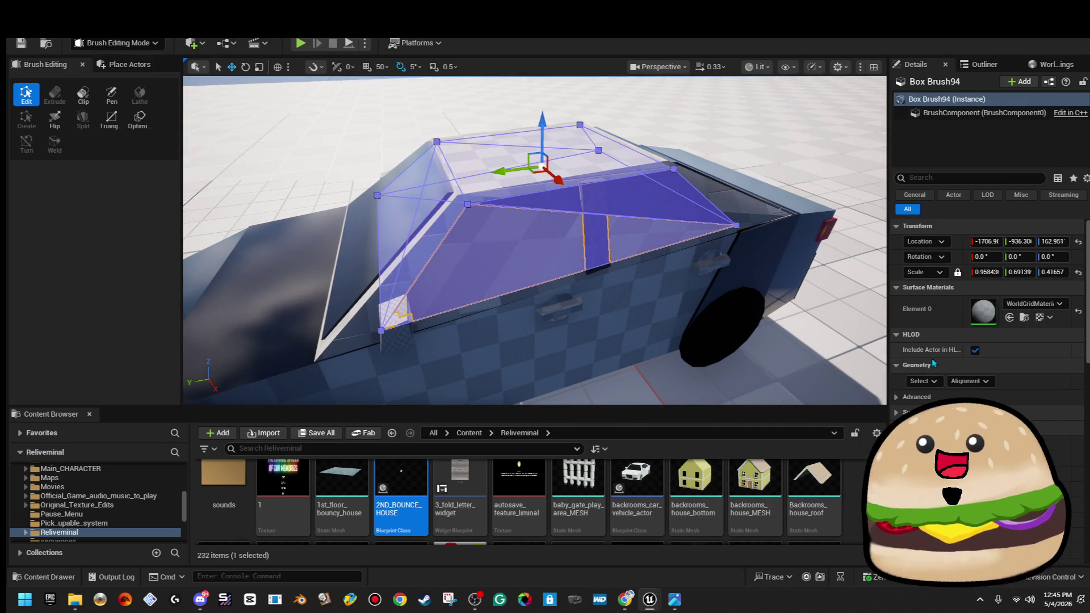
left_click(924, 381)
left_click(942, 423)
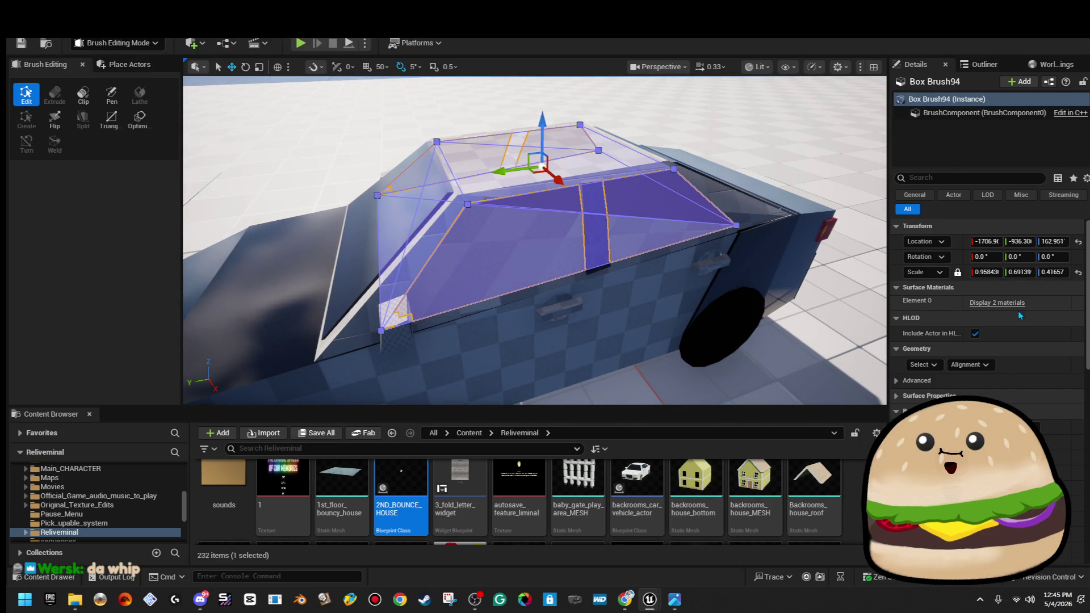
left_click(1024, 307)
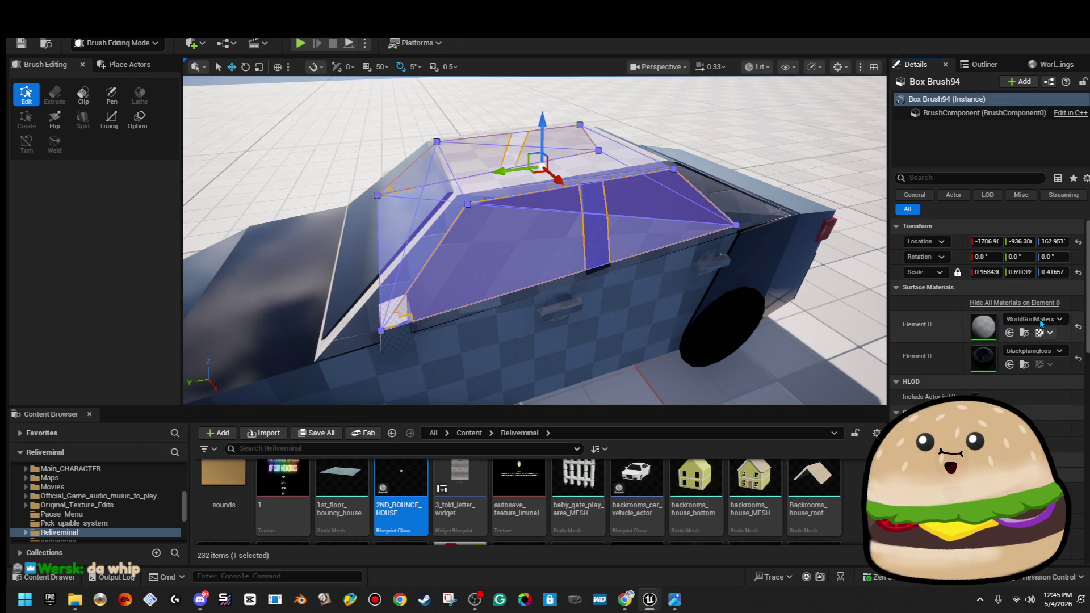
left_click(1044, 317)
type("lack plain")
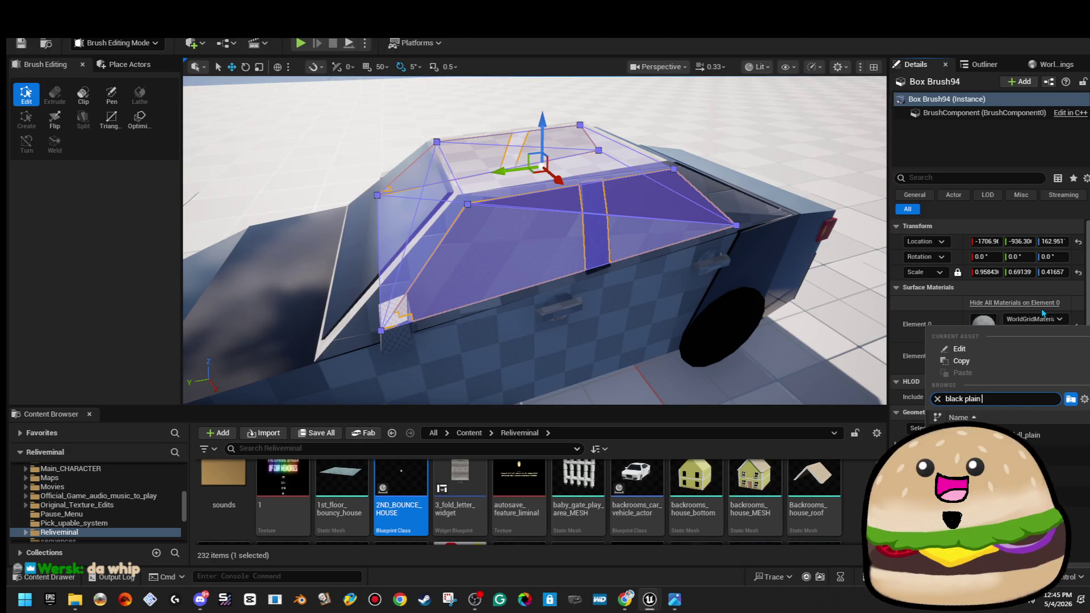
key("Return")
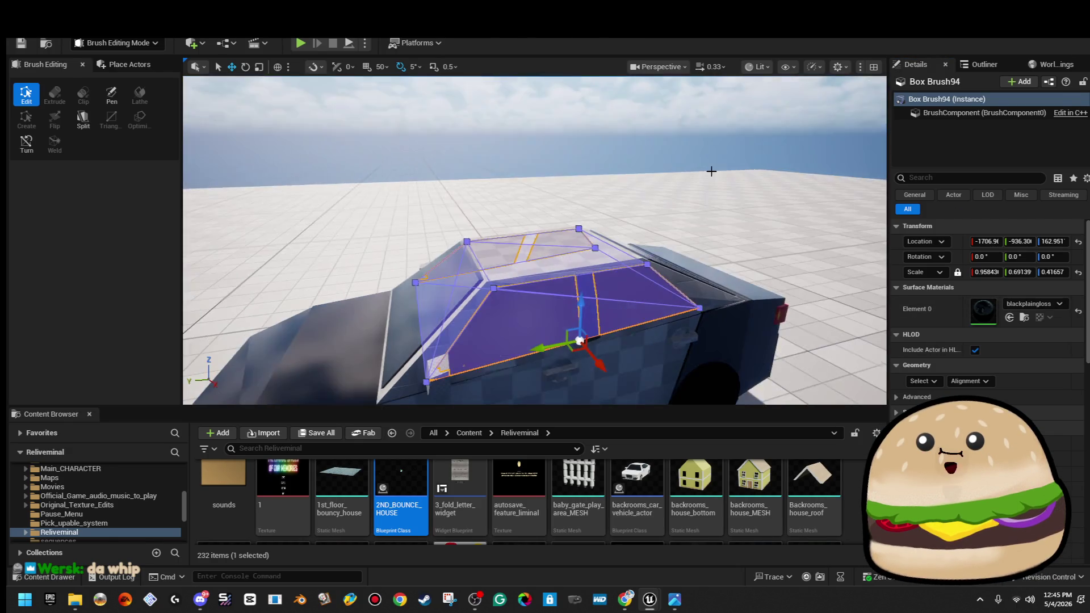
left_click(710, 176)
scroll(534, 240, "up", 5)
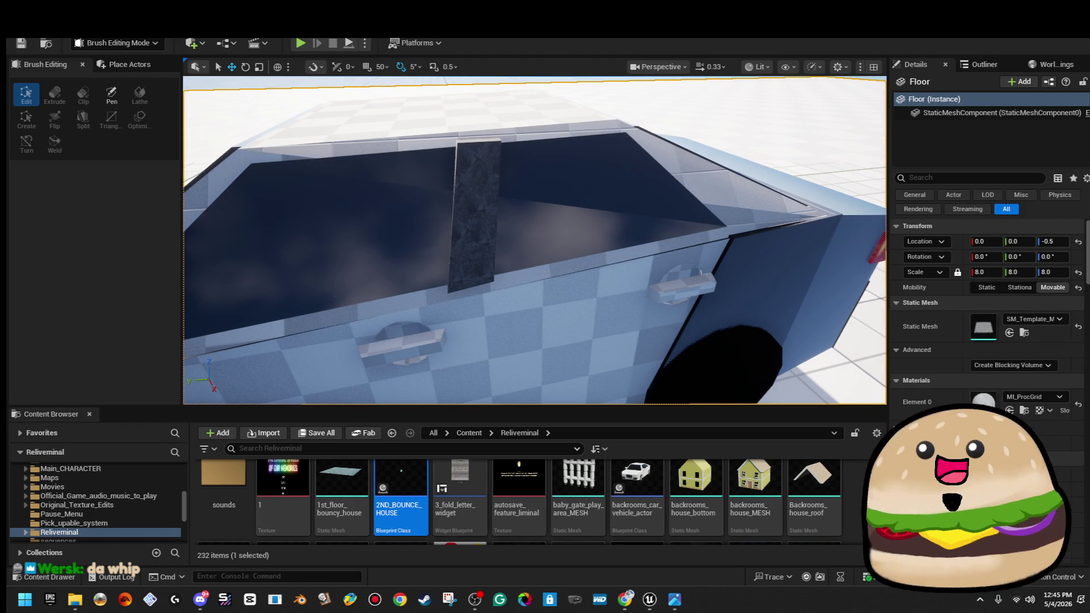
key("alt+Tab")
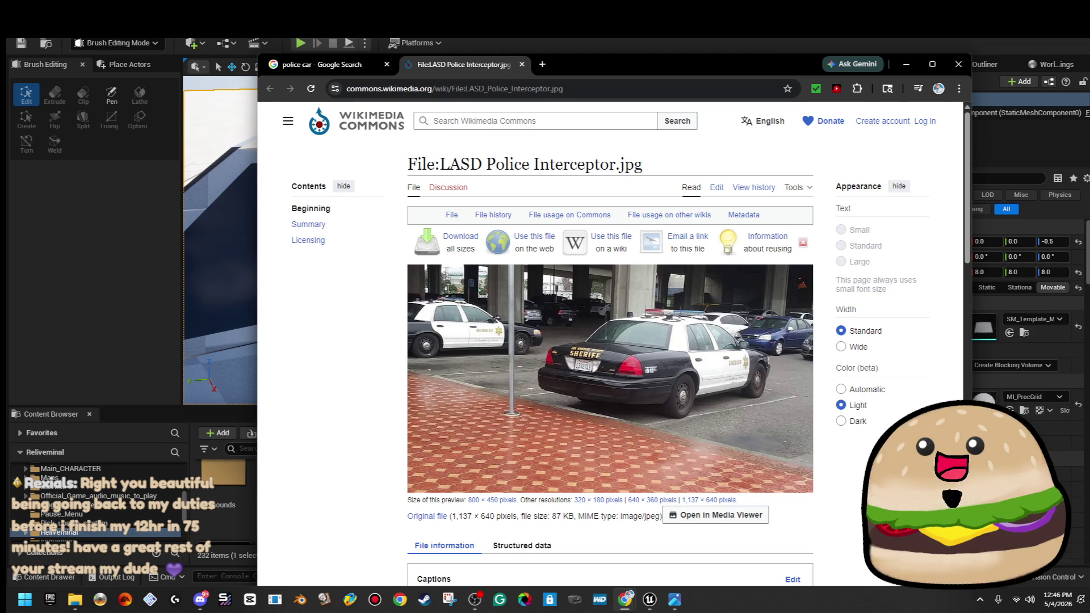
Step: Open the full-size LASD police car photo from Wikimedia in a new tab, then return to Unreal
left_click(348, 65)
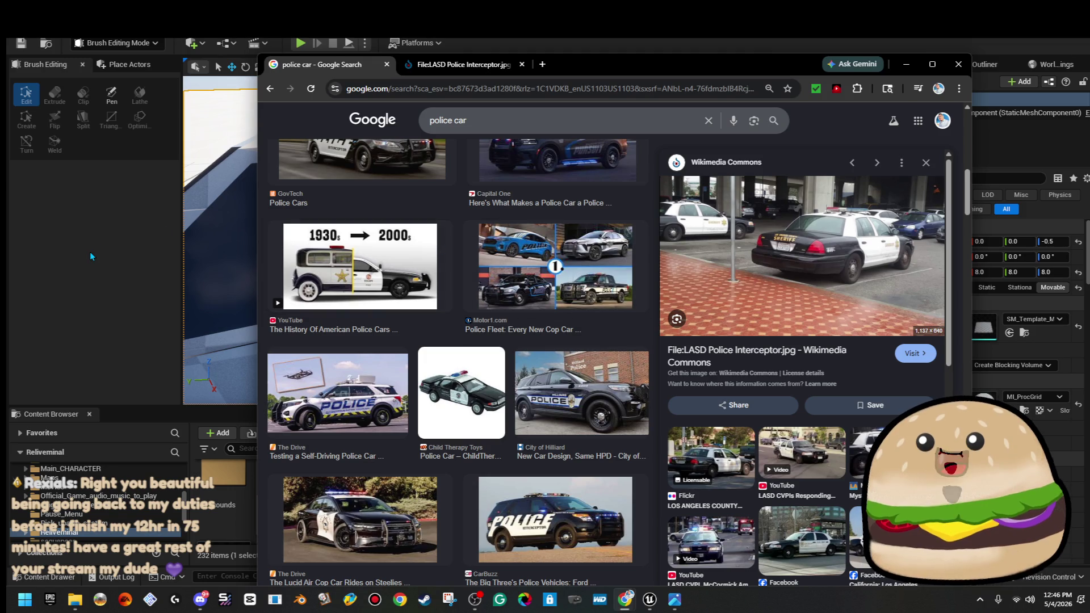
right_click(859, 250)
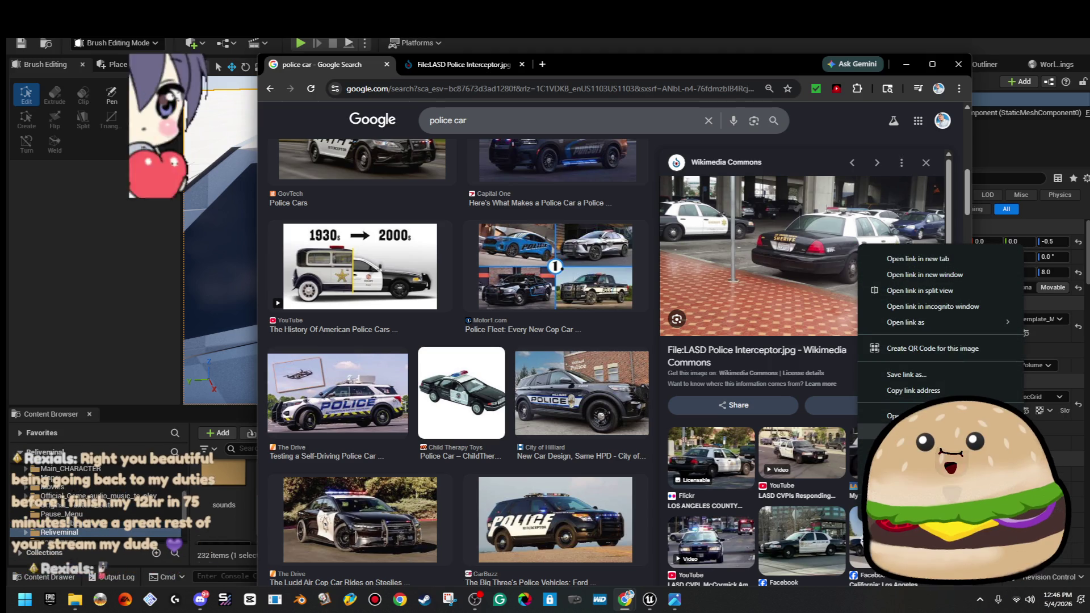
left_click(886, 259)
left_click(583, 67)
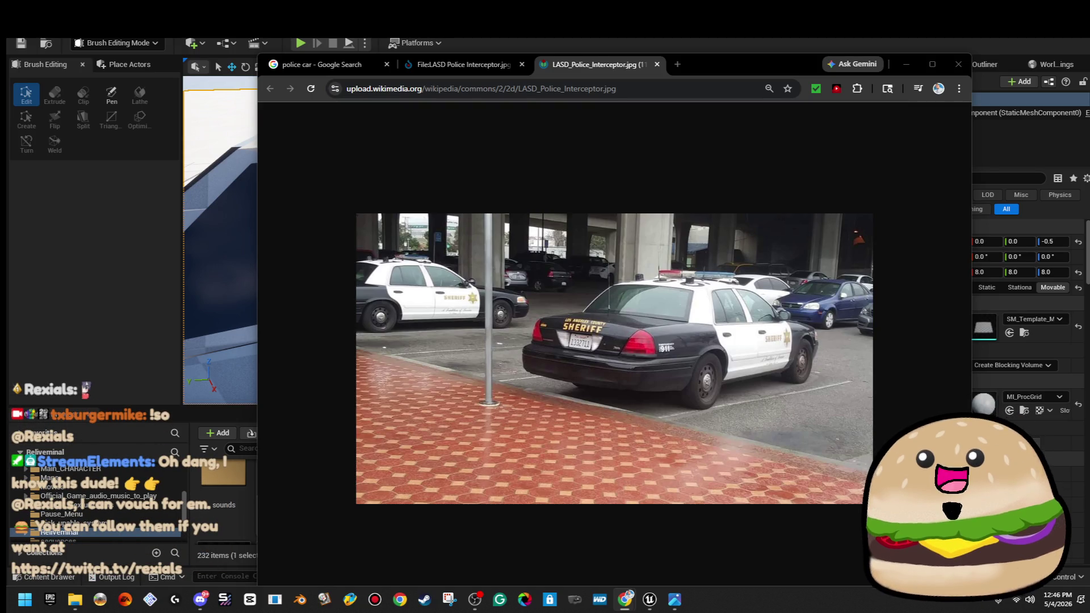
left_click(72, 213)
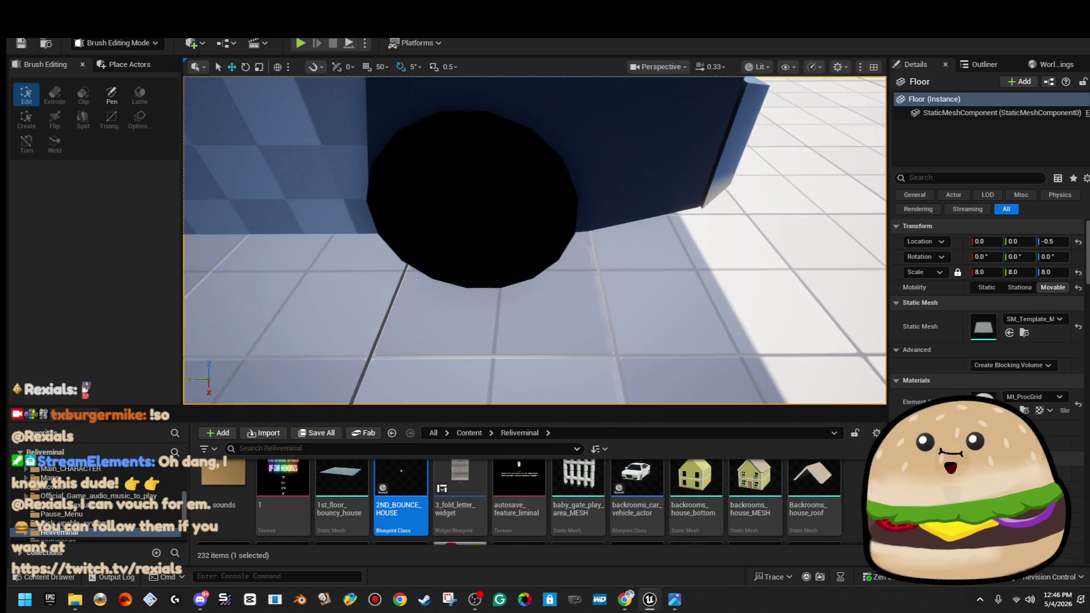
Step: Switch the viewport to Unlit, then to Wireframe
left_click(759, 68)
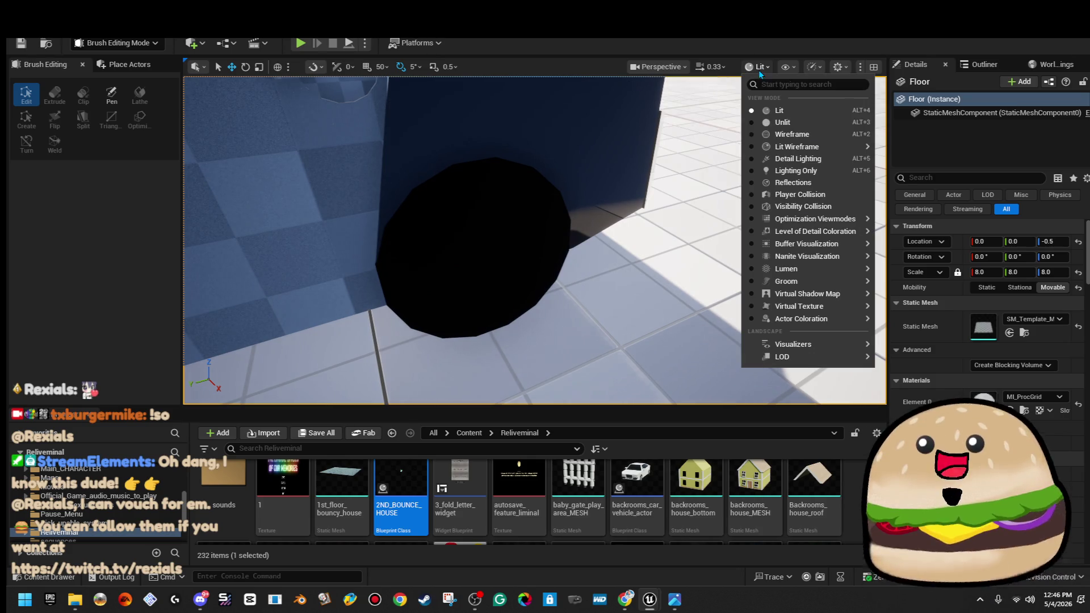
left_click(812, 122)
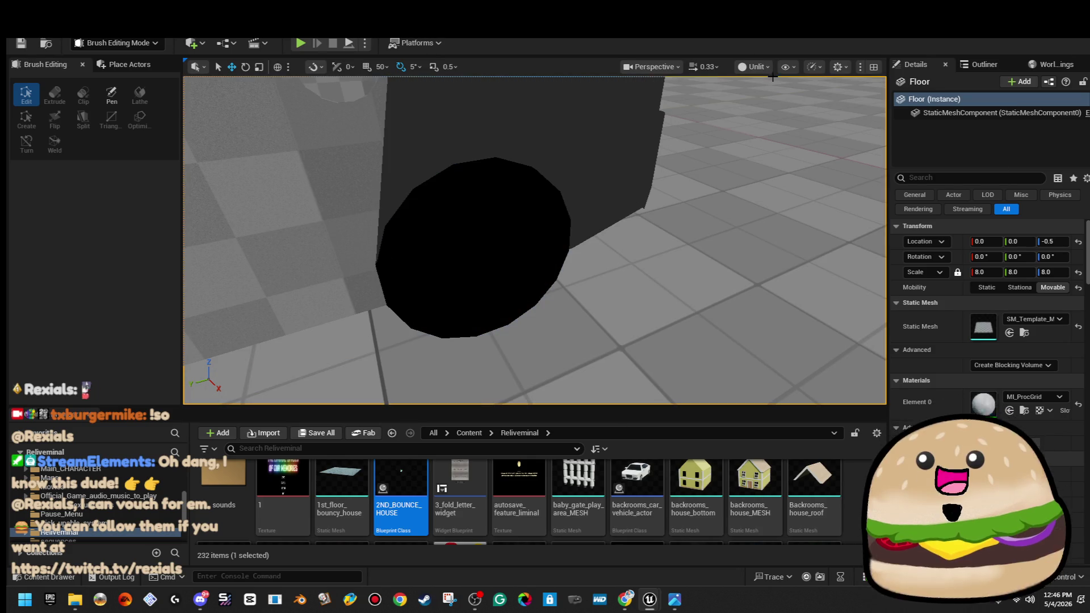
left_click(755, 67)
left_click(764, 134)
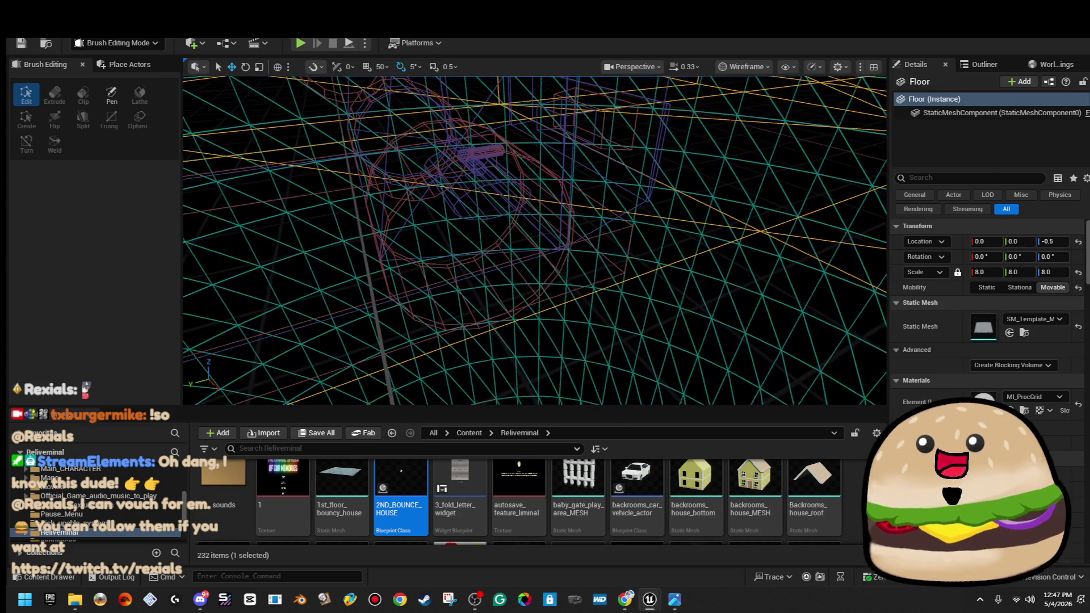
Step: Delete the accidental duplicate of the wheel cylinder and return the viewport to Unlit
left_click(624, 251)
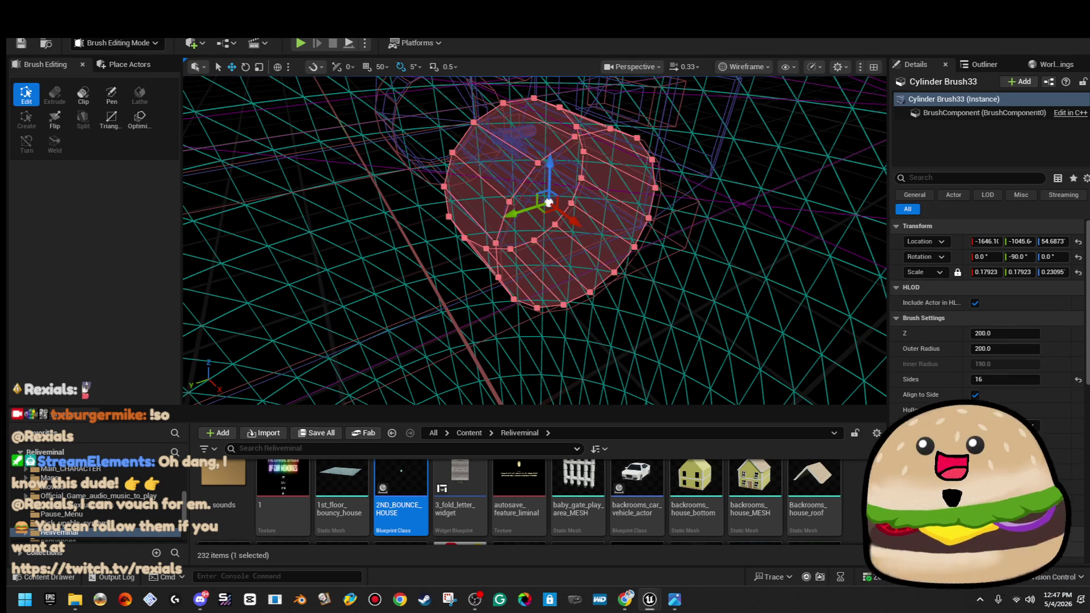
left_click_drag(629, 254, 632, 257)
key("Delete")
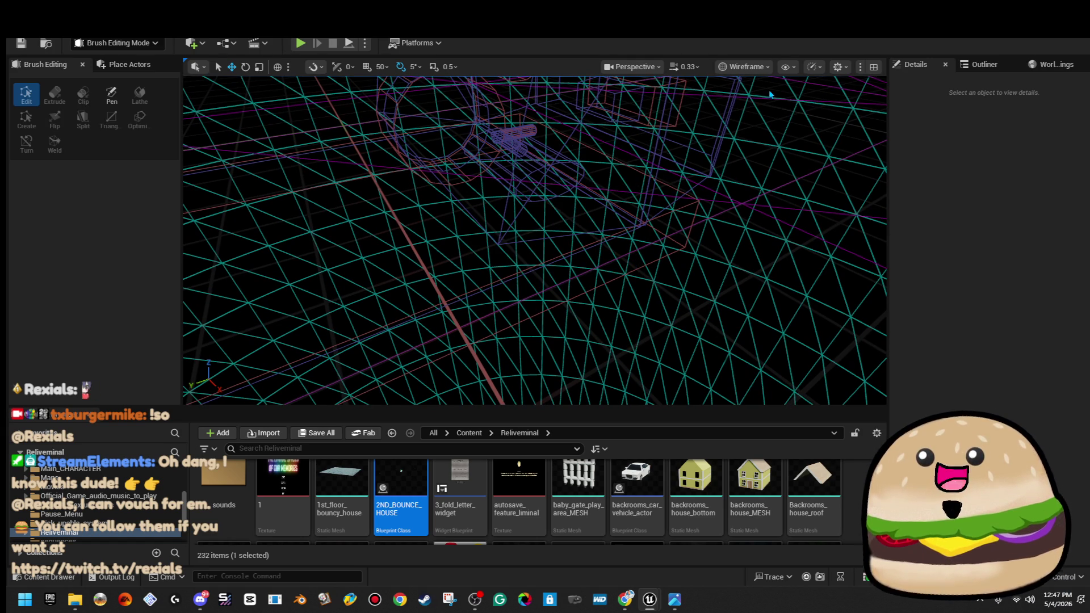
left_click(761, 68)
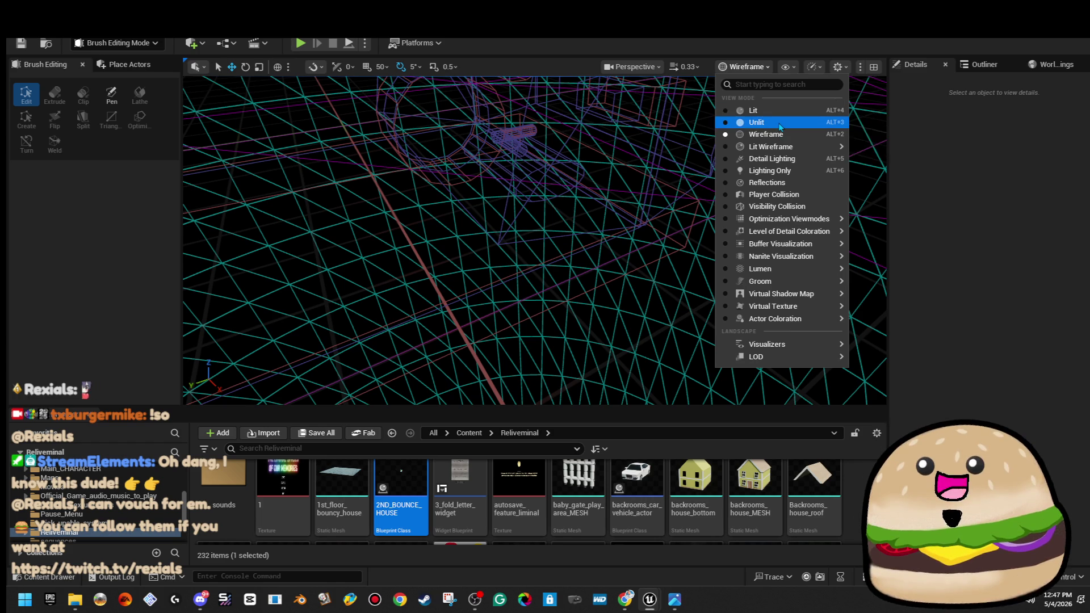
left_click(784, 123)
mouse_move(534, 239)
left_mouse_down()
mouse_move(511, 227)
mouse_move(432, 62)
left_mouse_up()
left_click(528, 199)
left_click_drag(529, 199, 691, 202)
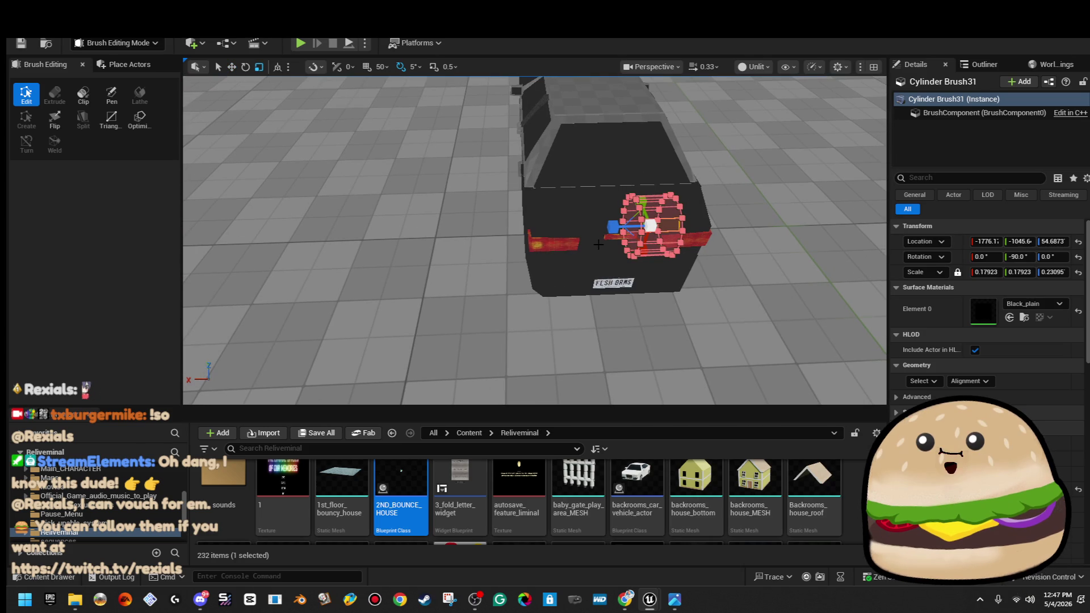
mouse_move(614, 228)
left_mouse_down()
mouse_move(631, 233)
mouse_move(622, 242)
mouse_move(534, 226)
mouse_move(544, 225)
left_mouse_up()
key("w")
left_click_drag(786, 108, 789, 118)
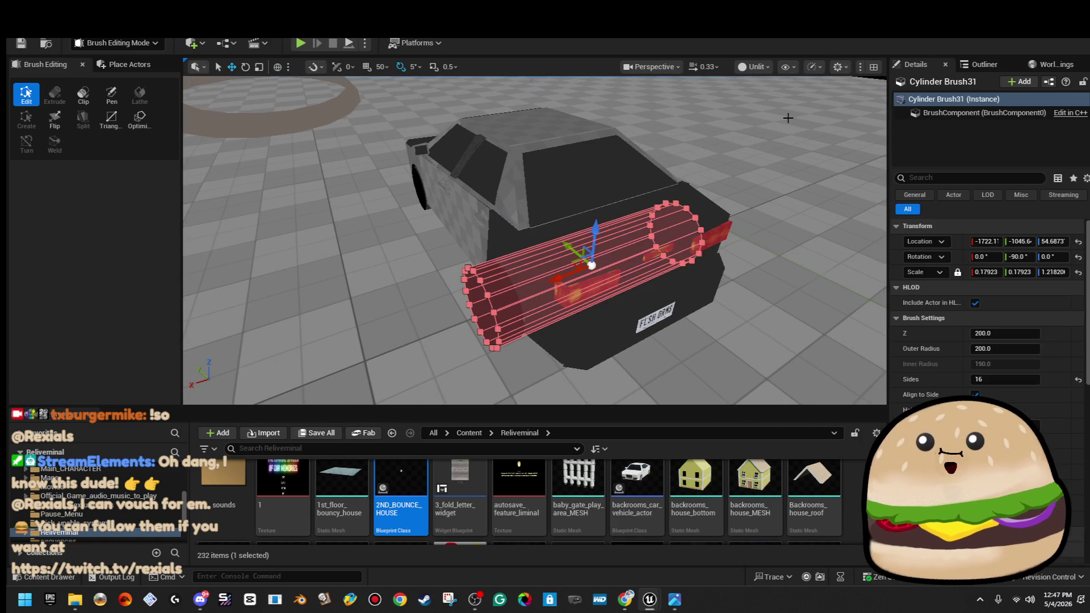
key("ctrl+z")
key("ctrl+z")
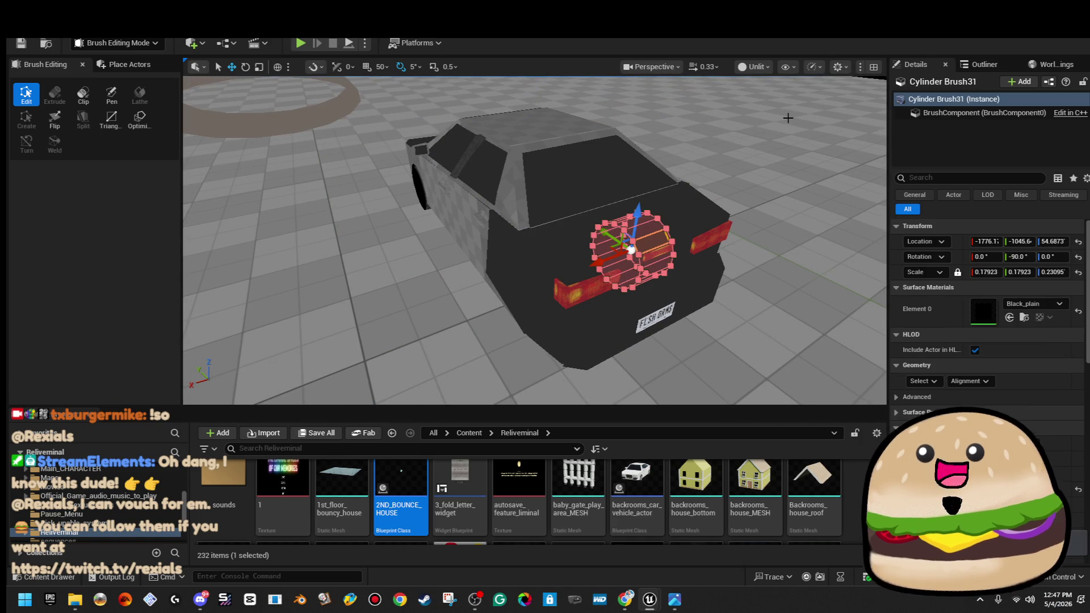
mouse_move(784, 155)
left_mouse_down()
mouse_move(764, 159)
mouse_move(795, 155)
left_mouse_up()
left_click_drag(264, 272, 273, 227)
left_click(273, 131)
mouse_move(272, 131)
left_mouse_down()
mouse_move(284, 171)
mouse_move(264, 175)
left_mouse_up()
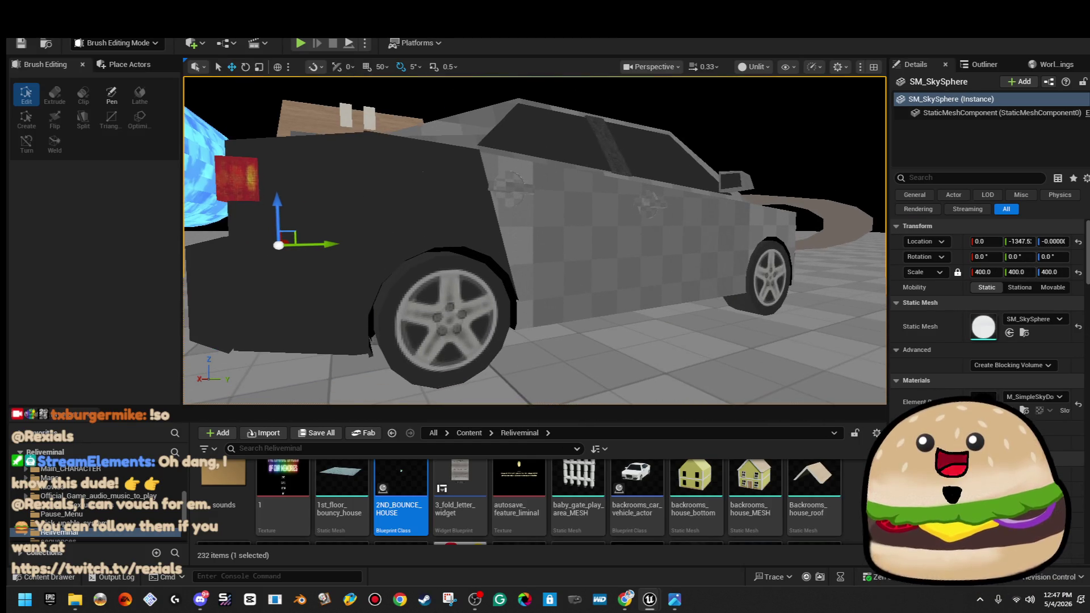
left_click_drag(347, 187, 359, 189)
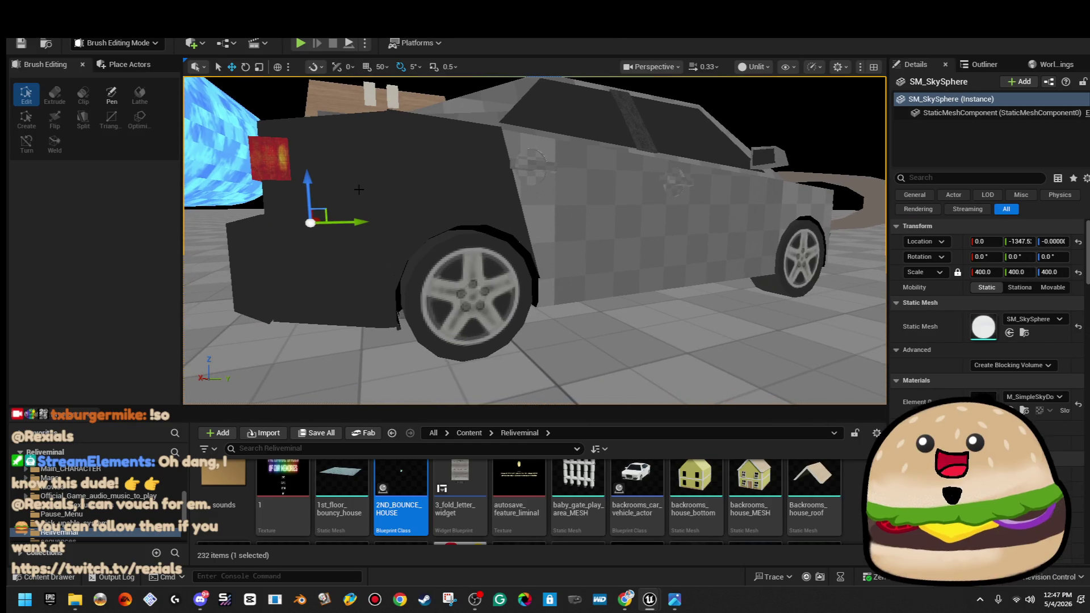
left_click(132, 64)
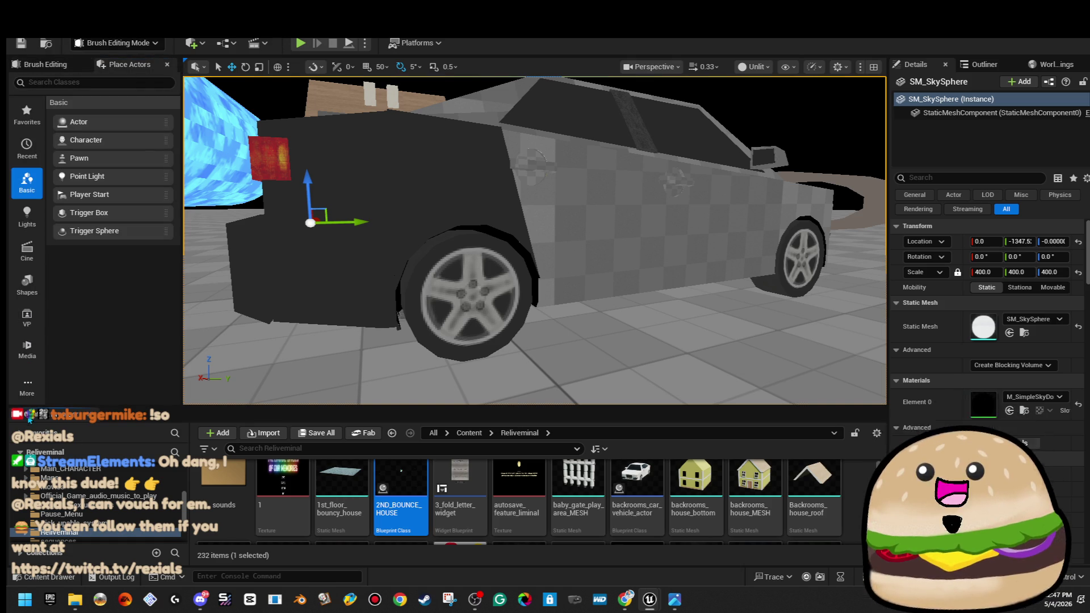
Step: Place a Geometry Cylinder brush beside the car and scale it down to 0.29379
left_click(26, 387)
left_click(60, 427)
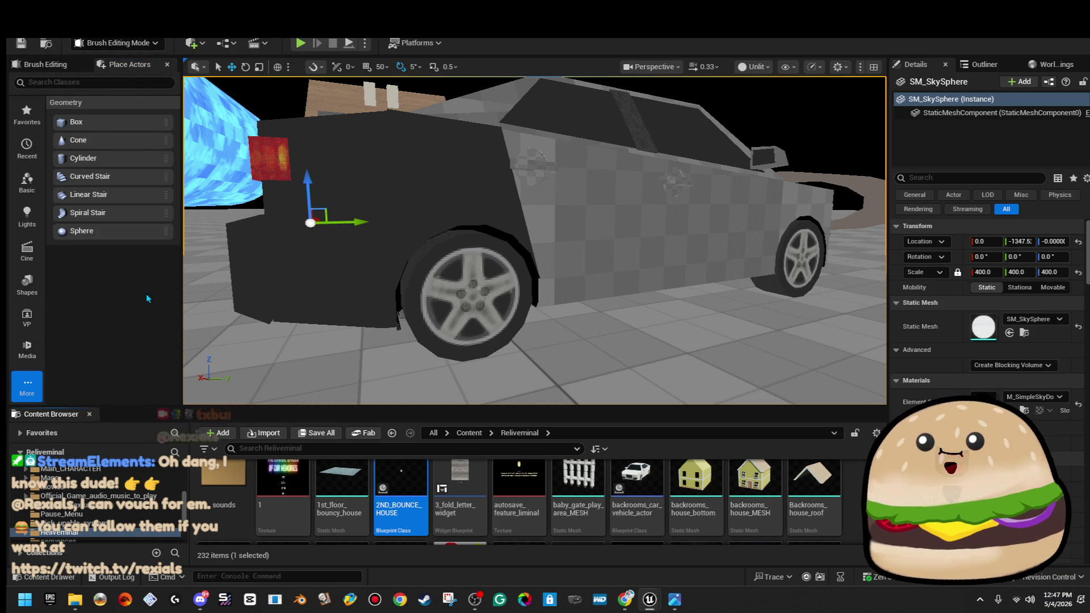
mouse_move(88, 162)
left_mouse_down()
mouse_move(369, 295)
mouse_move(475, 289)
left_mouse_up()
left_click_drag(472, 204, 476, 214)
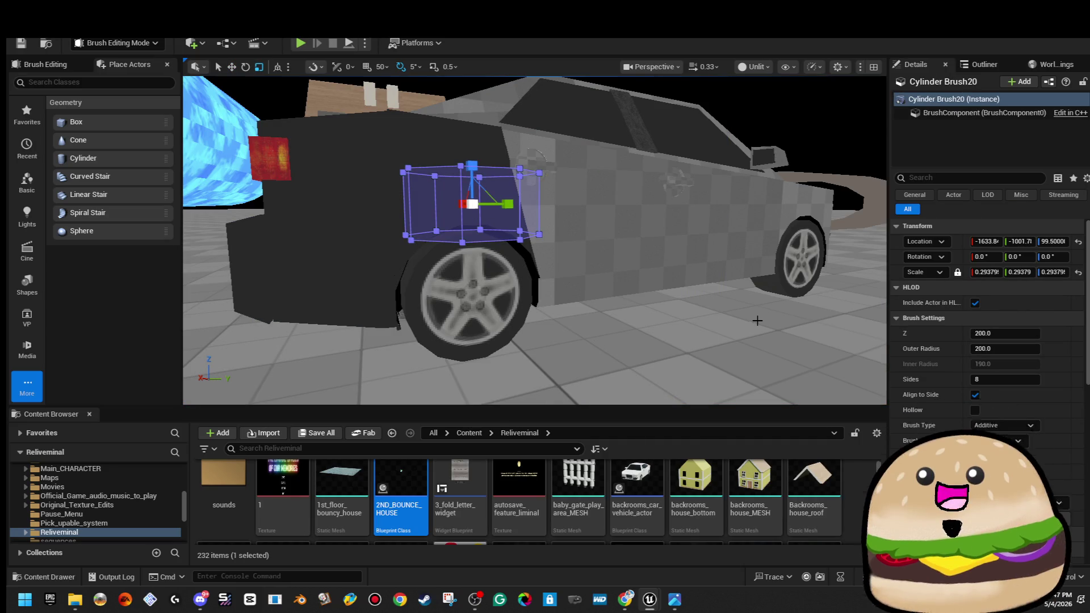
left_click(530, 266)
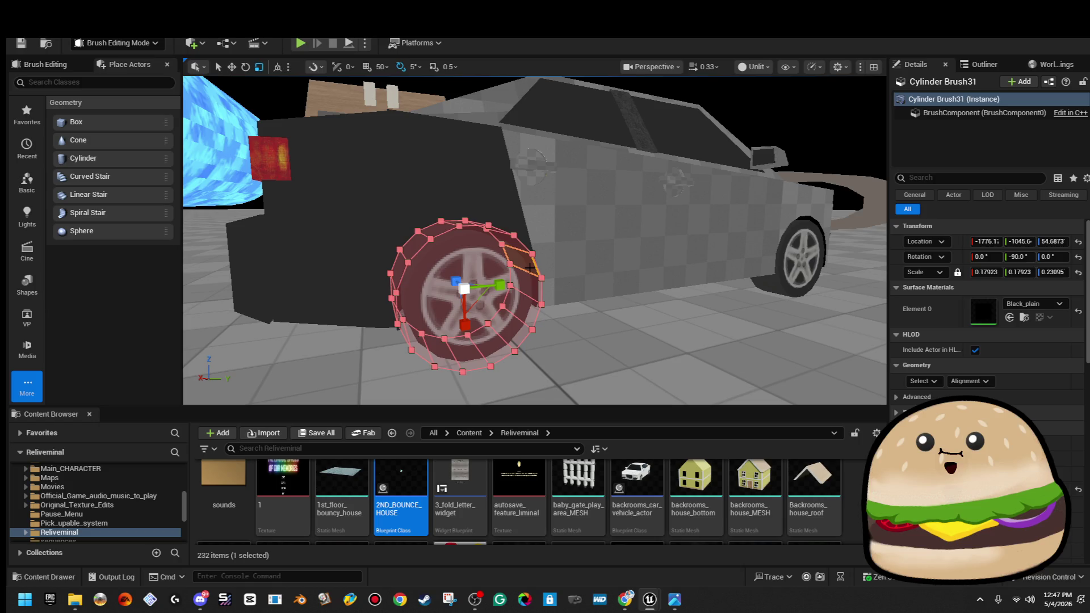
key("ctrl+z")
mouse_move(494, 242)
left_mouse_down()
mouse_move(205, 249)
mouse_move(571, 233)
left_mouse_up()
key("ctrl+y")
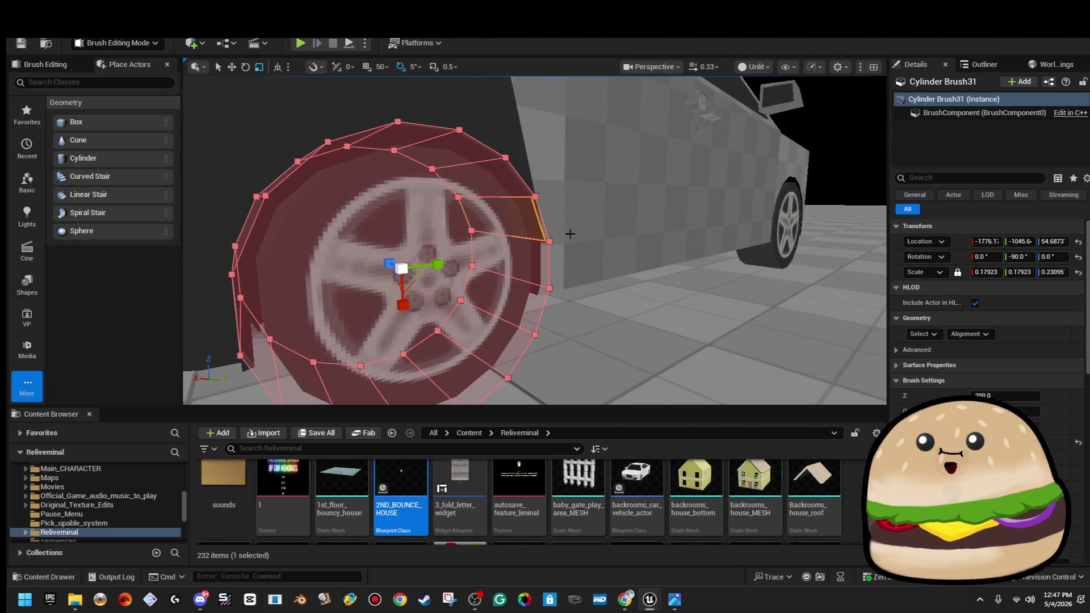
mouse_move(398, 244)
left_mouse_down()
mouse_move(284, 250)
mouse_move(284, 272)
mouse_move(239, 267)
left_mouse_up()
left_click_drag(681, 294, 645, 295)
left_click(743, 68)
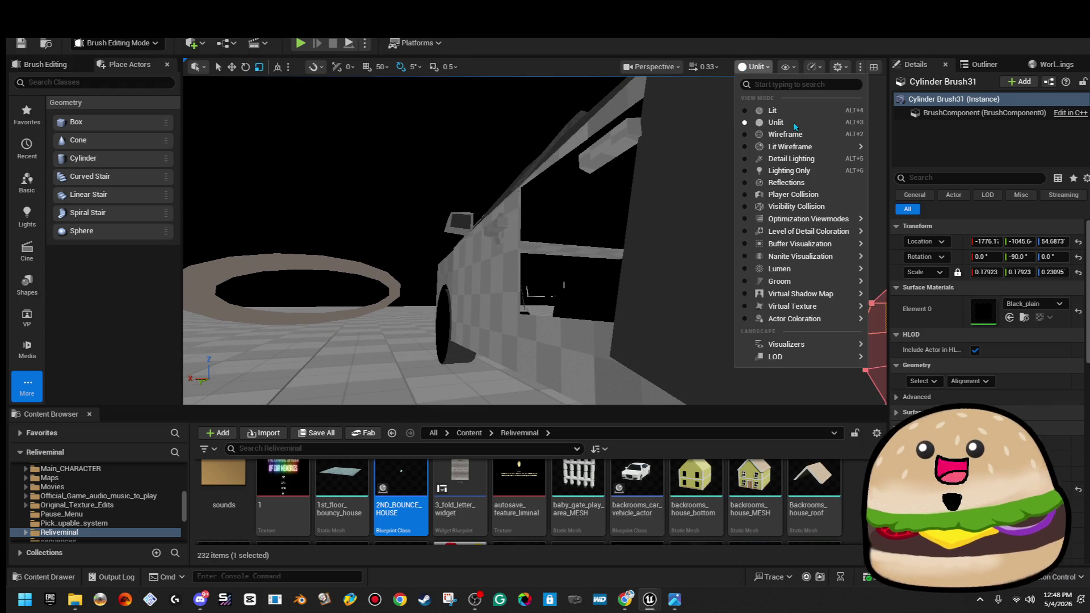
Step: In Wireframe, give Cylinder Brush20 16 sides, then return to Lit view
left_click(805, 137)
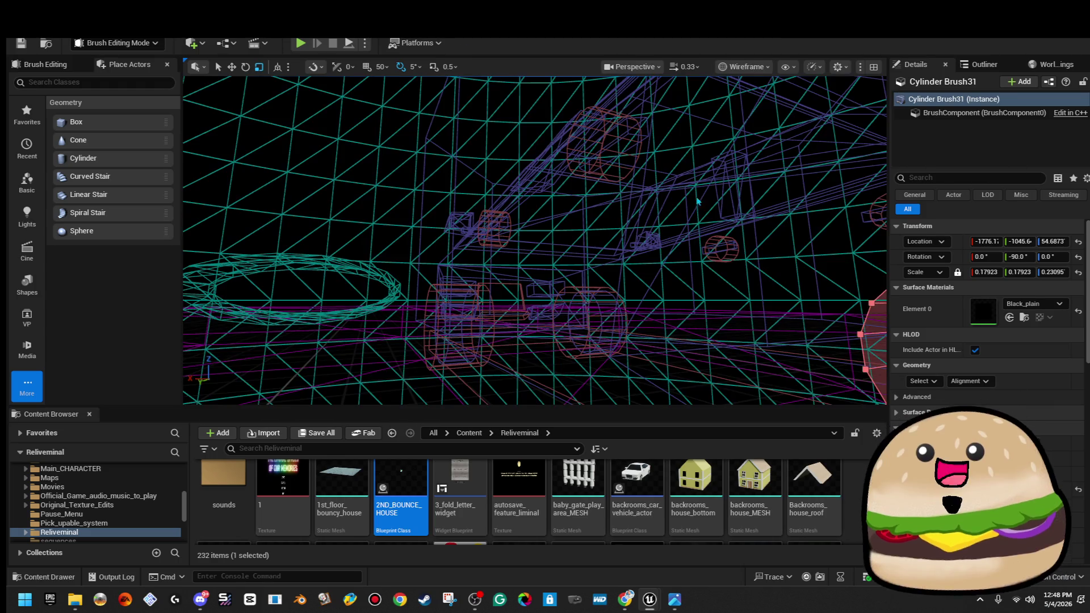
key("w")
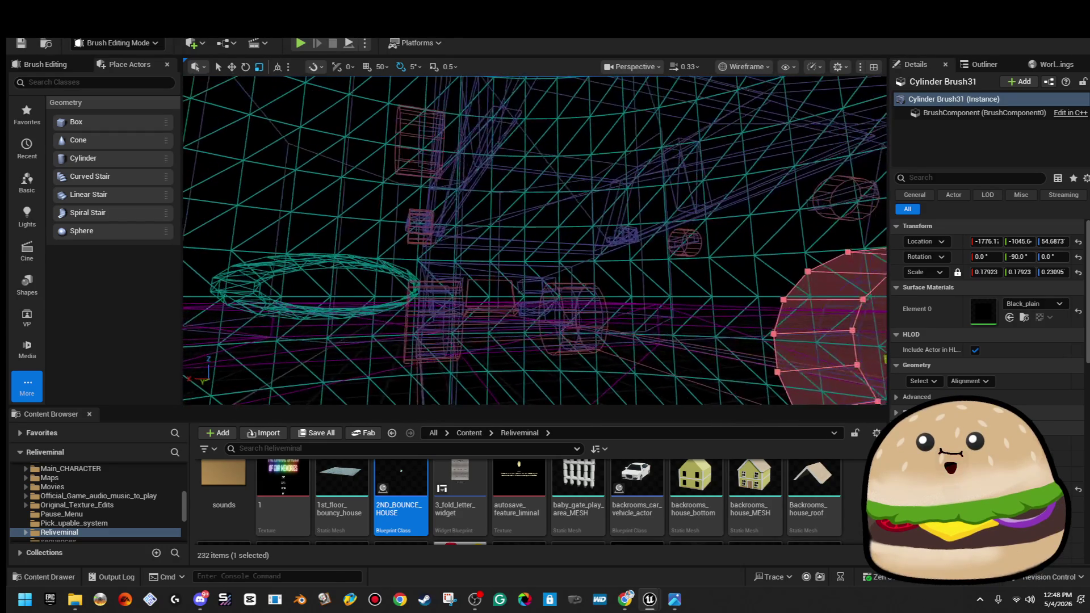
left_click(481, 171)
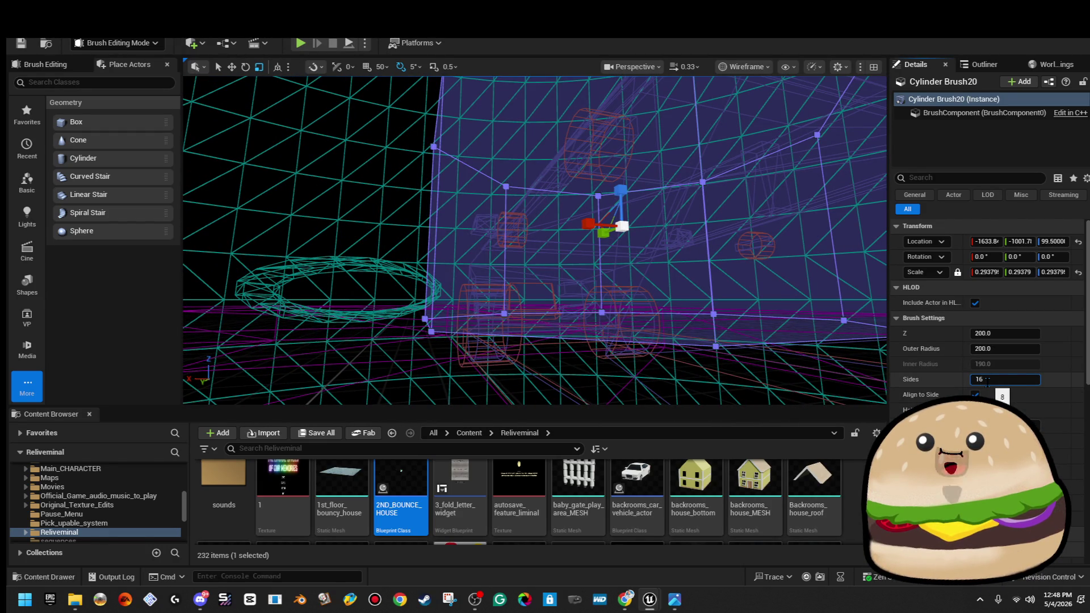
key("Return")
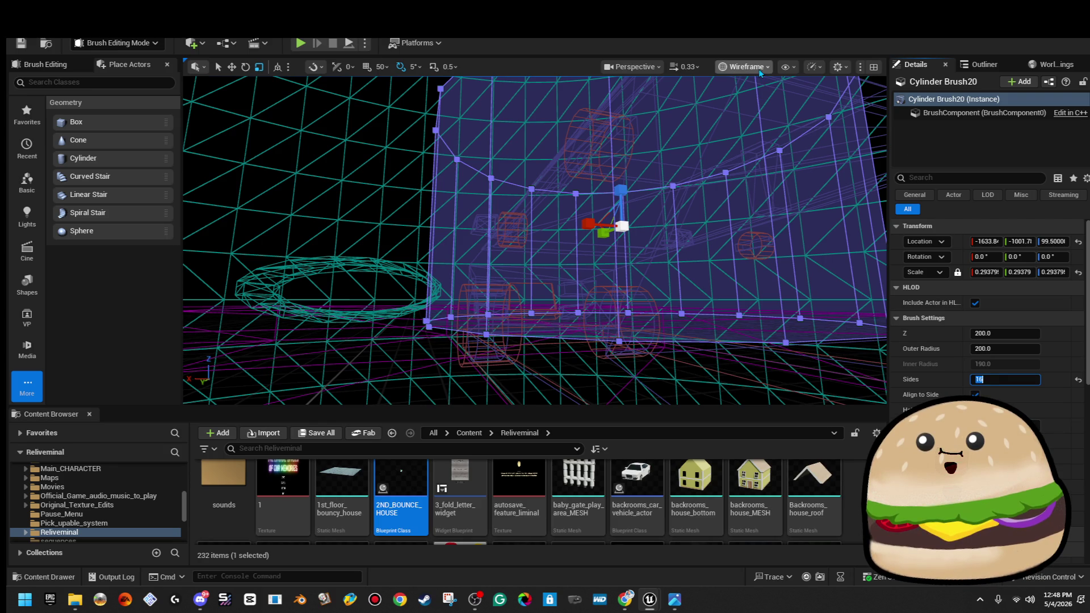
left_click(686, 67)
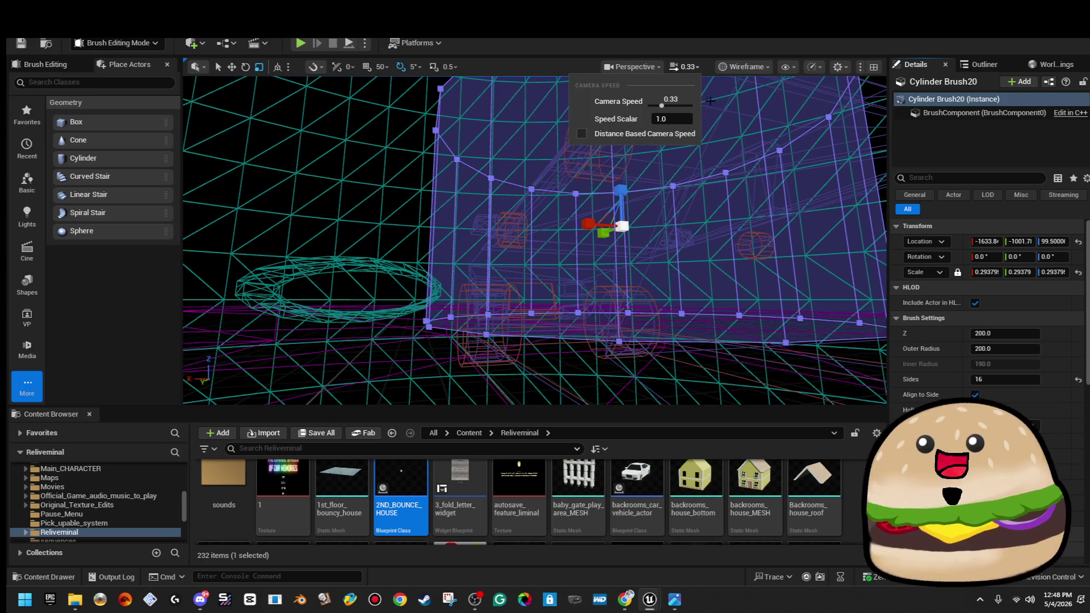
left_click(748, 67)
left_click(753, 107)
Step: Rotate the cylinder -90° and move it down around the rear wheel, near Y -1032
mouse_move(669, 177)
left_mouse_down()
mouse_move(459, 240)
mouse_move(488, 244)
mouse_move(523, 278)
mouse_move(452, 228)
left_mouse_up()
key("e")
key("w")
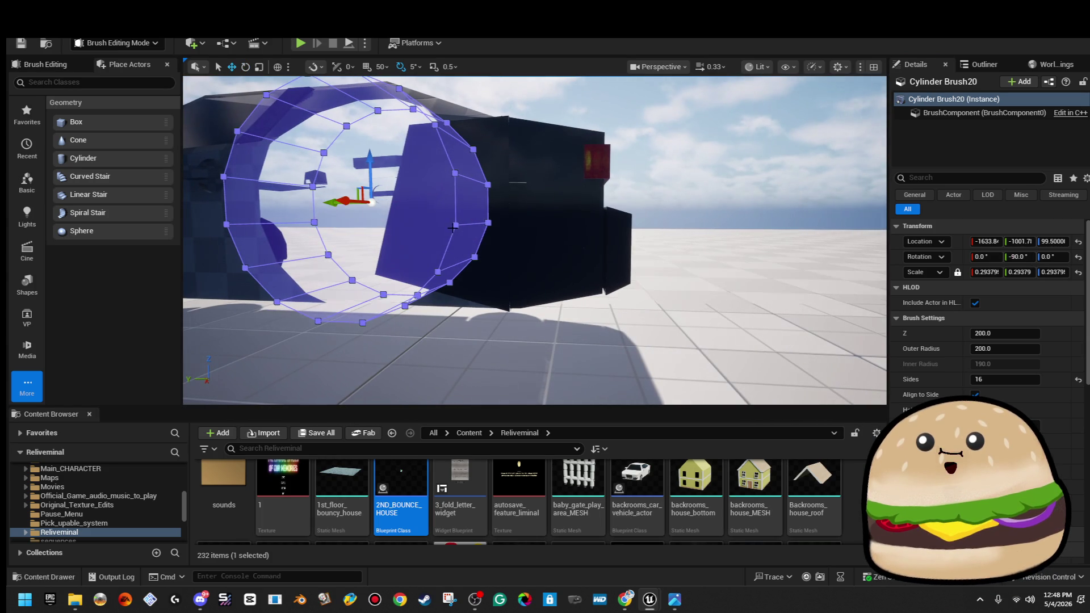
mouse_move(356, 189)
left_mouse_down()
mouse_move(451, 253)
mouse_move(494, 267)
left_mouse_up()
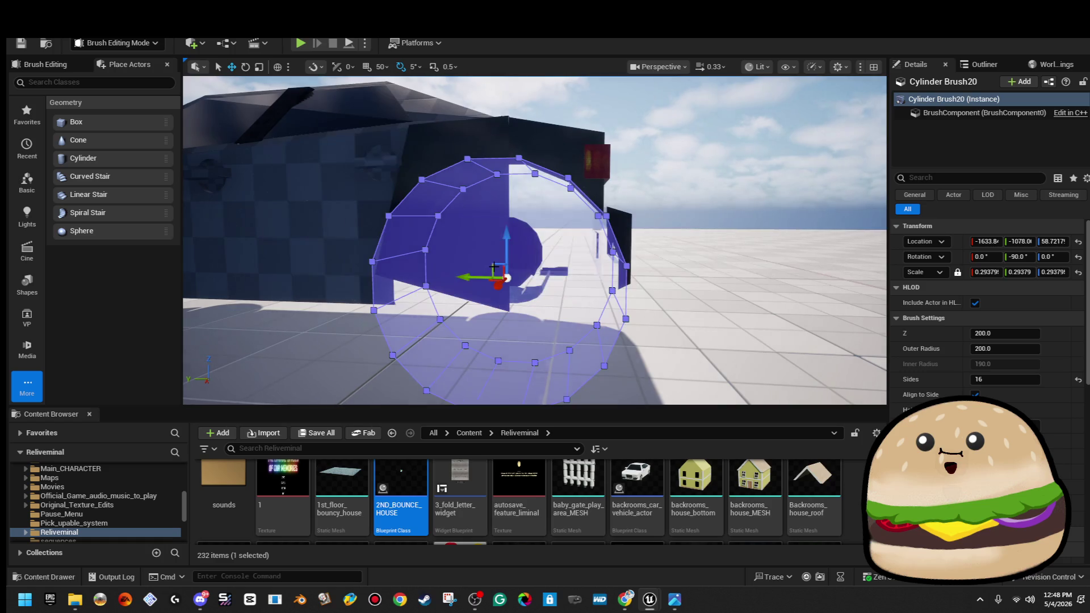
key("r")
mouse_move(571, 275)
left_mouse_down()
mouse_move(463, 263)
mouse_move(570, 292)
mouse_move(532, 276)
mouse_move(575, 280)
mouse_move(517, 269)
left_mouse_up()
key("w")
left_click_drag(590, 242, 551, 241)
Step: Cut the cylinder brush and paste it back into the level
left_click(71, 28)
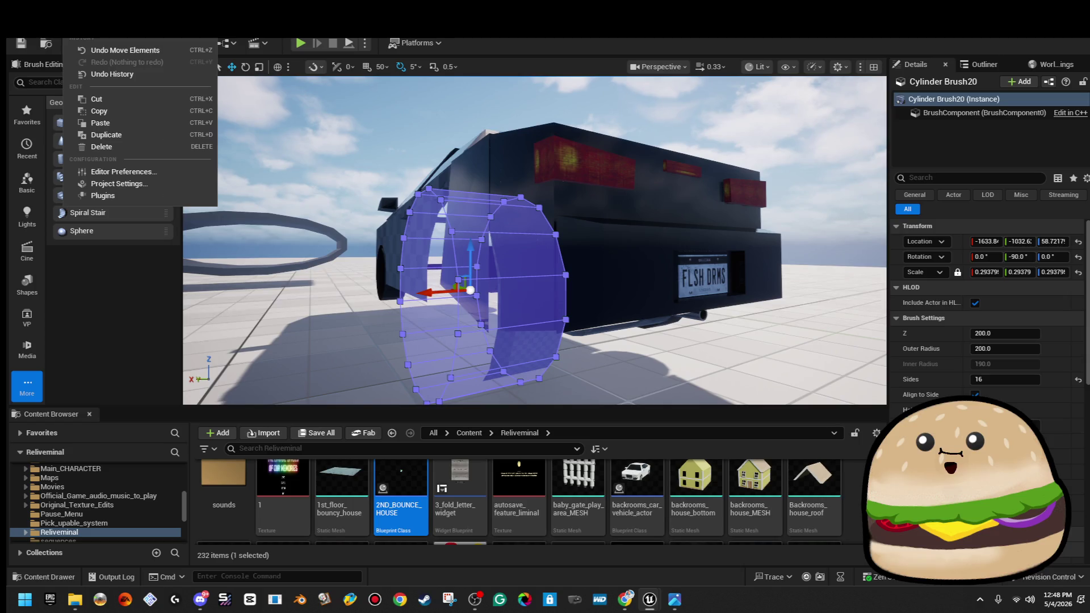
left_click(108, 97)
left_click(71, 28)
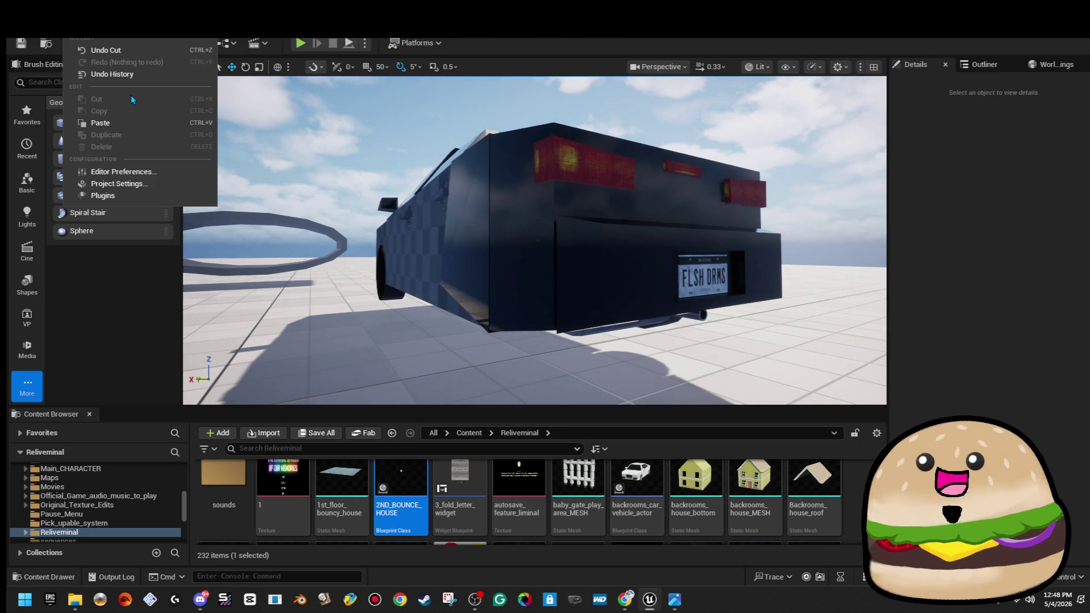
left_click(129, 123)
Step: Delete the cylinder brush and the leftover Box Brush108 at the car's rear
left_click_drag(198, 152, 154, 152)
mouse_move(431, 240)
left_mouse_down()
mouse_move(431, 230)
mouse_move(431, 240)
left_mouse_up()
key("Delete")
left_click(614, 243)
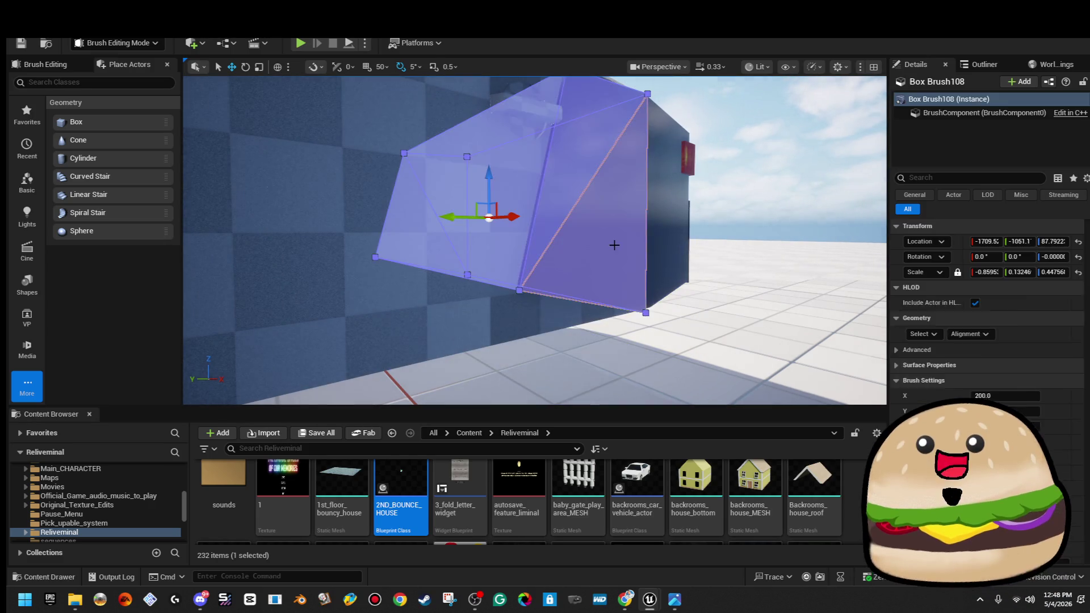
key("Delete")
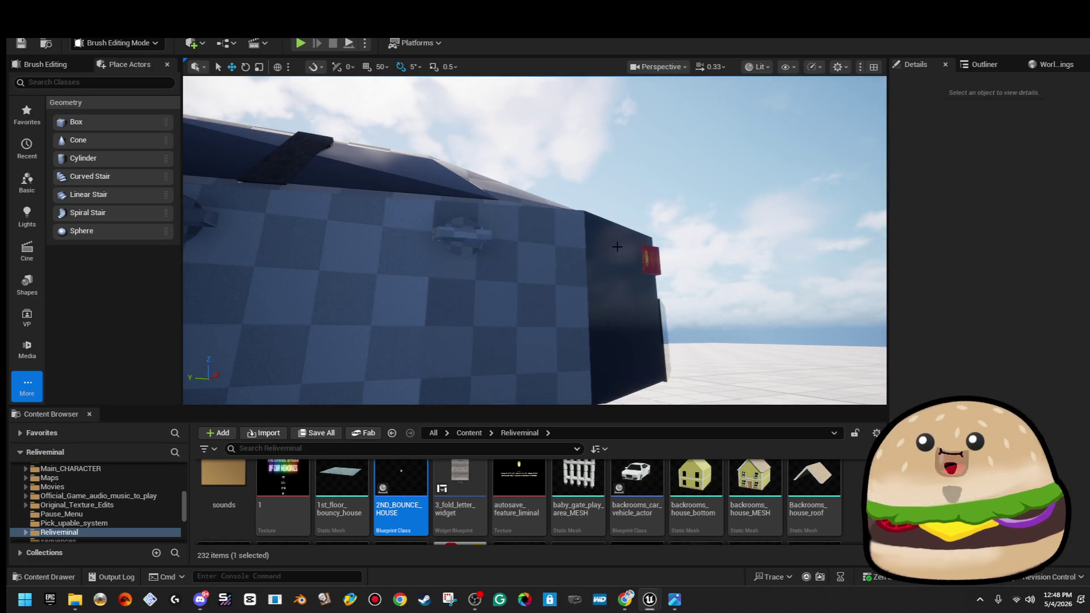
Step: Select the wheel cylinder brush, switch to the move tool, then view the car's side
mouse_move(672, 203)
left_mouse_down()
mouse_move(636, 206)
mouse_move(676, 203)
mouse_move(681, 224)
mouse_move(624, 241)
mouse_move(799, 241)
mouse_move(744, 230)
mouse_move(622, 237)
mouse_move(636, 244)
left_mouse_up()
left_click(673, 227)
key("w")
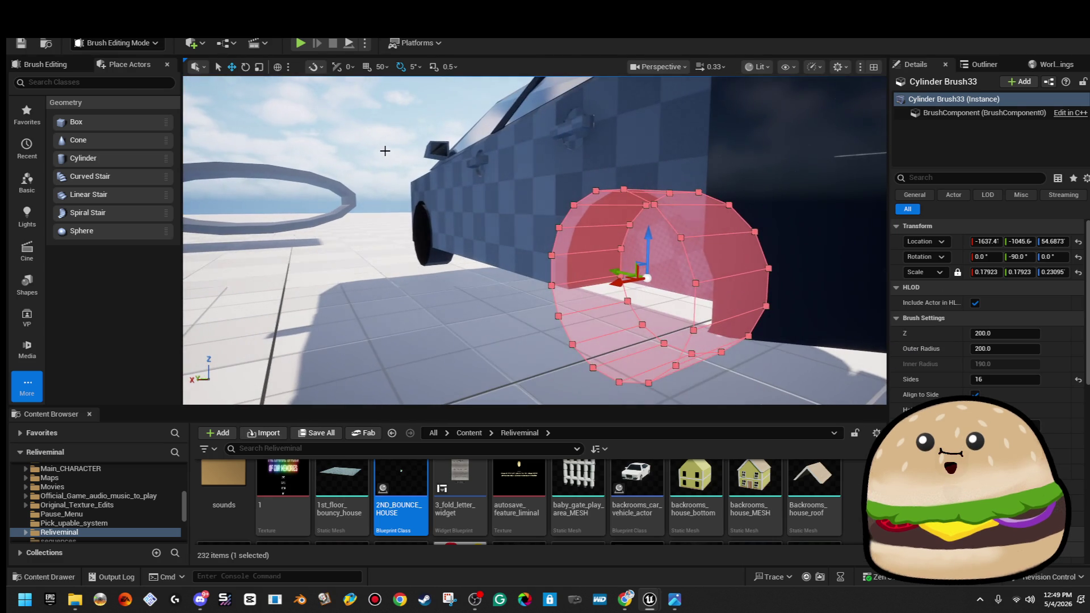
left_click(383, 157)
mouse_move(382, 157)
left_mouse_down()
mouse_move(382, 131)
mouse_move(387, 187)
mouse_move(386, 114)
mouse_move(403, 168)
left_mouse_up()
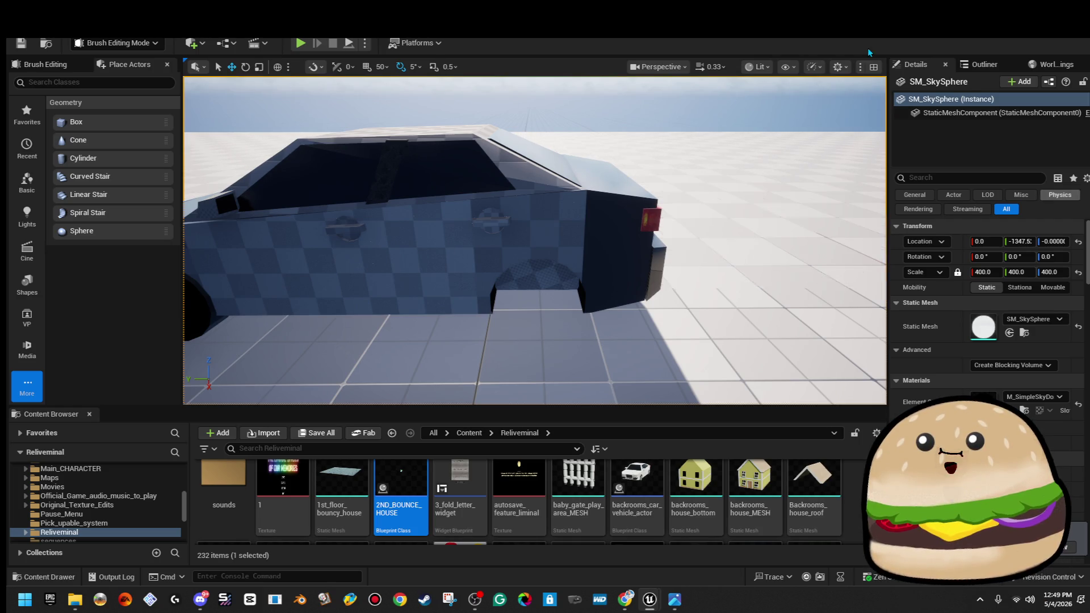
Step: Stretch the side panel Box Brush75's rear face outward along Y
left_click(509, 238)
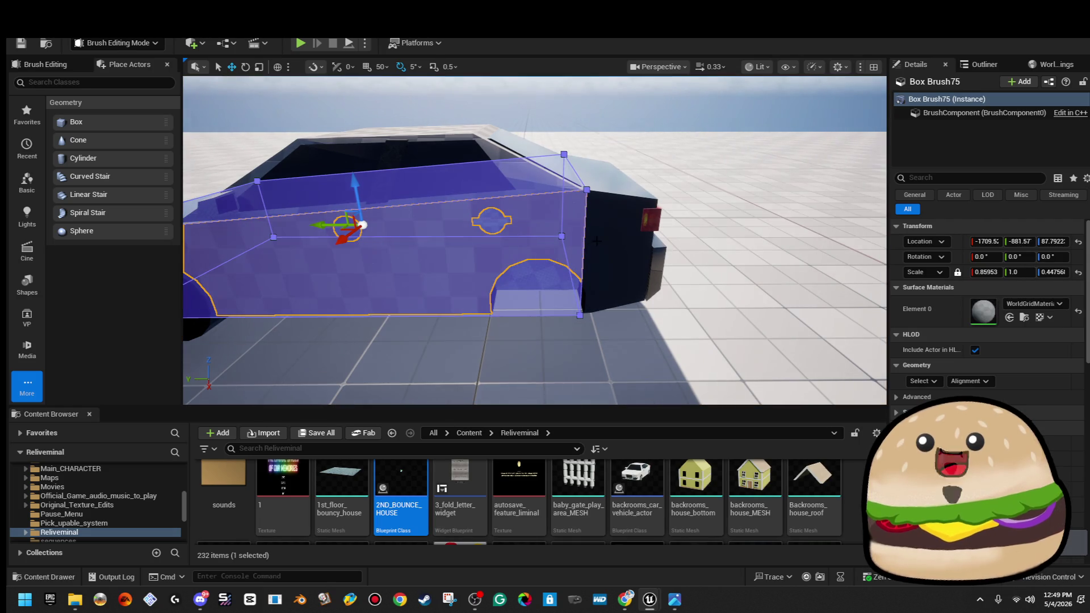
key("Left")
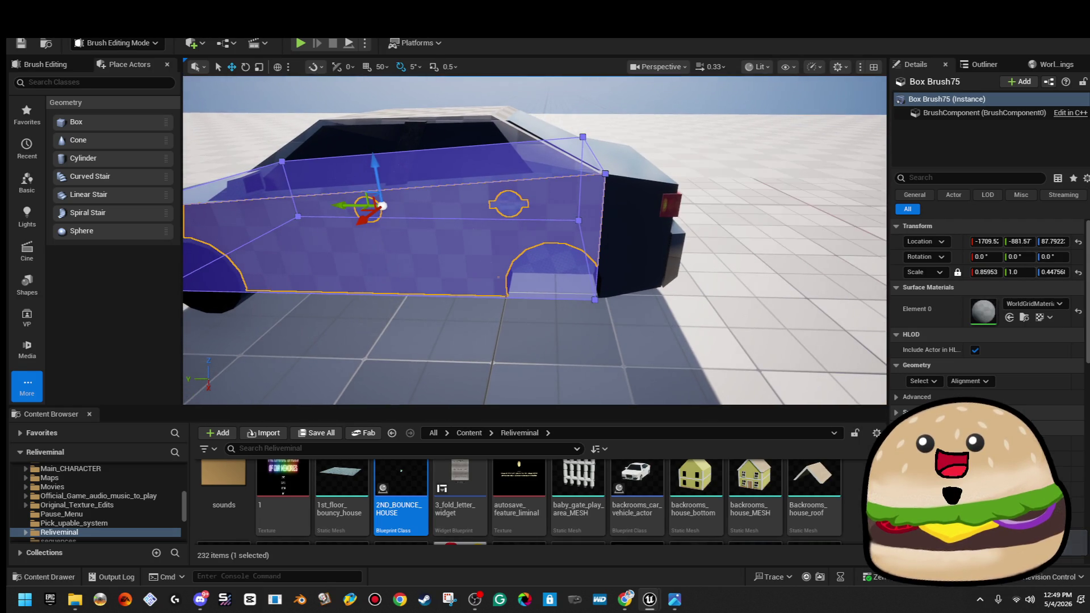
key("Up")
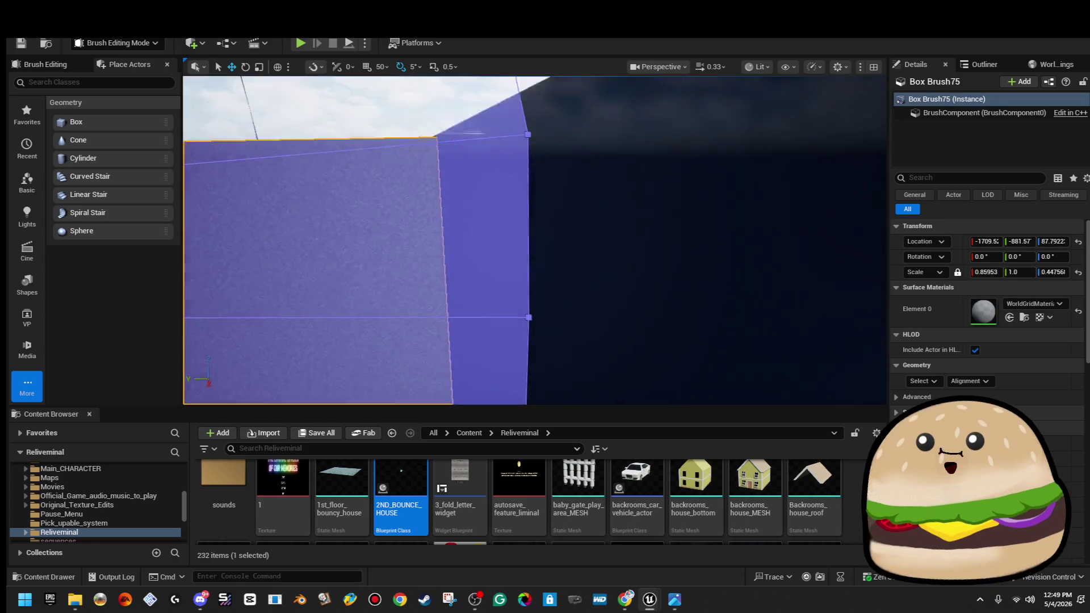
key("Down")
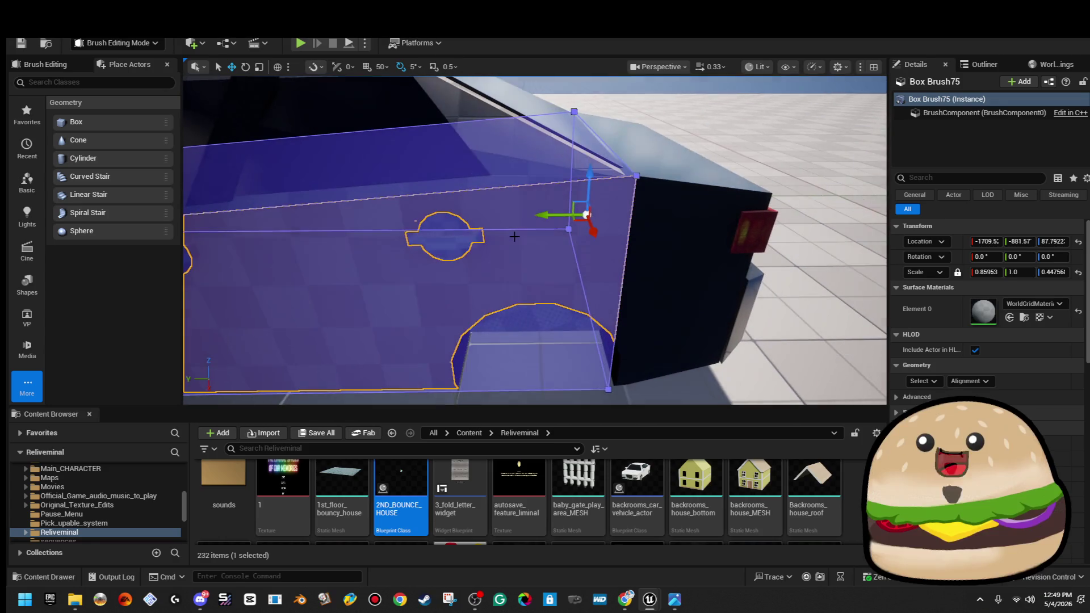
left_click_drag(553, 215, 443, 223)
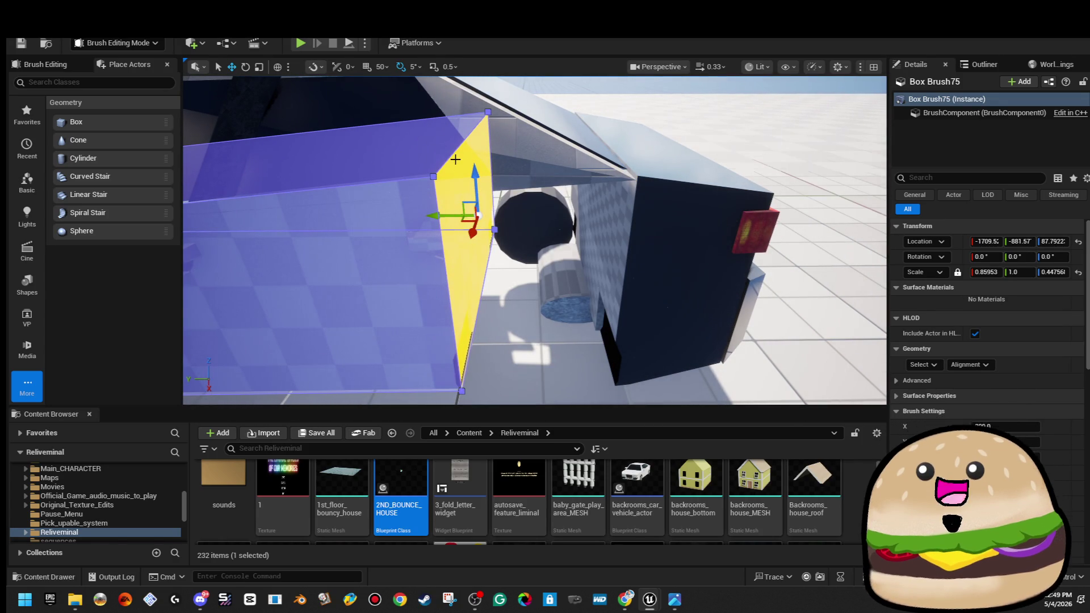
left_click_drag(452, 155, 458, 188)
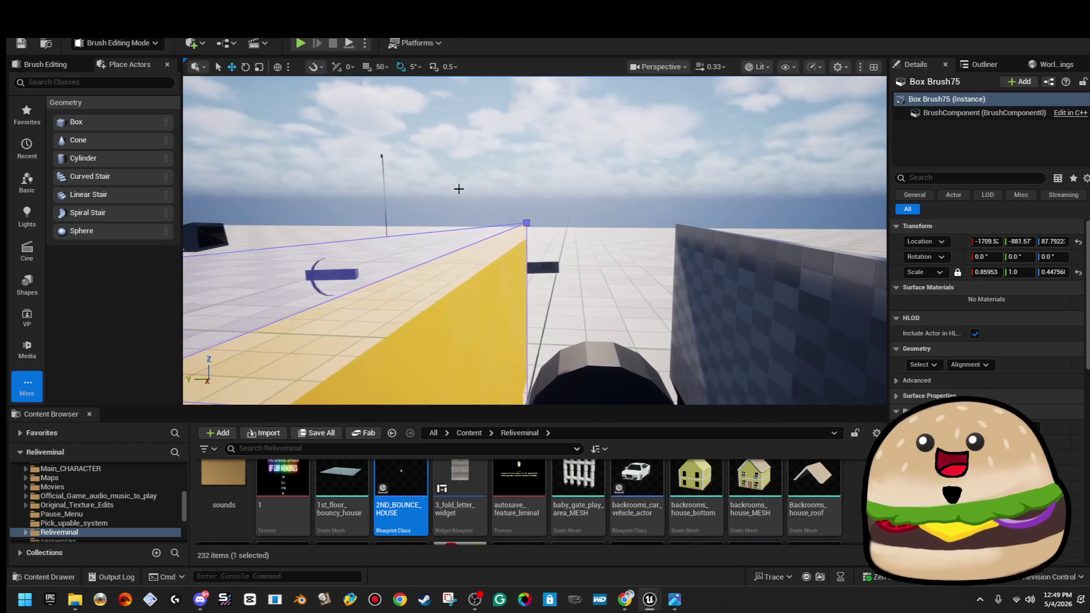
left_click_drag(417, 264, 427, 250)
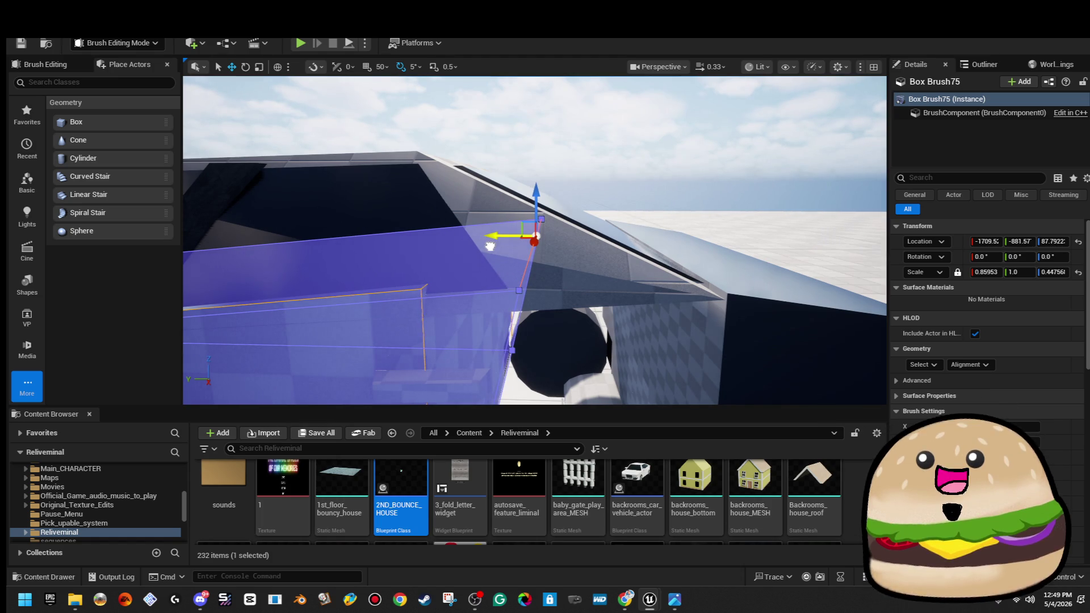
left_click(608, 143)
mouse_move(608, 143)
left_mouse_down()
mouse_move(630, 216)
mouse_move(579, 179)
left_mouse_up()
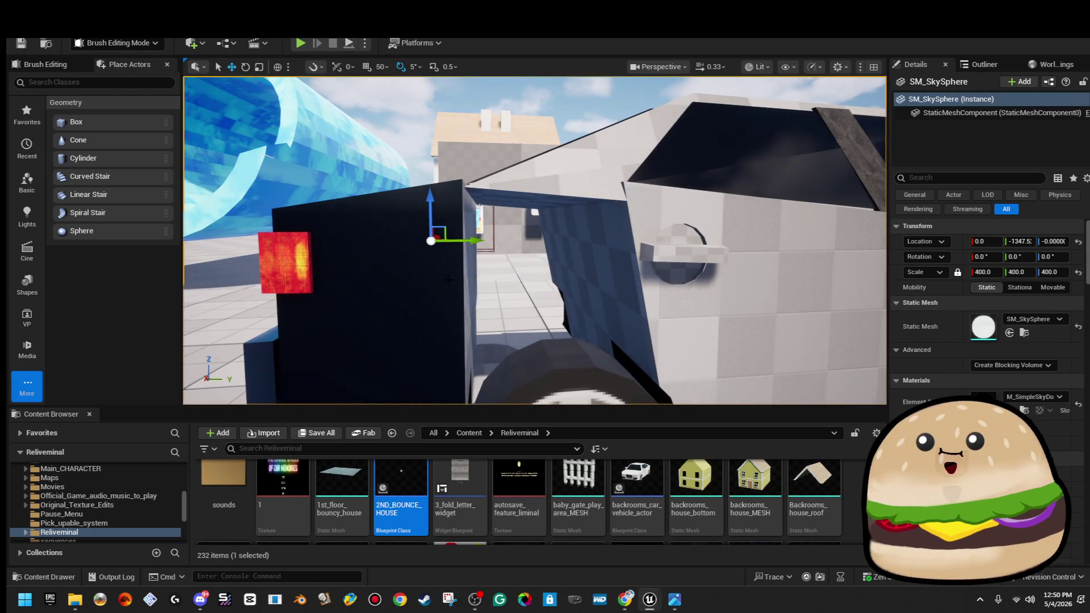
Step: Give the dark rear corner panel Box Brush76 the blackplaingloss material
left_click(364, 273)
left_click_drag(363, 272, 369, 267)
left_click(924, 382)
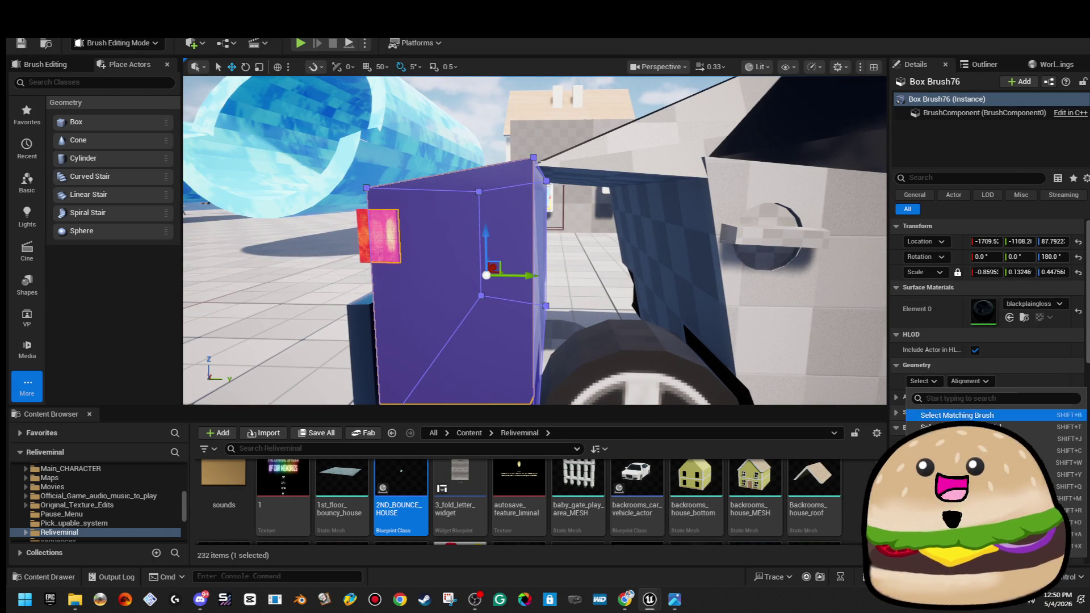
left_click(1010, 328)
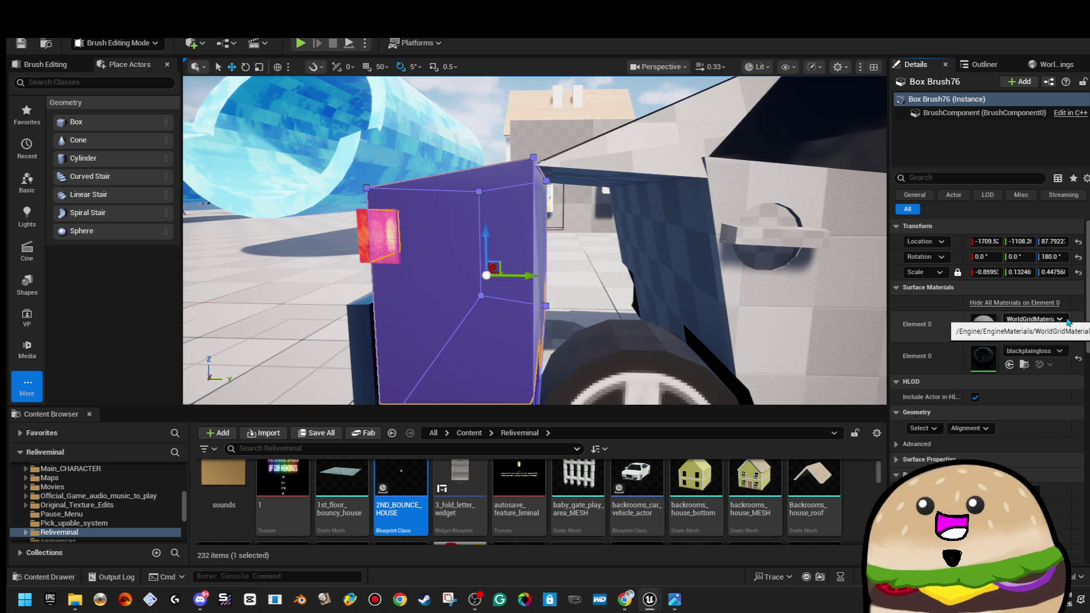
left_click(1041, 321)
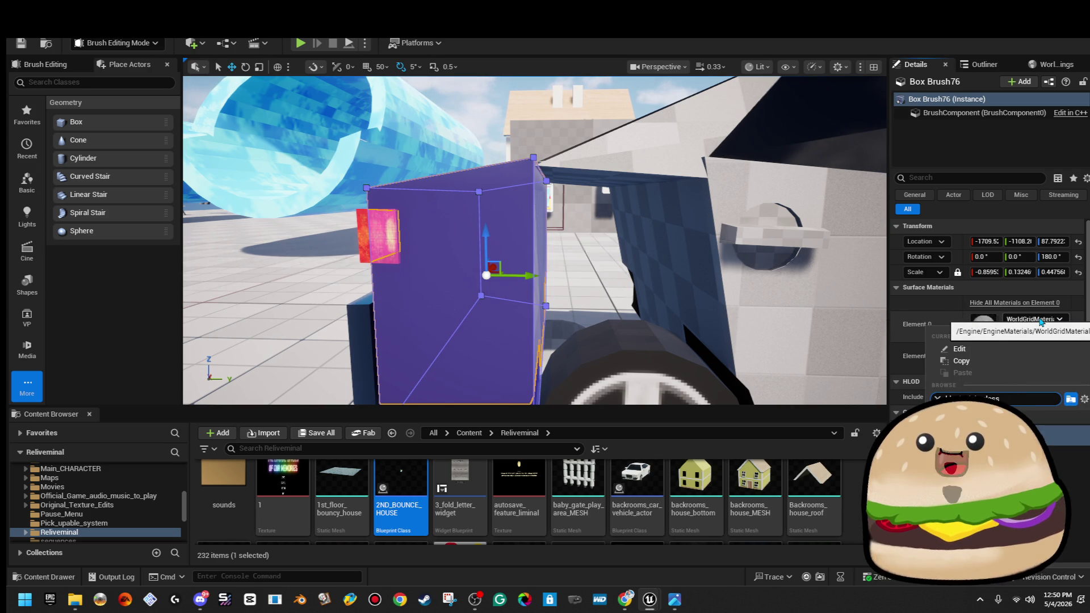
key("Return")
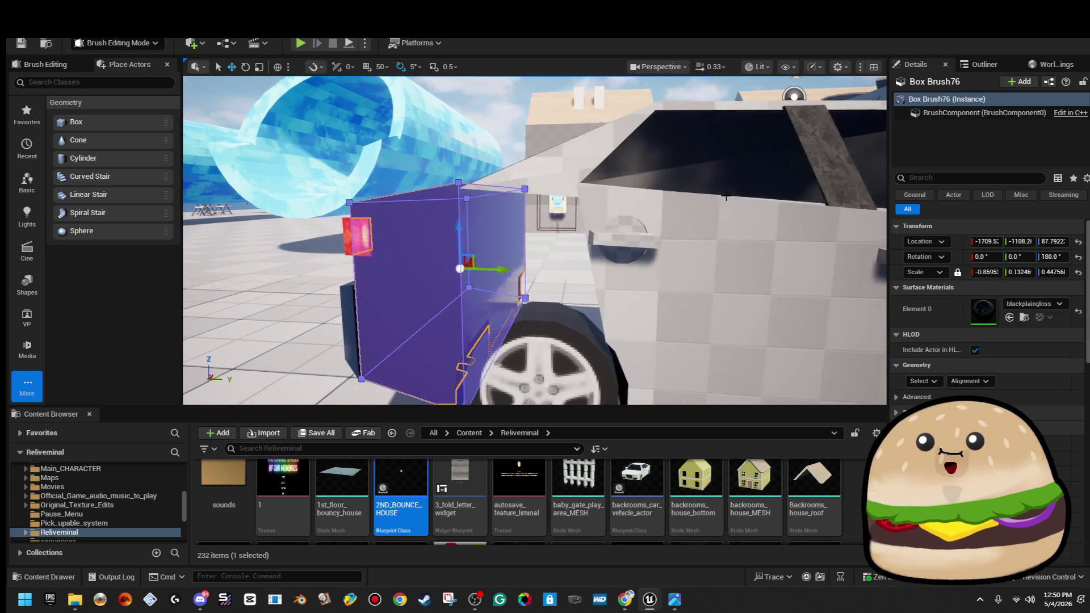
Step: Alt-drag the yaw ring to duplicate the rear corner panel and rotate the copy
left_click(560, 94)
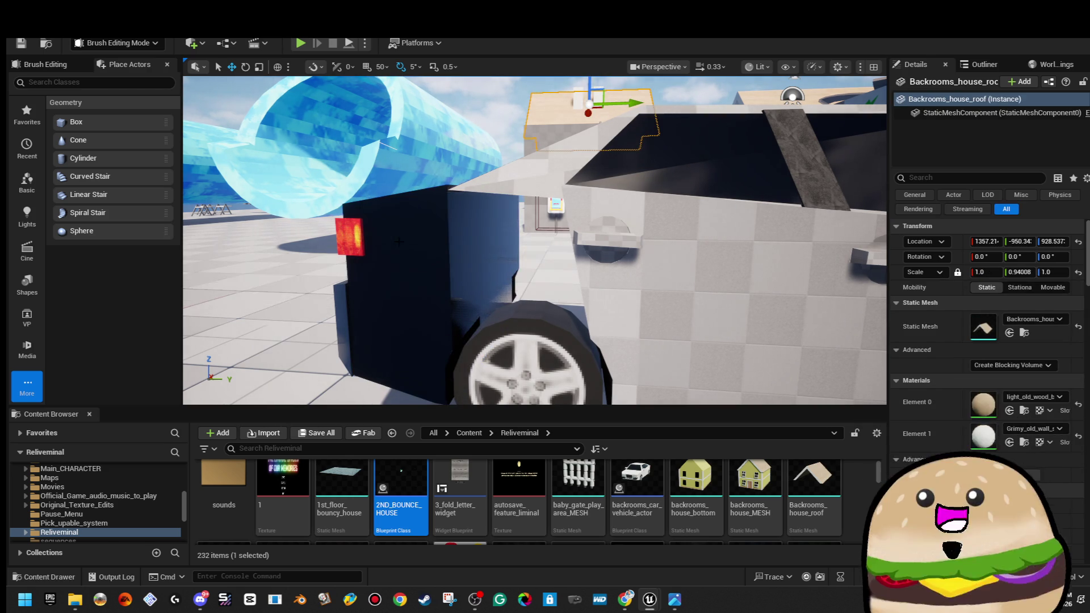
left_click(399, 241)
key("e")
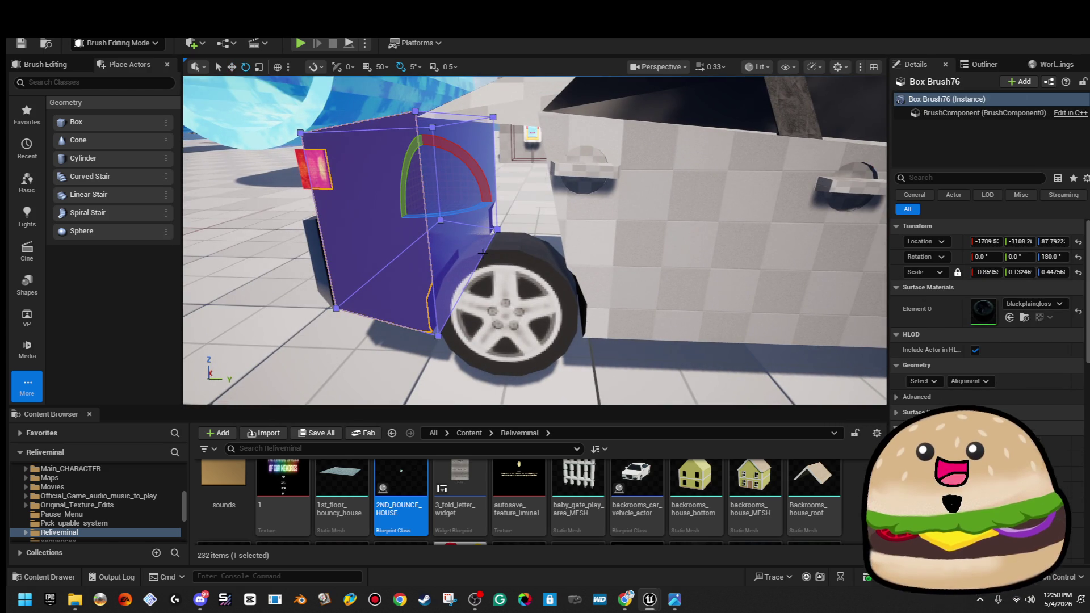
left_click_drag(468, 209, 568, 207)
Step: Stretch the copied panel Box Brush106 down over the rear wheel
key("w")
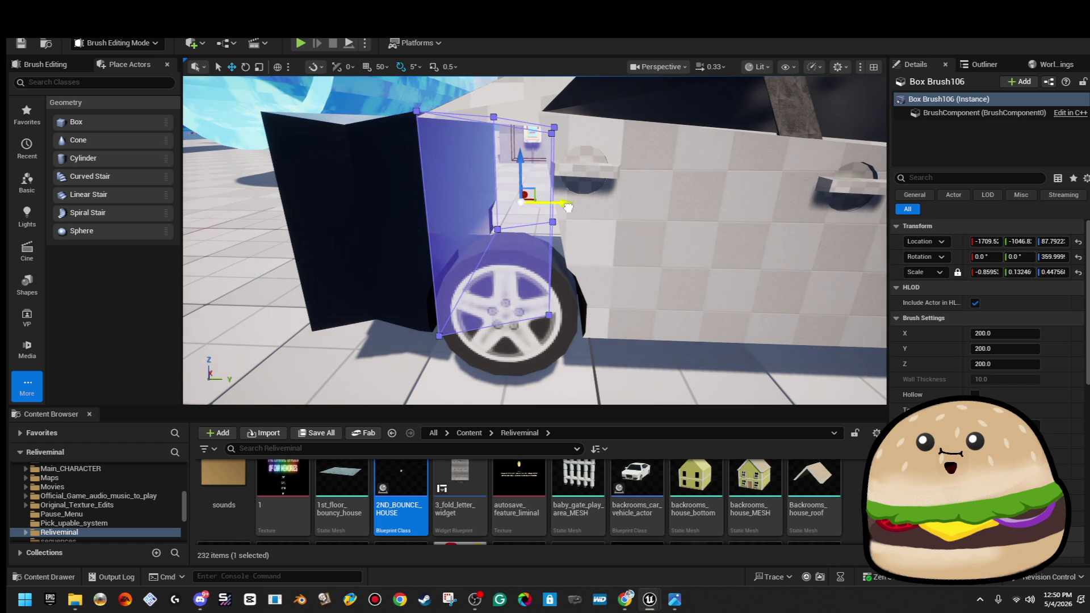
scroll(570, 208, "up", 8)
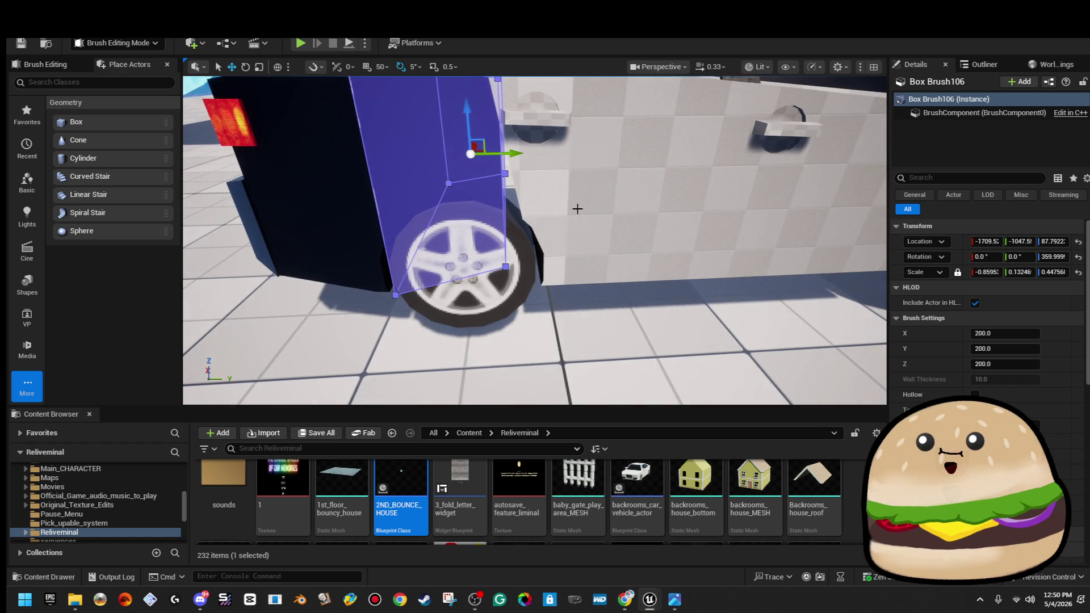
scroll(546, 249, "down", 5)
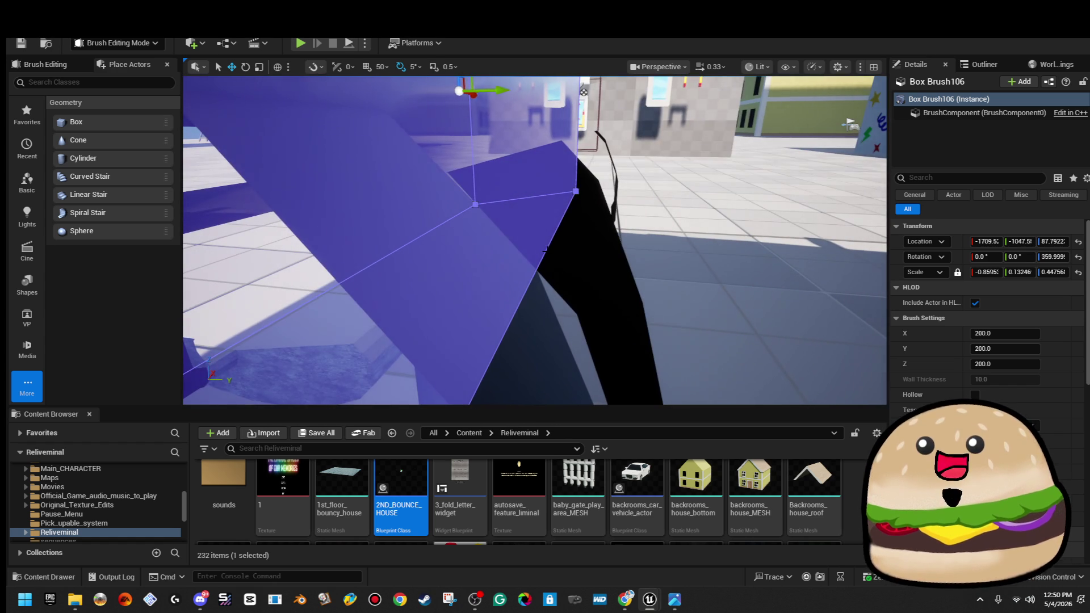
scroll(545, 249, "down", 3)
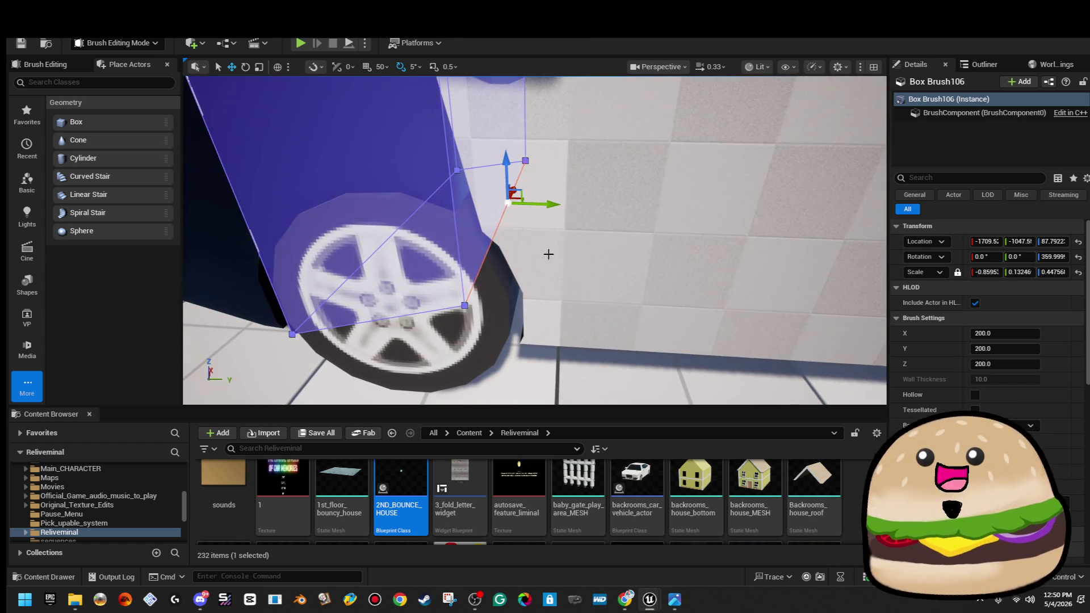
left_click_drag(523, 189, 561, 214)
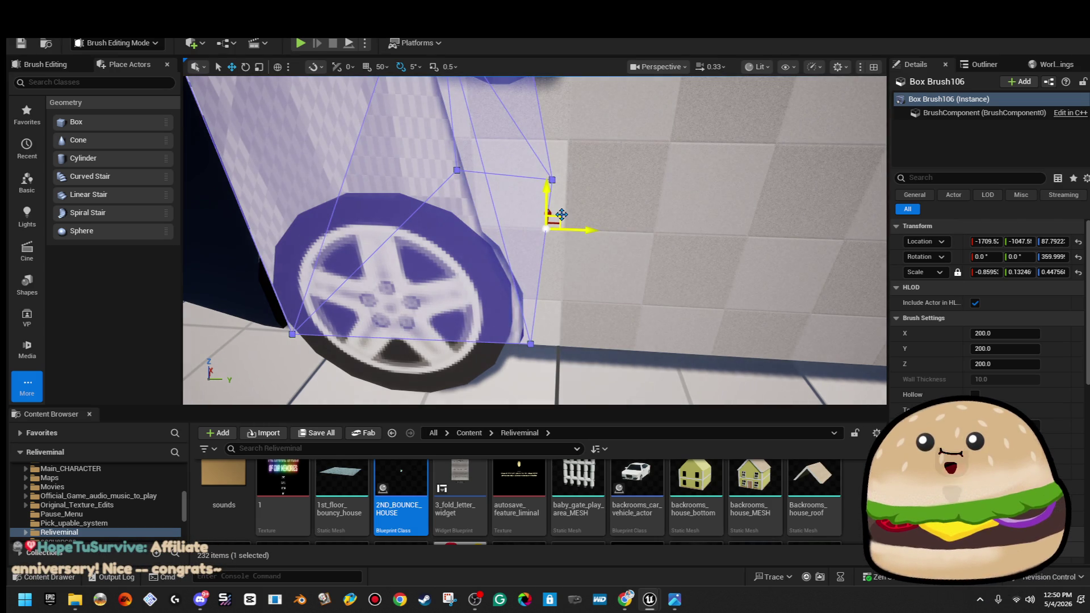
Step: Frame Box Brush106 to inspect the angled arch piece, then reselect it
mouse_move(482, 182)
left_mouse_down()
mouse_move(466, 188)
mouse_move(482, 182)
left_mouse_up()
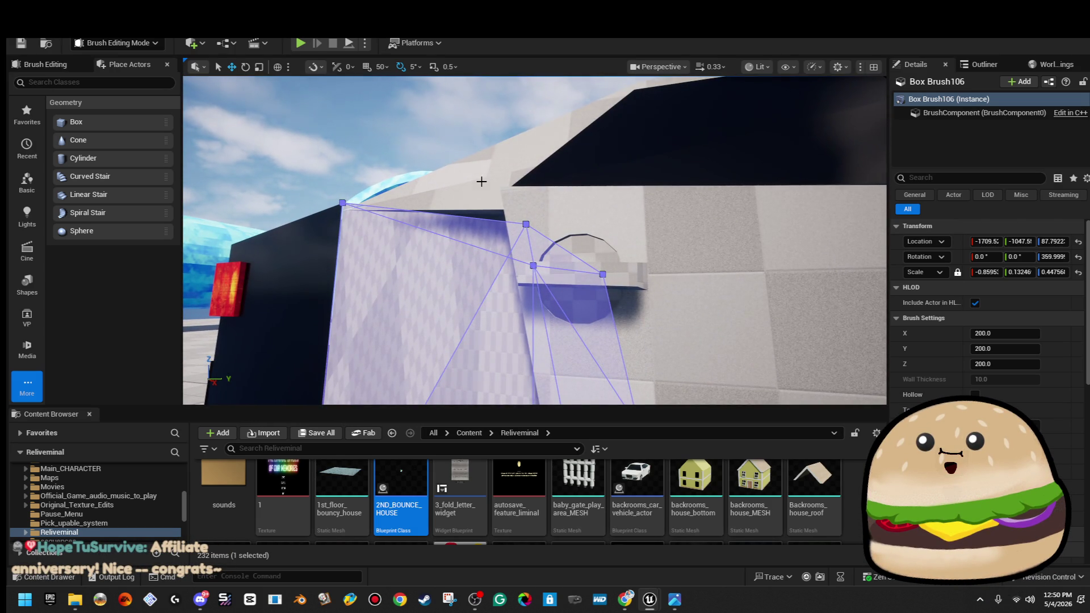
mouse_move(545, 288)
left_mouse_down()
mouse_move(545, 310)
mouse_move(545, 288)
left_mouse_up()
mouse_move(490, 220)
left_mouse_down()
mouse_move(490, 267)
mouse_move(490, 230)
mouse_move(517, 217)
left_mouse_up()
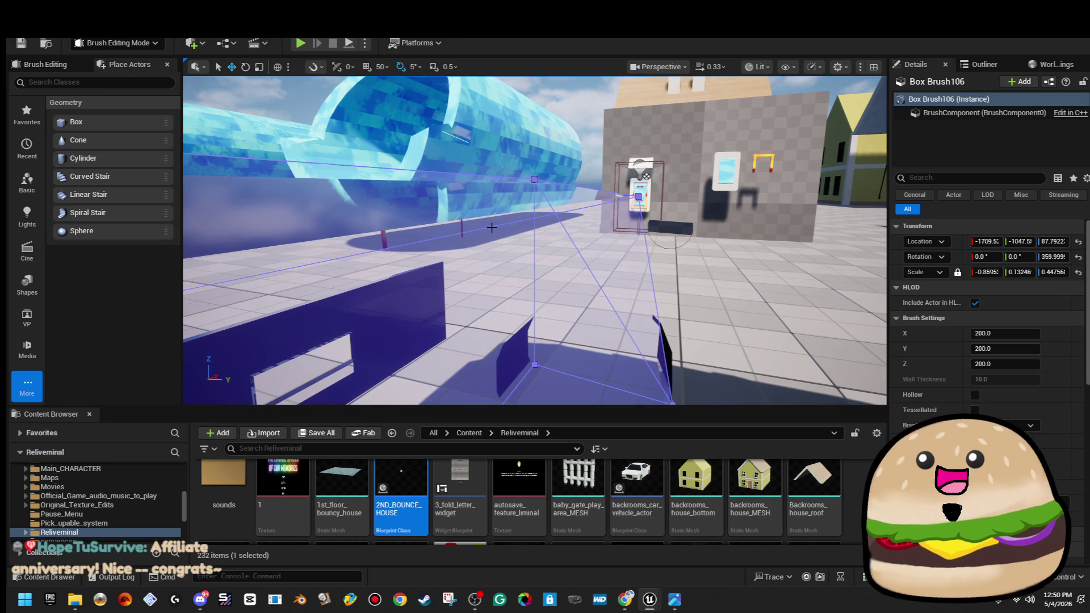
left_click(492, 227)
left_click_drag(491, 227, 492, 234)
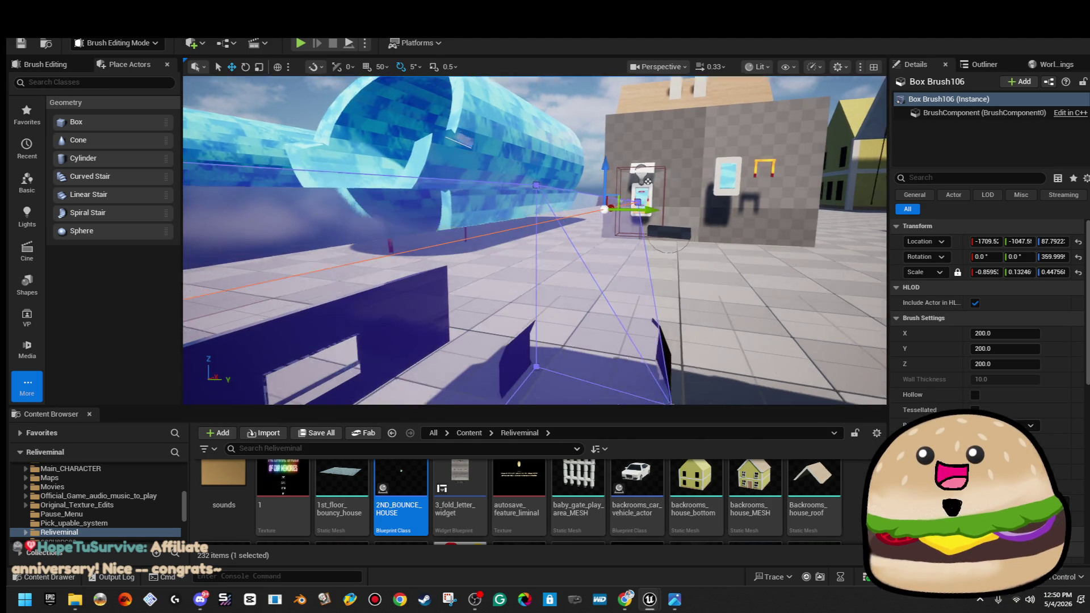
key("f")
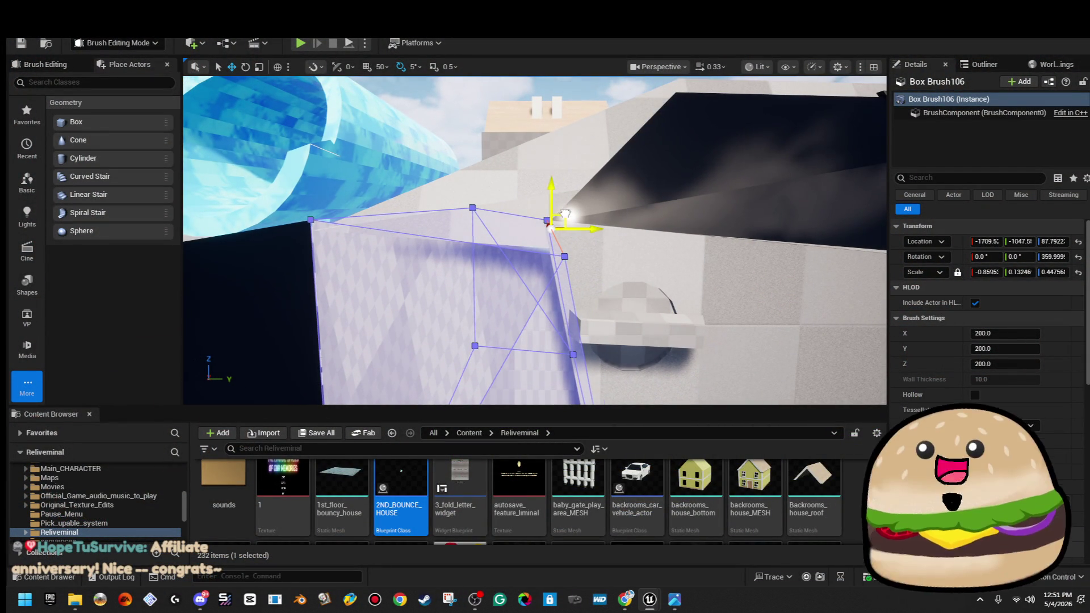
left_click(466, 118)
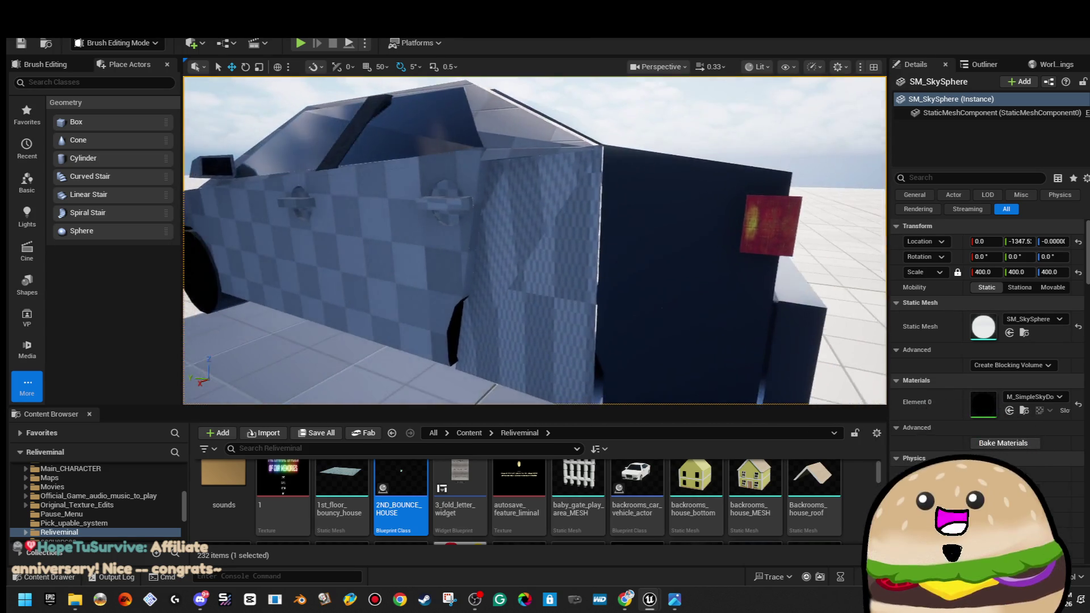
left_click(539, 227)
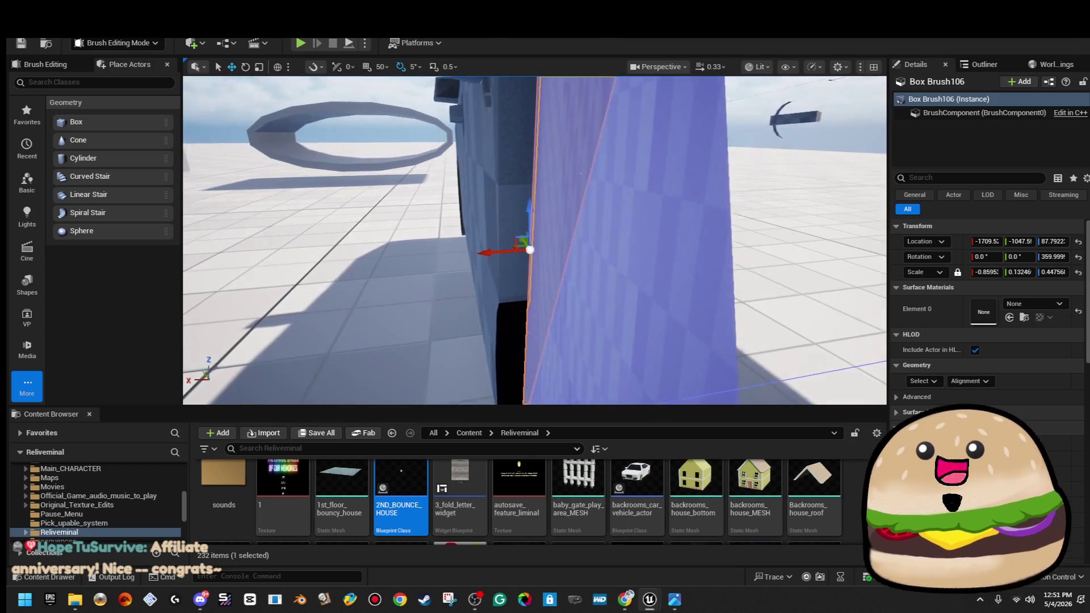
Step: Extend Box Brush106's face further outward over the rear wheel
left_click_drag(492, 246, 459, 251)
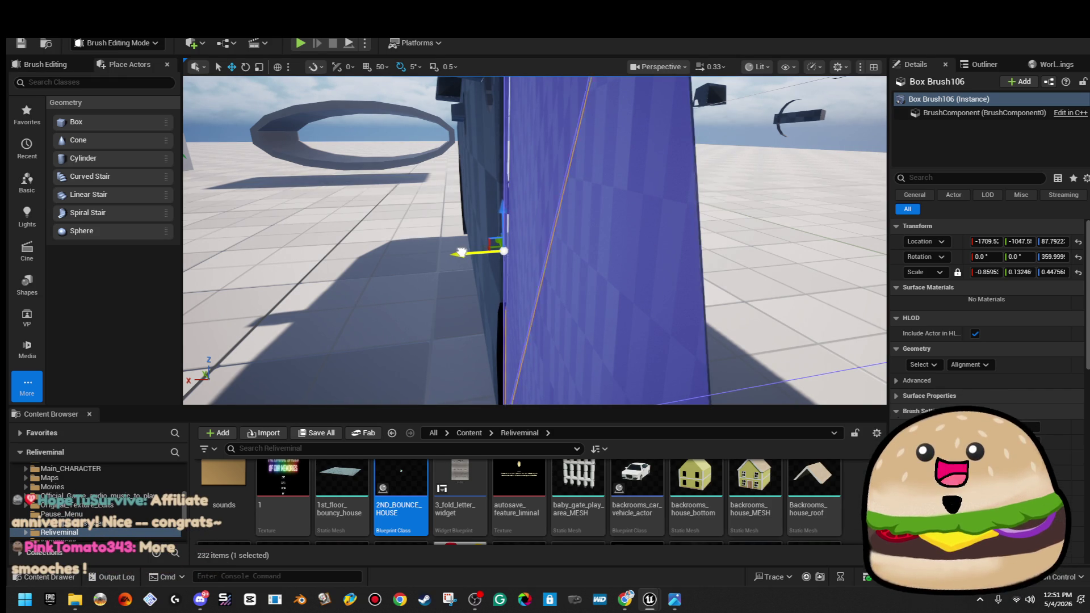
left_click(401, 128)
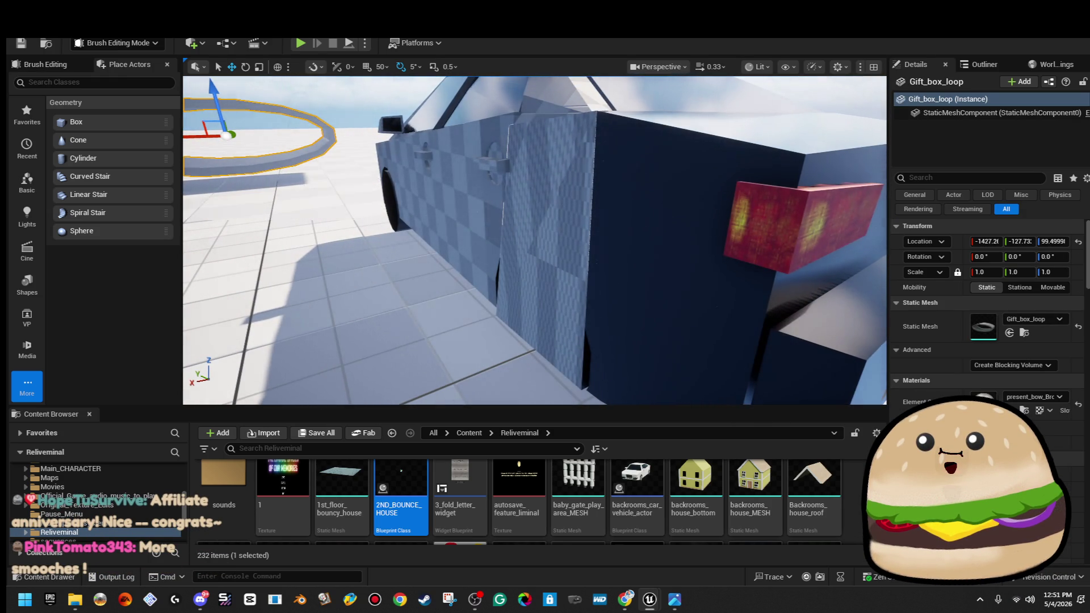
left_click_drag(534, 239, 307, 239)
left_click(489, 210)
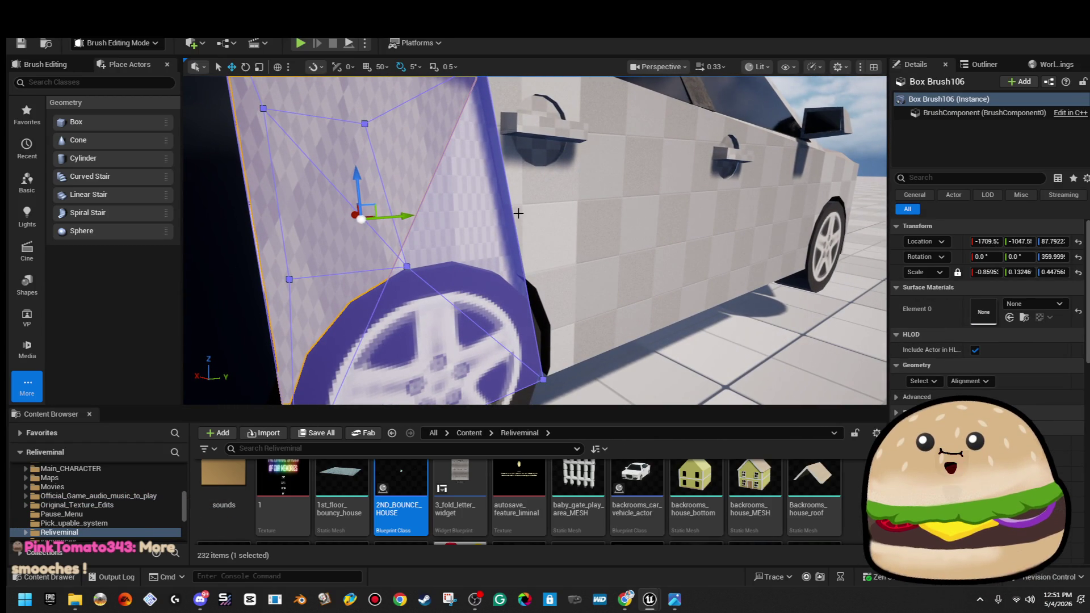
mouse_move(515, 214)
left_mouse_down()
mouse_move(482, 248)
mouse_move(473, 231)
mouse_move(487, 234)
left_mouse_up()
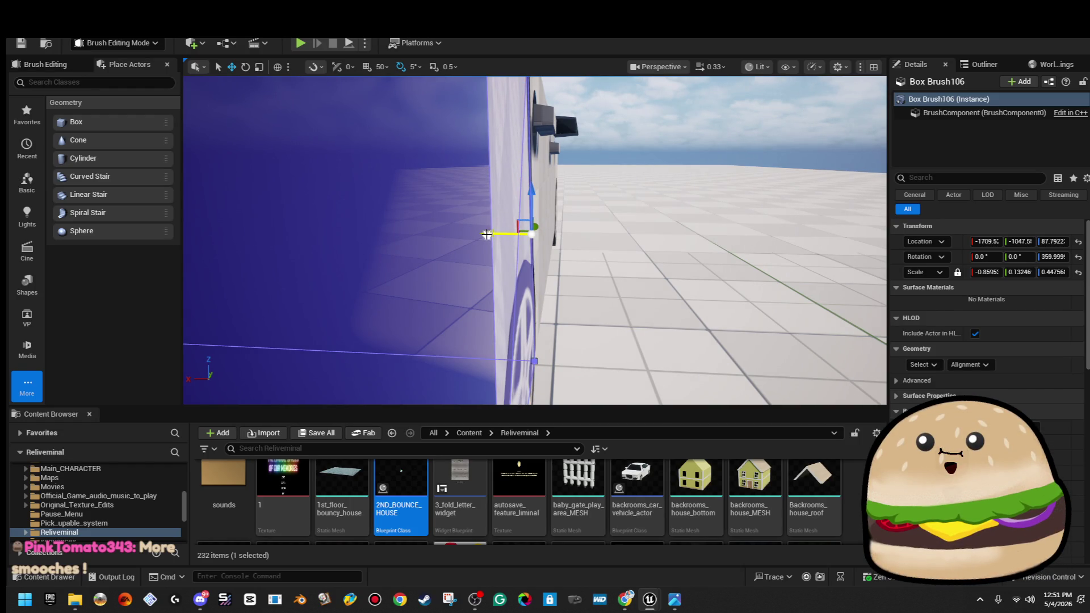
left_click(655, 129)
left_click_drag(655, 129, 566, 148)
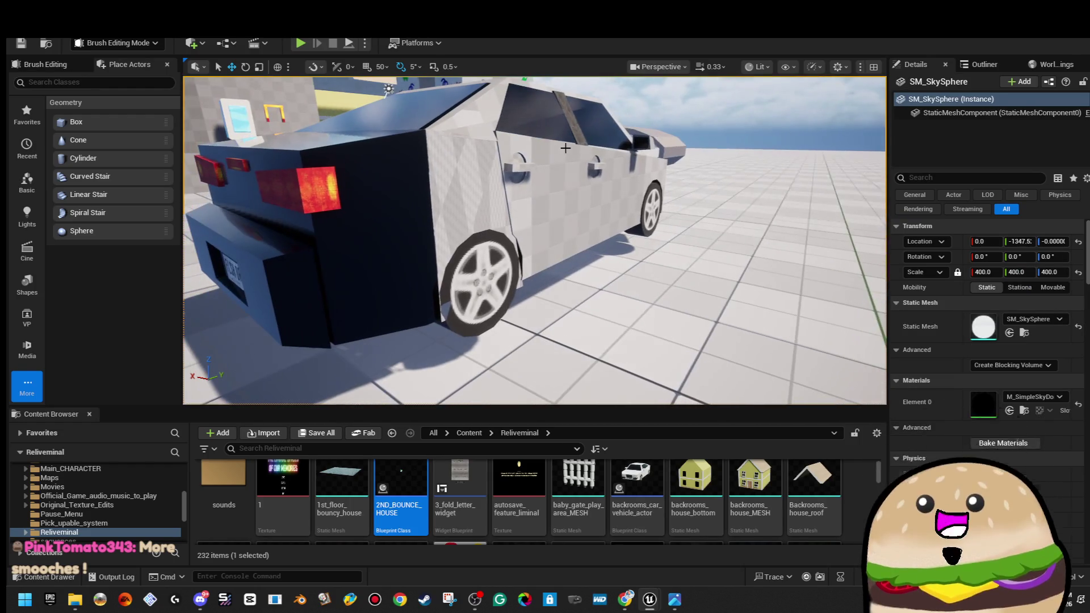
Step: Search 'black plain gloss' and assign blackplaingloss to Box Brush106's Element 0 slot
left_click(377, 165)
mouse_move(378, 165)
left_mouse_down()
mouse_move(585, 224)
mouse_move(431, 192)
left_mouse_up()
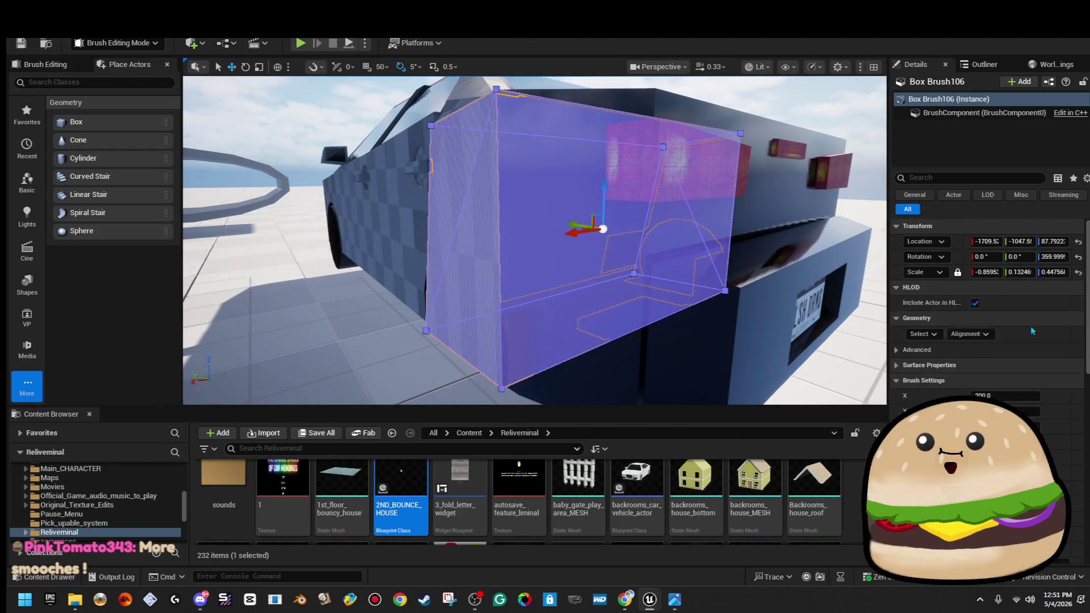
left_click(1019, 305)
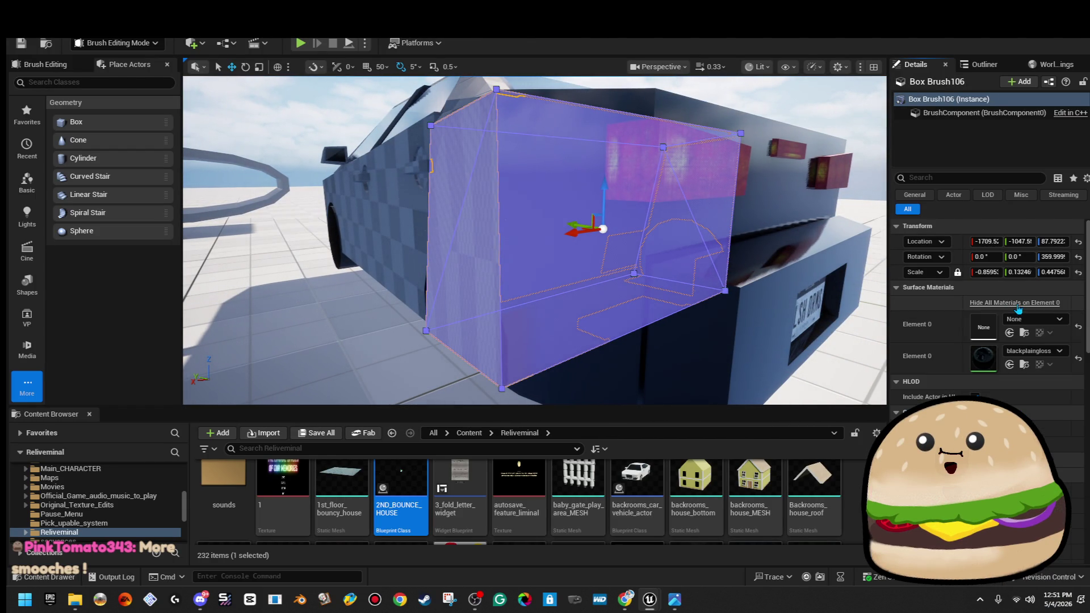
left_click(1046, 320)
type("black p")
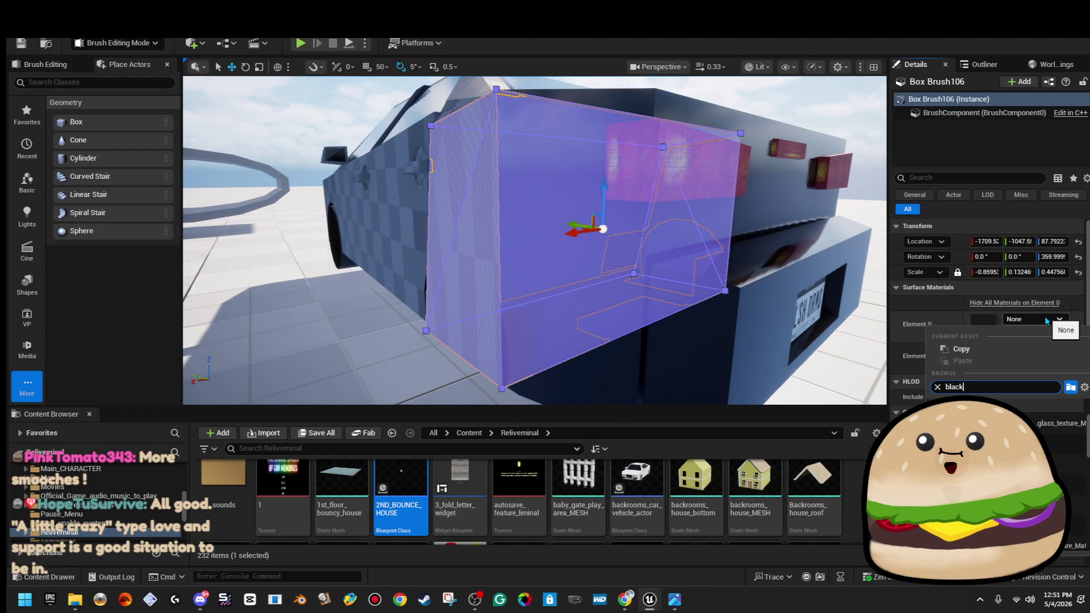
type("lain gloss")
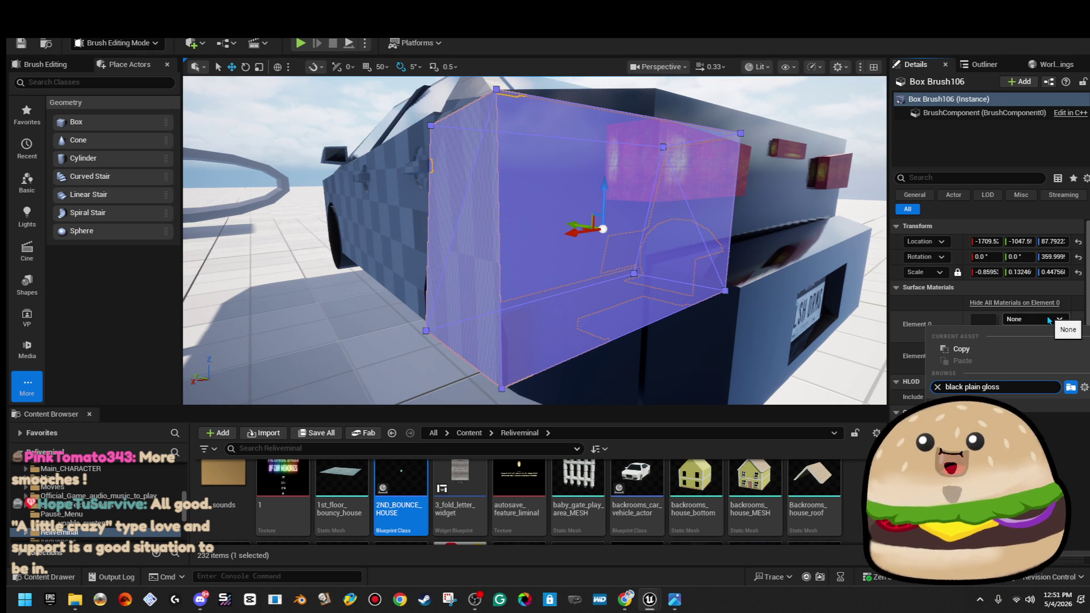
left_click(965, 429)
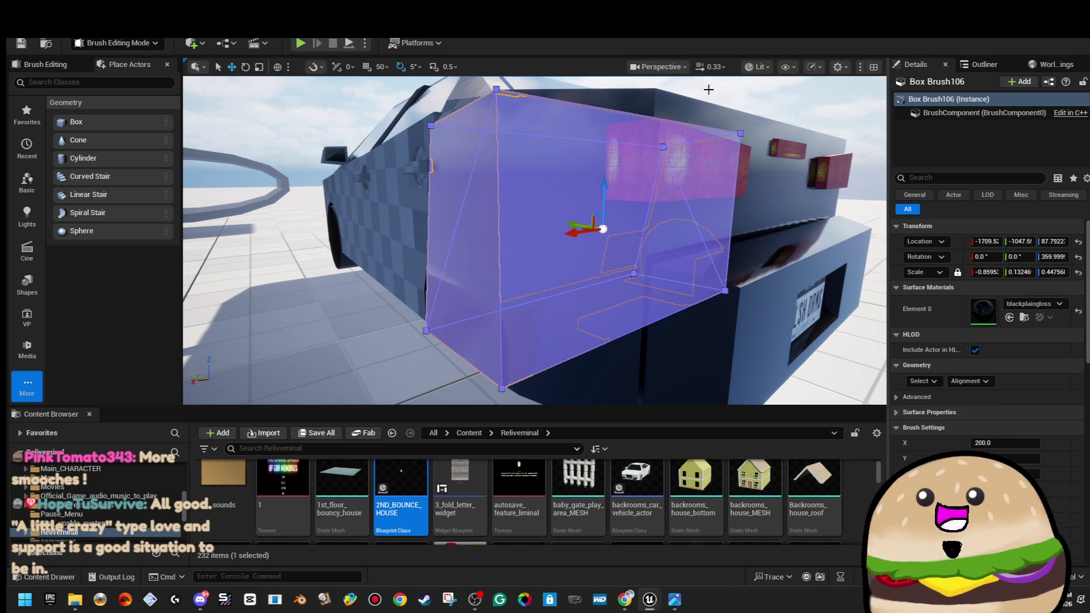
left_click(746, 111)
mouse_move(746, 111)
left_mouse_down()
mouse_move(557, 125)
mouse_move(675, 262)
left_mouse_up()
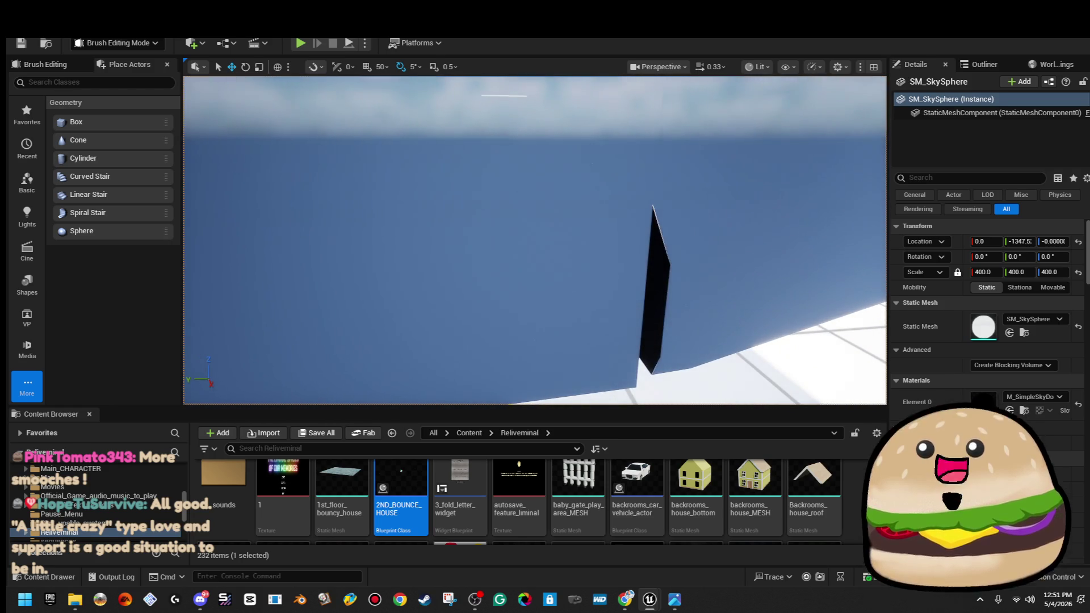
Step: Cut Cylinder Brush33 and paste it back into the level
left_click(658, 273)
key("f")
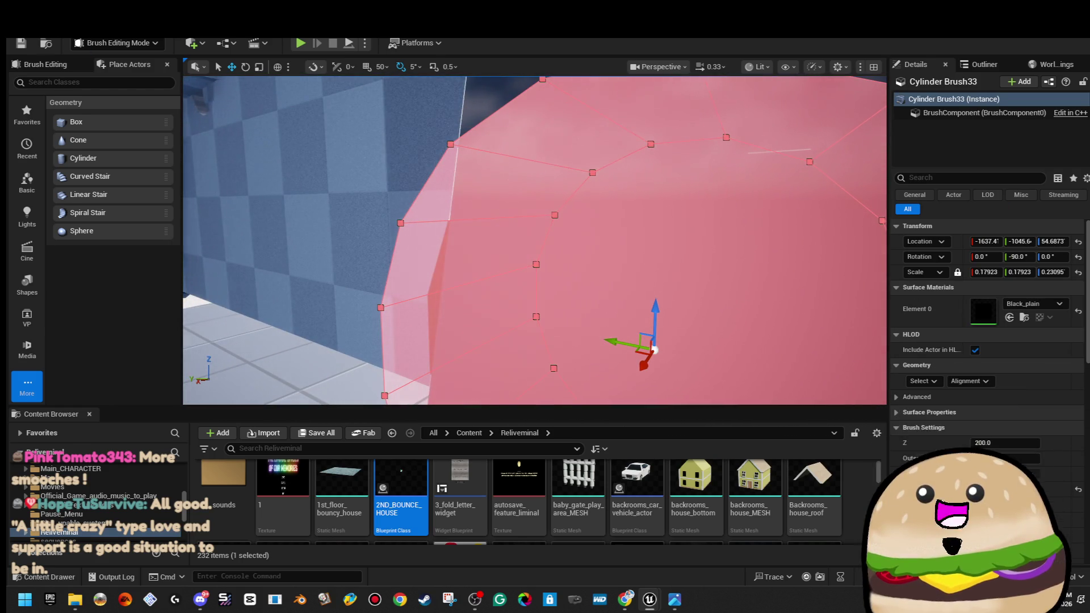
left_click(48, 26)
mouse_move(74, 25)
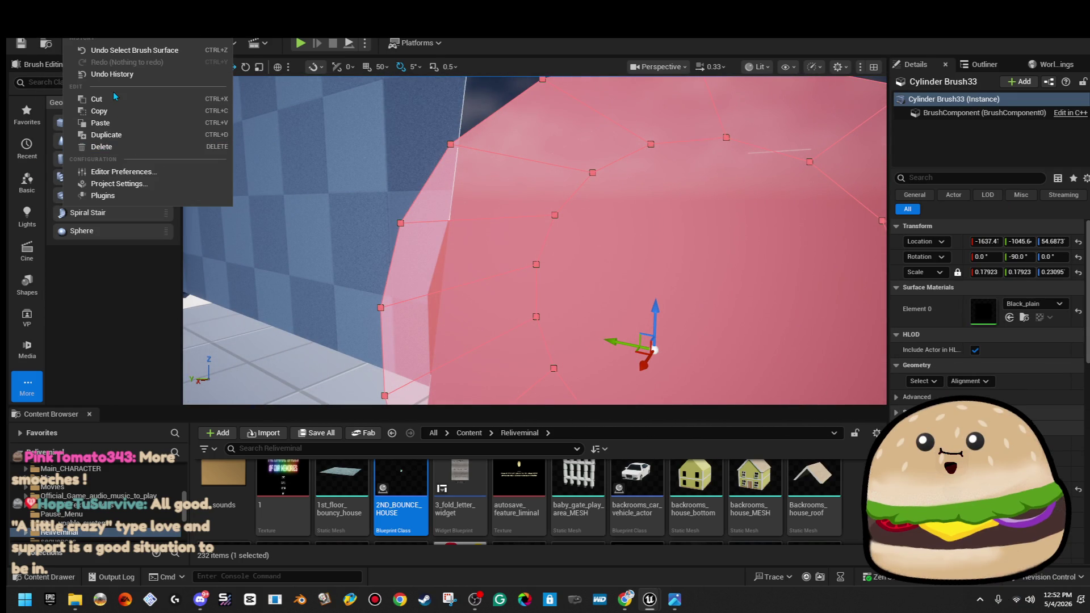
left_click(97, 99)
left_click(74, 26)
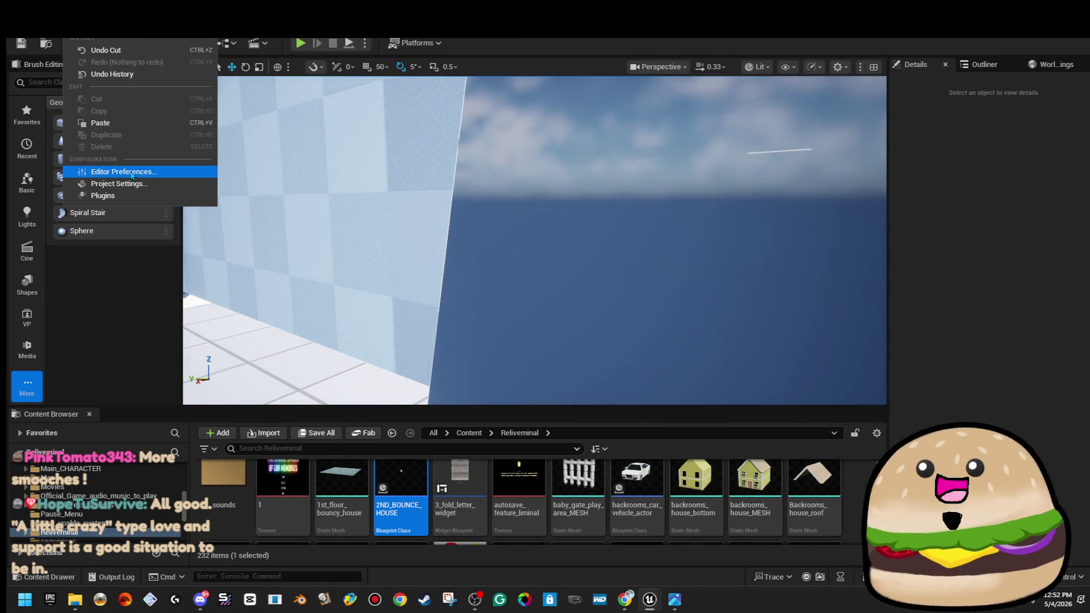
left_click(137, 125)
Step: Nudge Cylinder Brush33 slightly along X and save the level
scroll(534, 239, "down", 5)
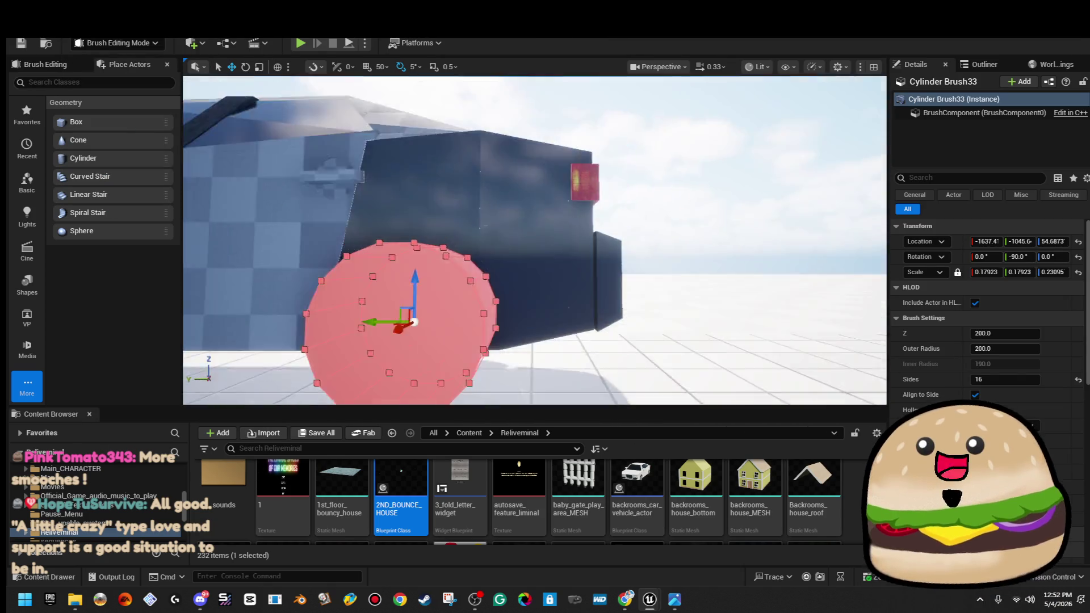
left_click(465, 189)
left_click(555, 131)
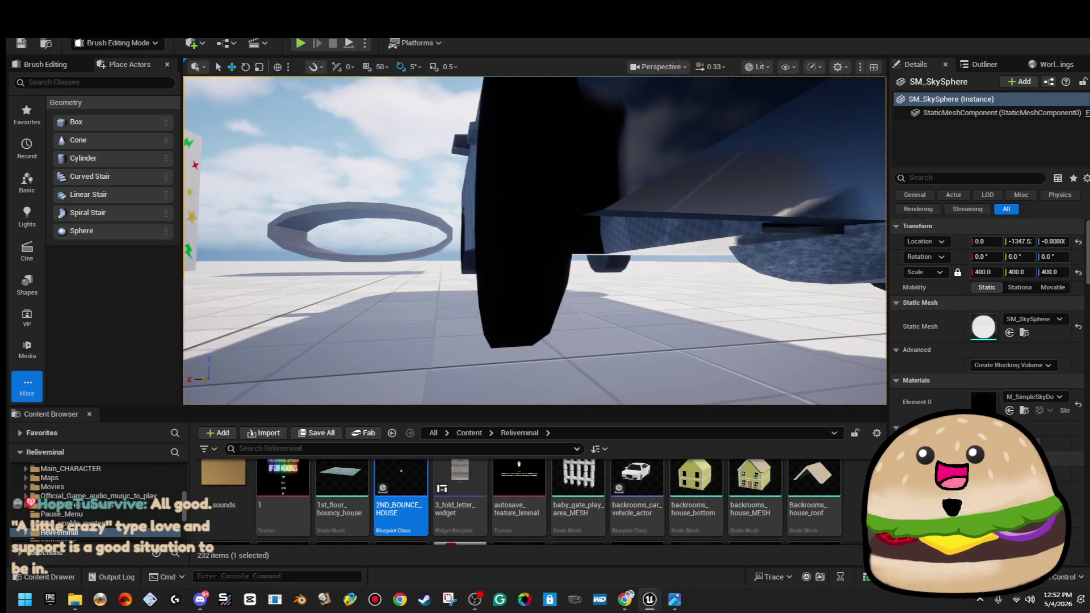
left_click(486, 286)
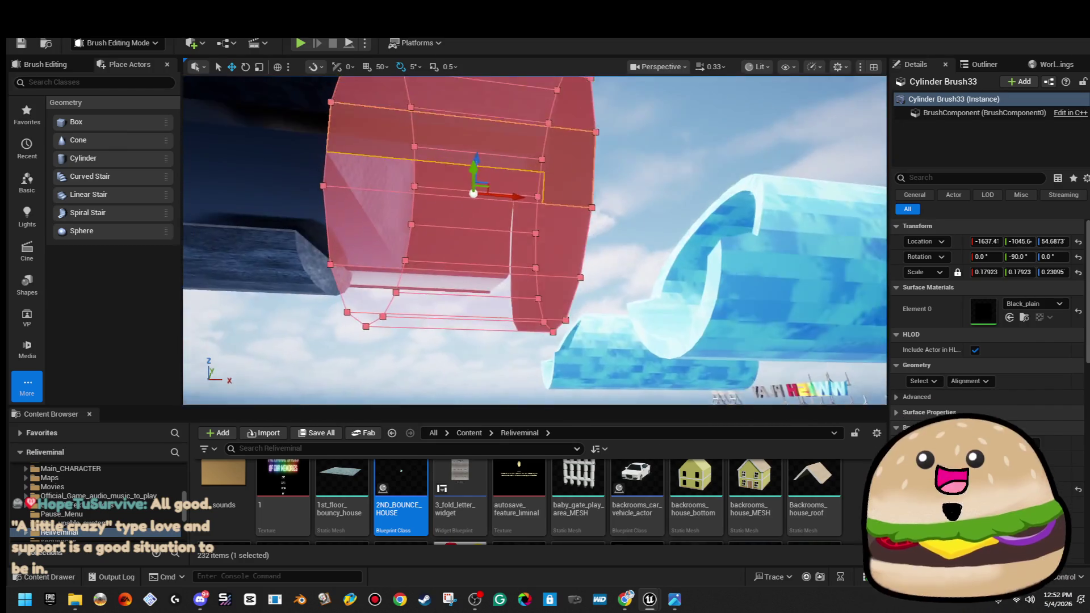
left_click(623, 231)
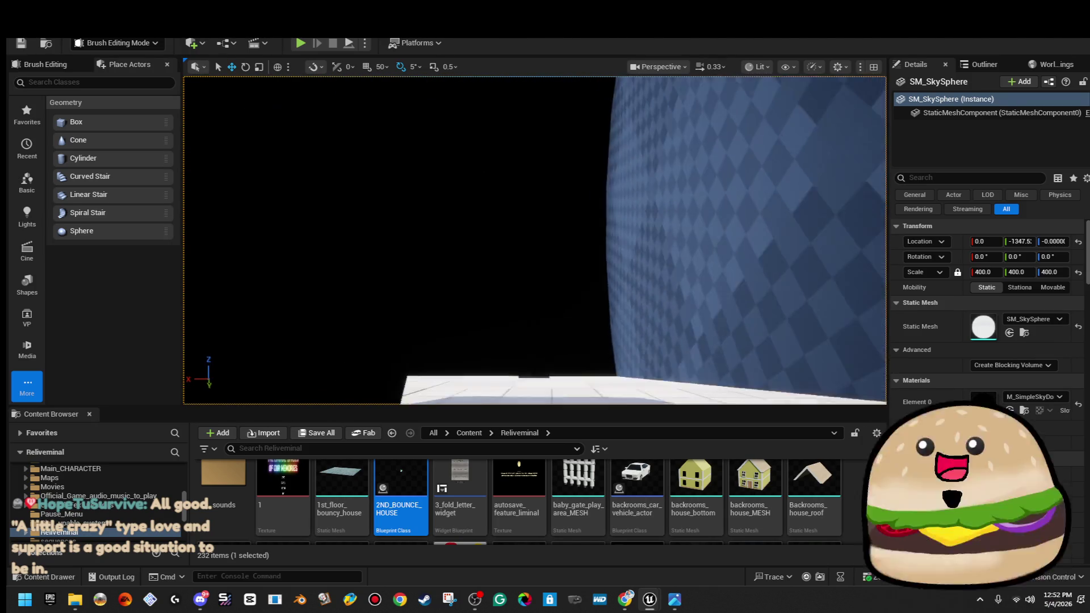
left_click(546, 213)
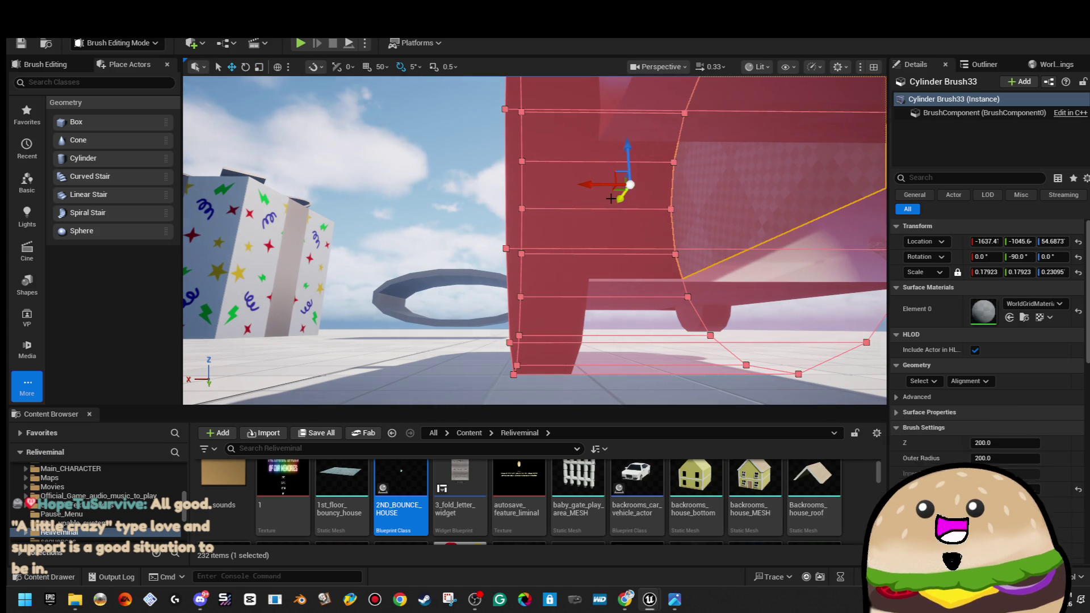
key("w")
left_click_drag(574, 193, 629, 194)
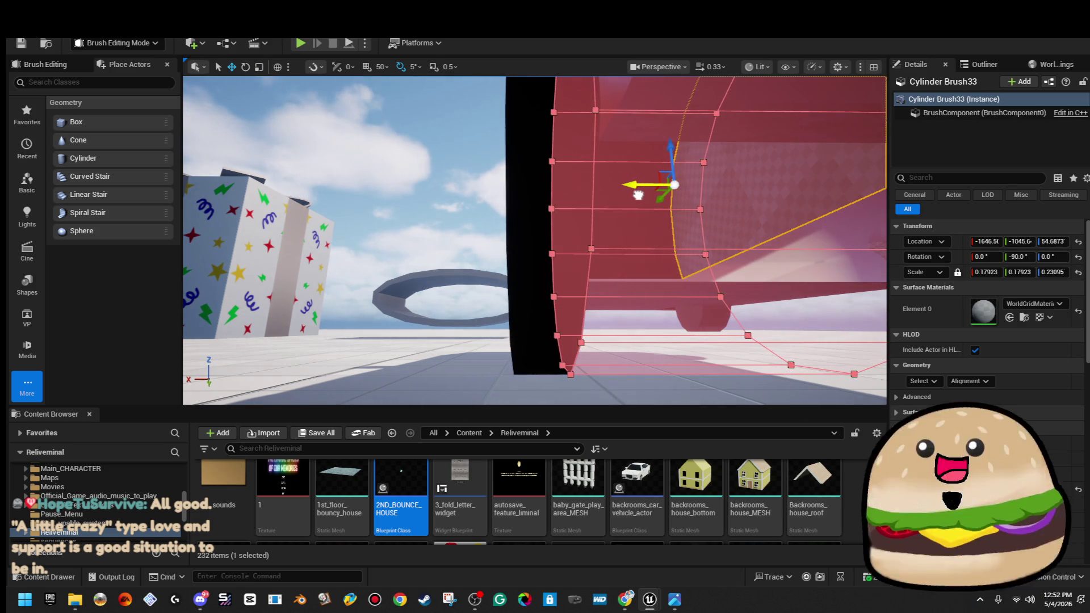
left_click(503, 217)
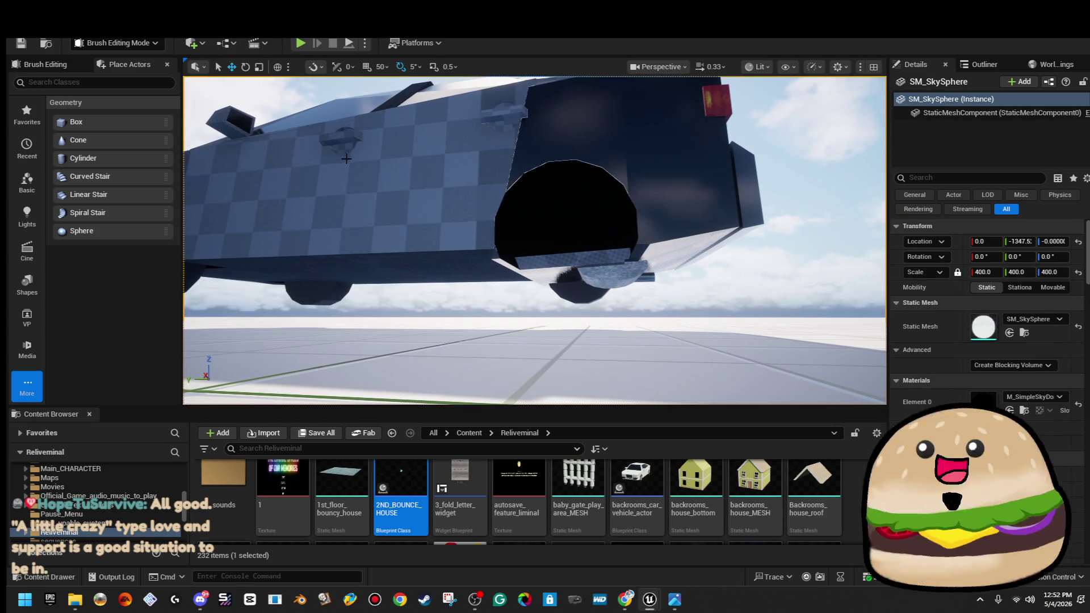
key("ctrl+s")
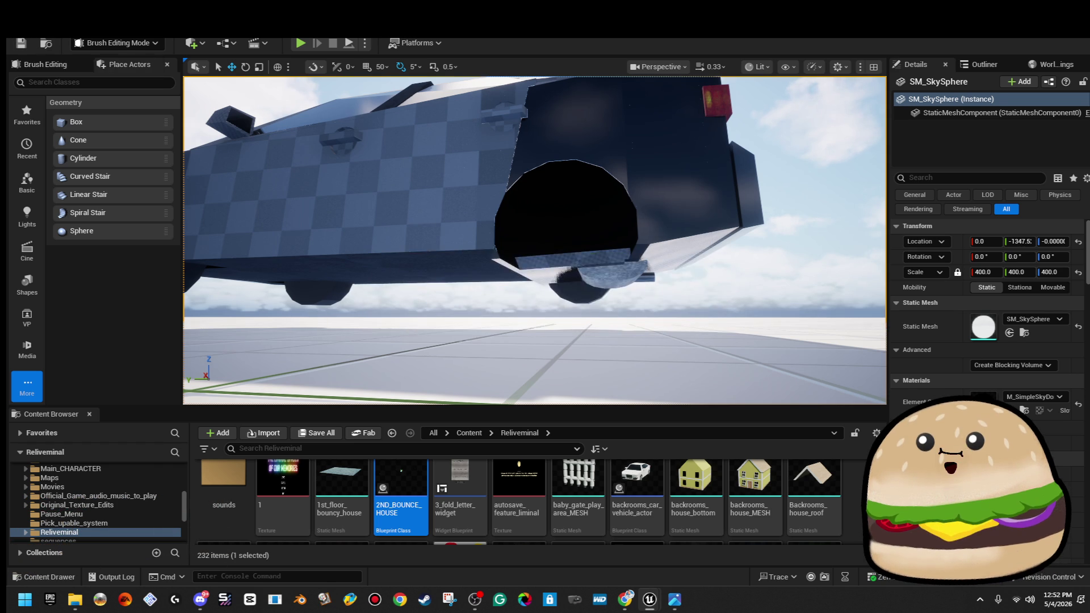
Step: Reset Cylinder Brush33's Element 0 surface material to None
left_click(562, 228)
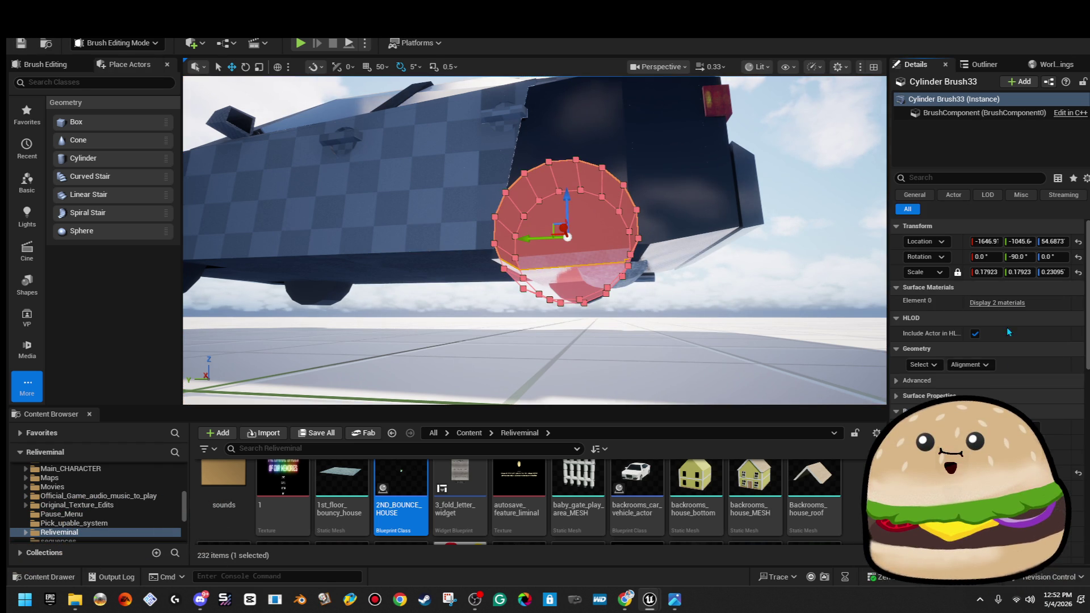
left_click(999, 303)
left_click(1078, 357)
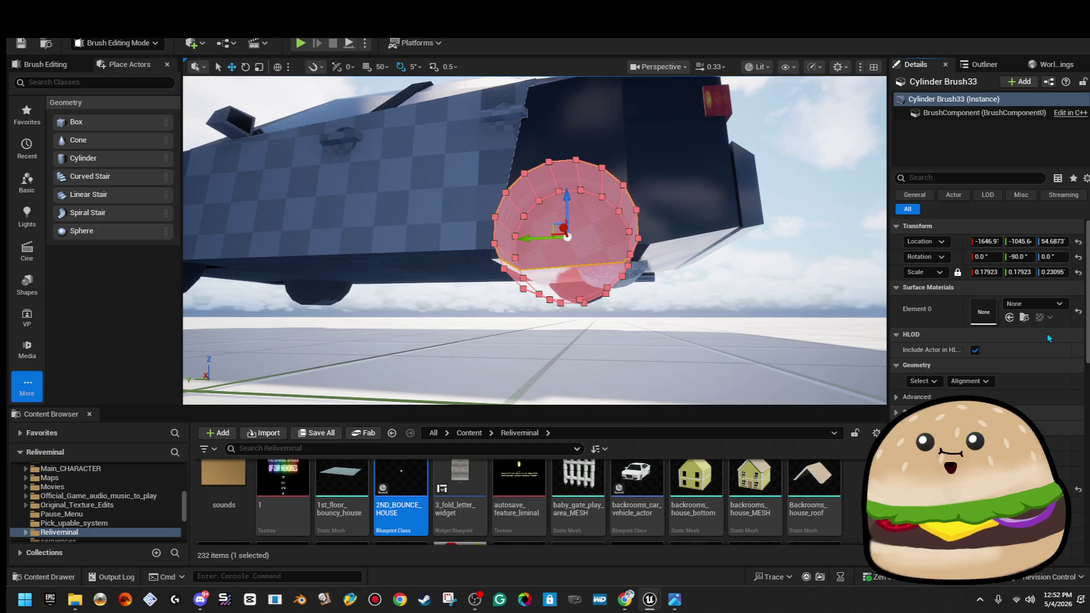
left_click(823, 125)
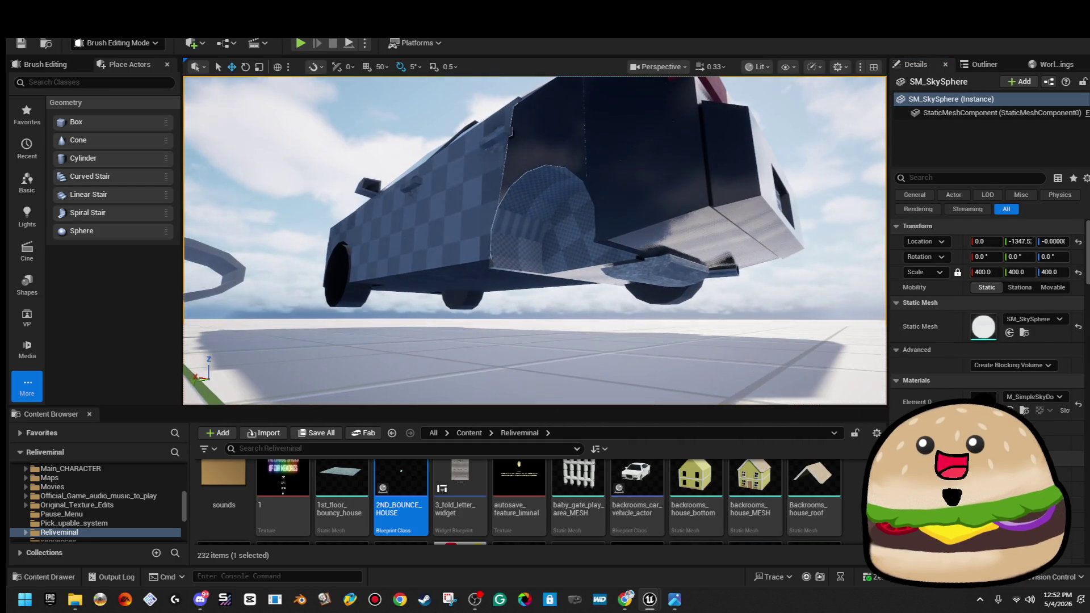
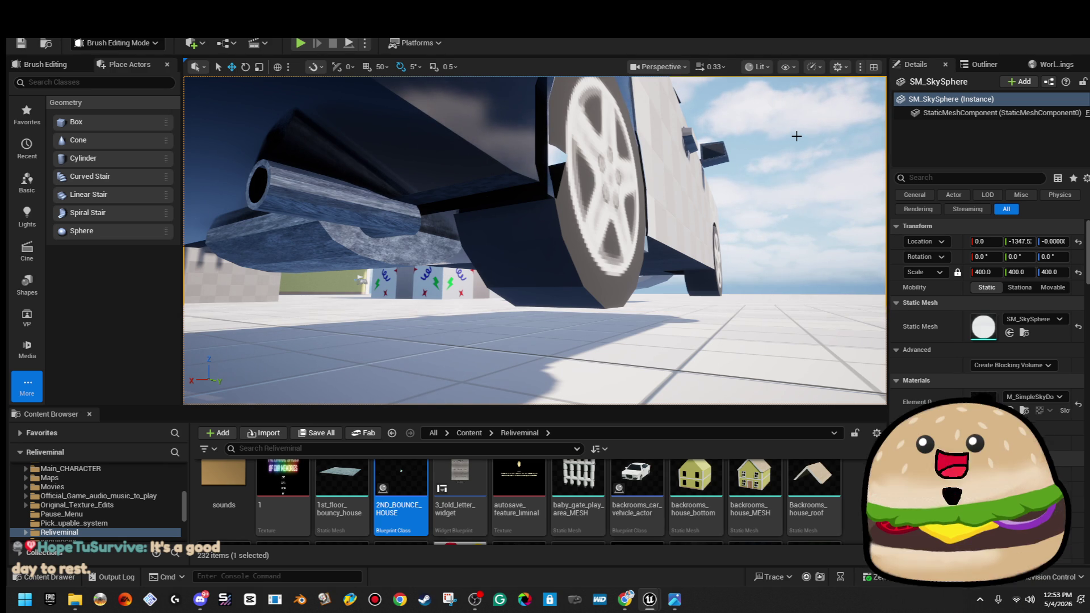
Step: Fly around the rear wheel brush to view it from a low, oblique angle
key("w")
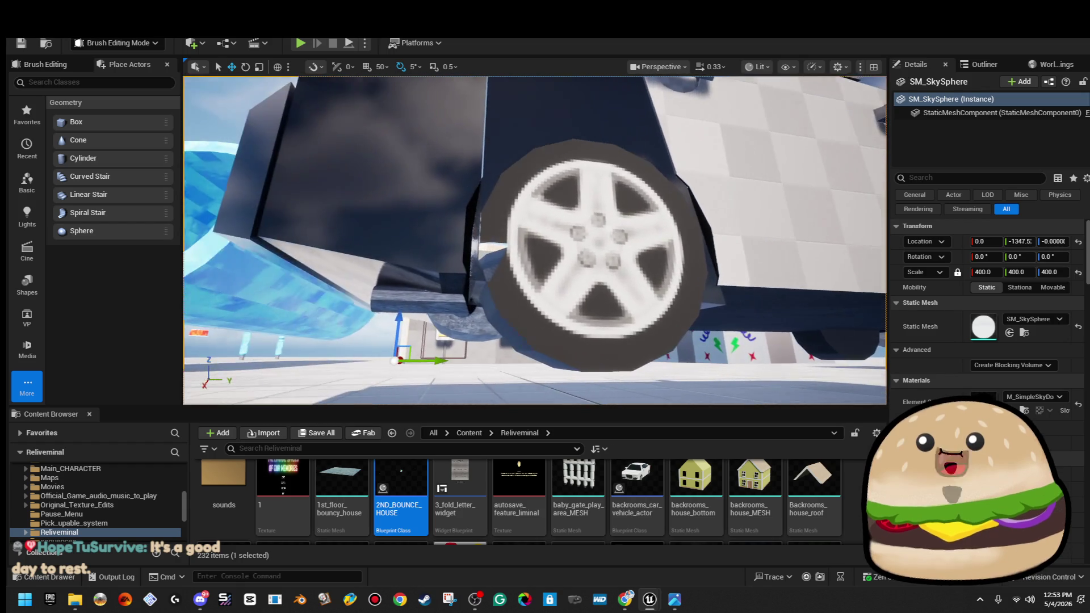
key("s")
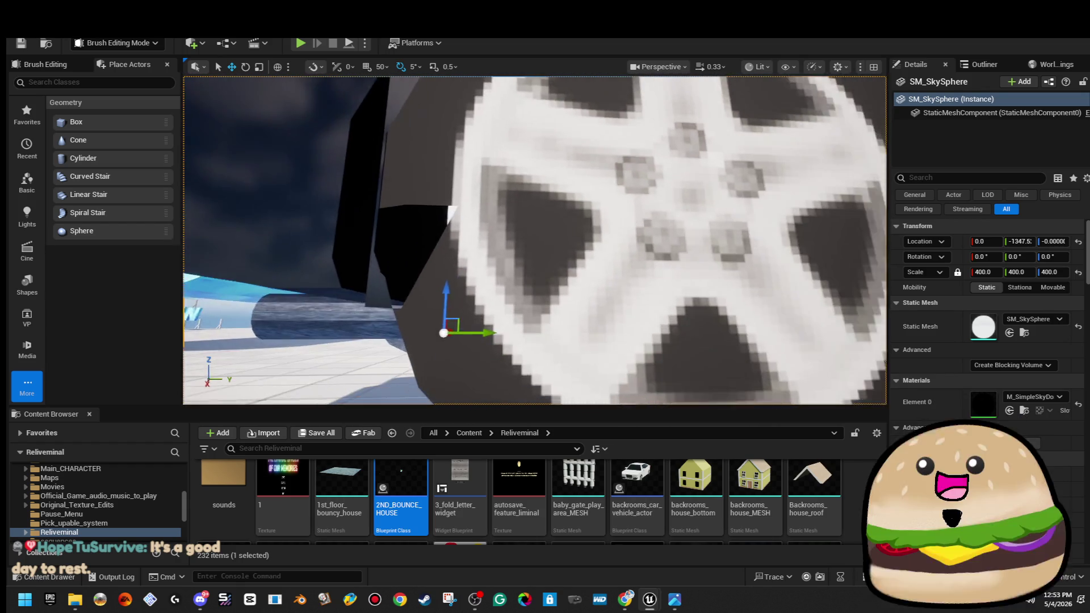
key("s")
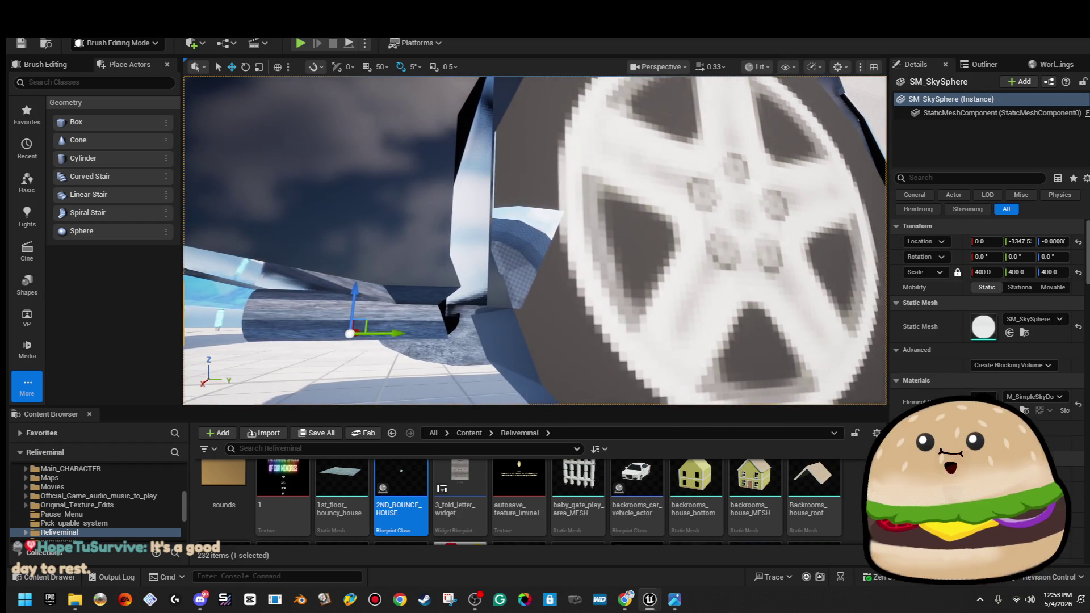
left_click(596, 244)
key("w")
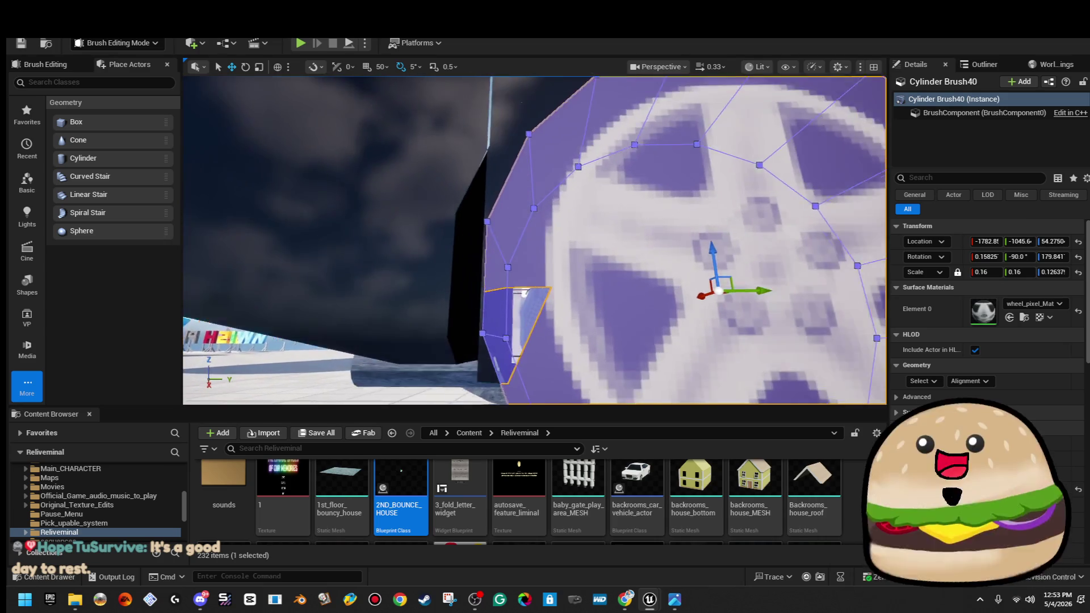
key("s")
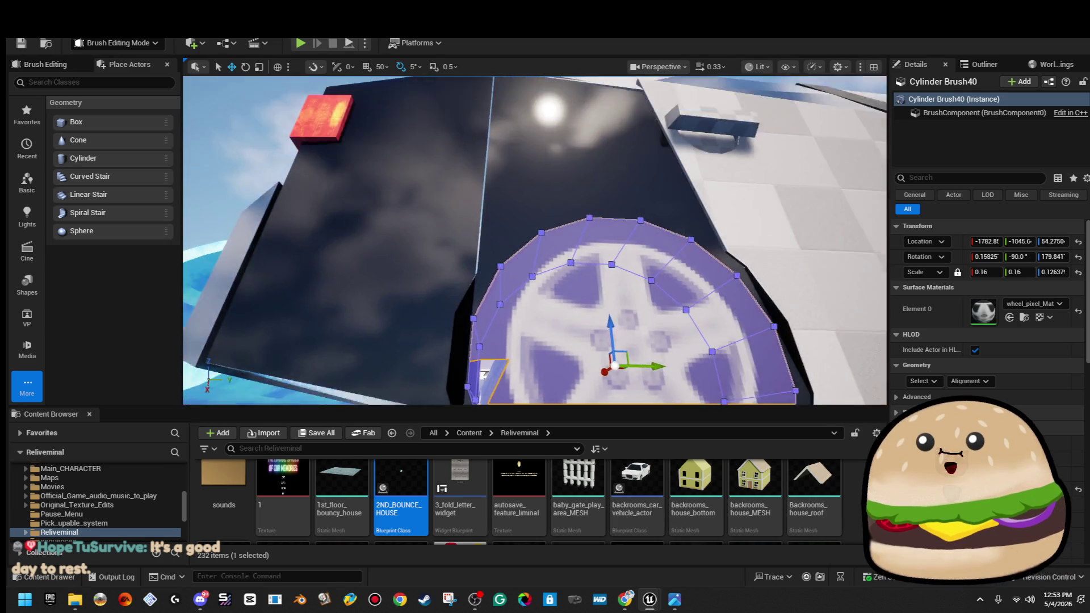
key("a")
key("w")
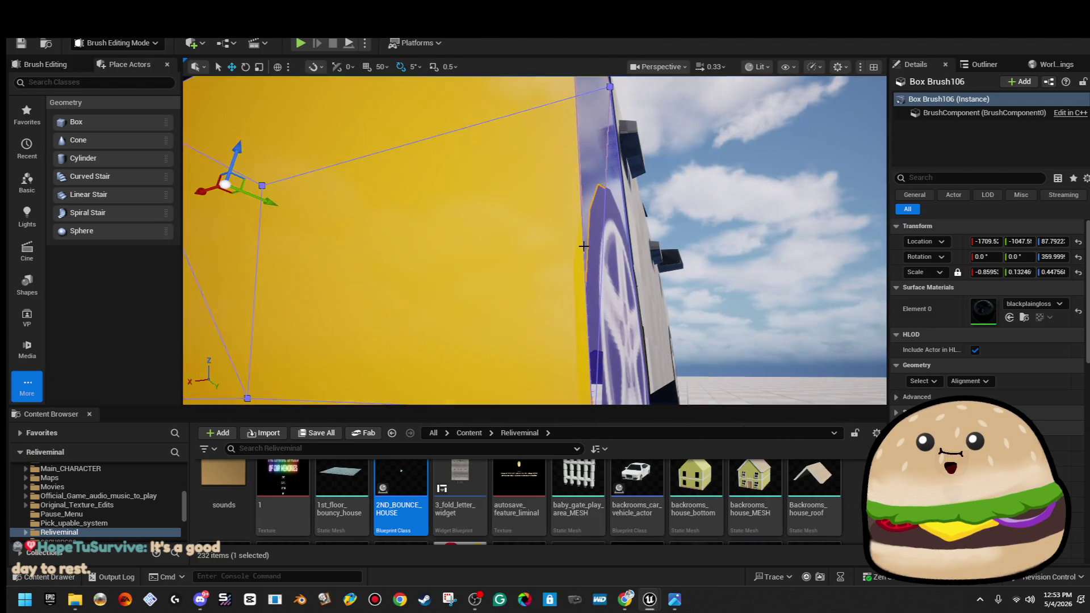
key("q")
left_click_drag(623, 281, 625, 335)
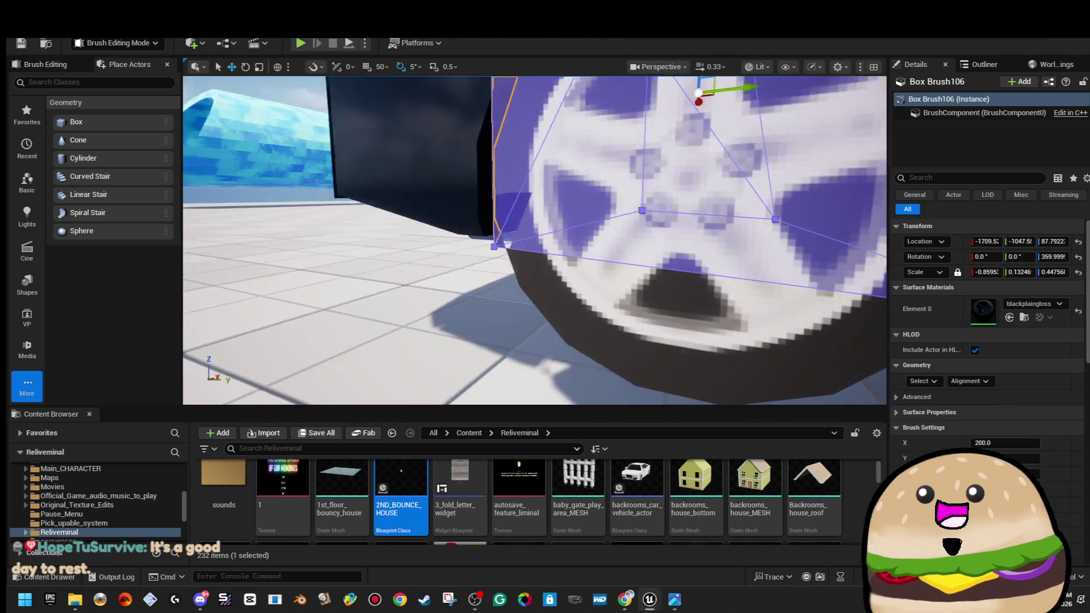
Step: Select the rear wheel-arch brush Cylinder Brush31 instead of the wheel brush Cylinder Brush40
left_click(596, 238)
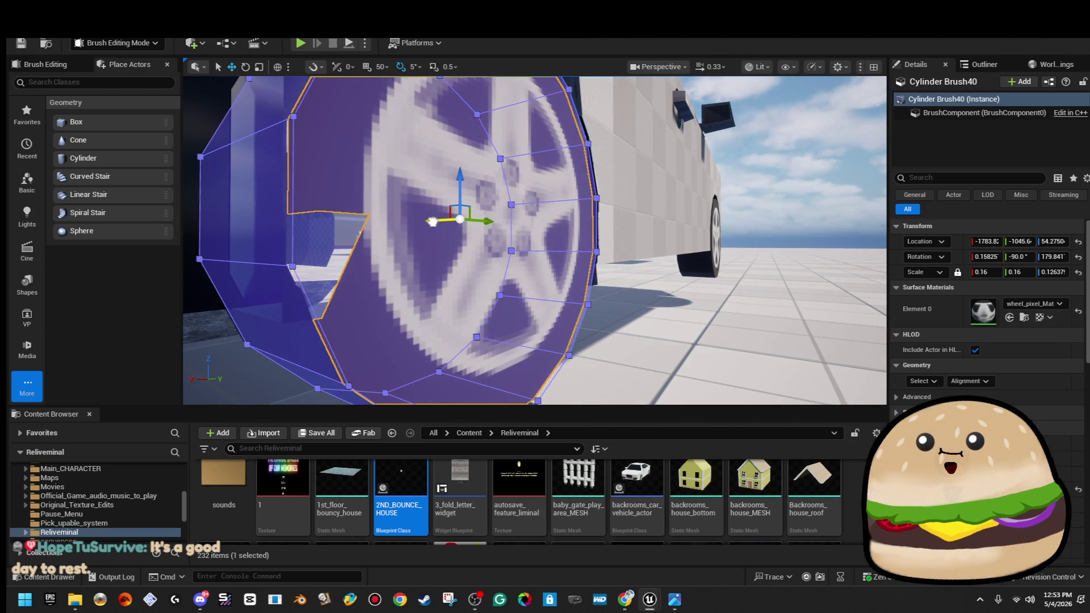
left_click(657, 187)
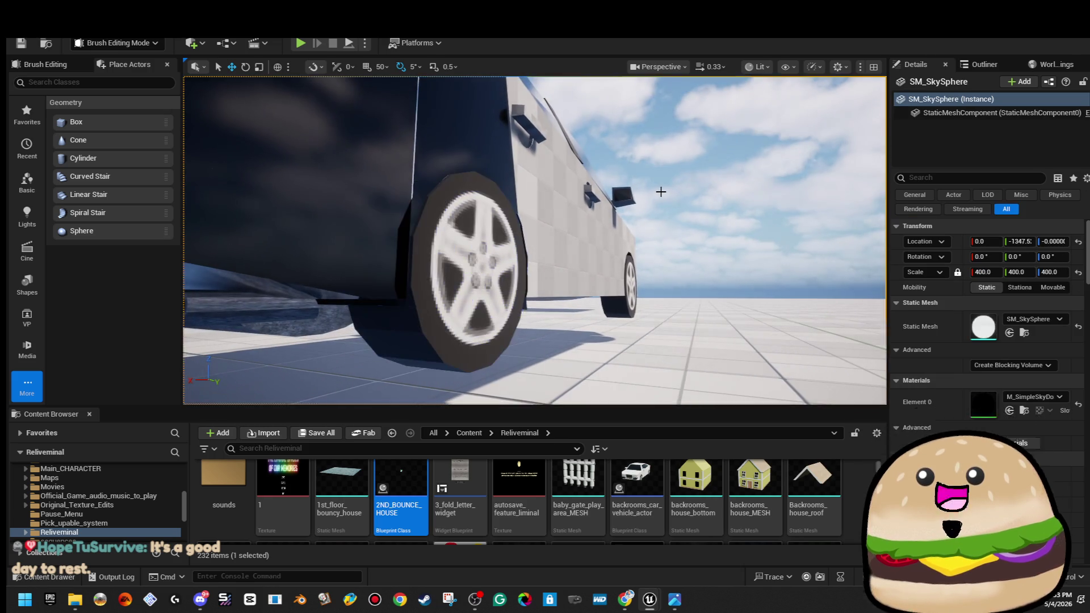
scroll(660, 258, "up", 5)
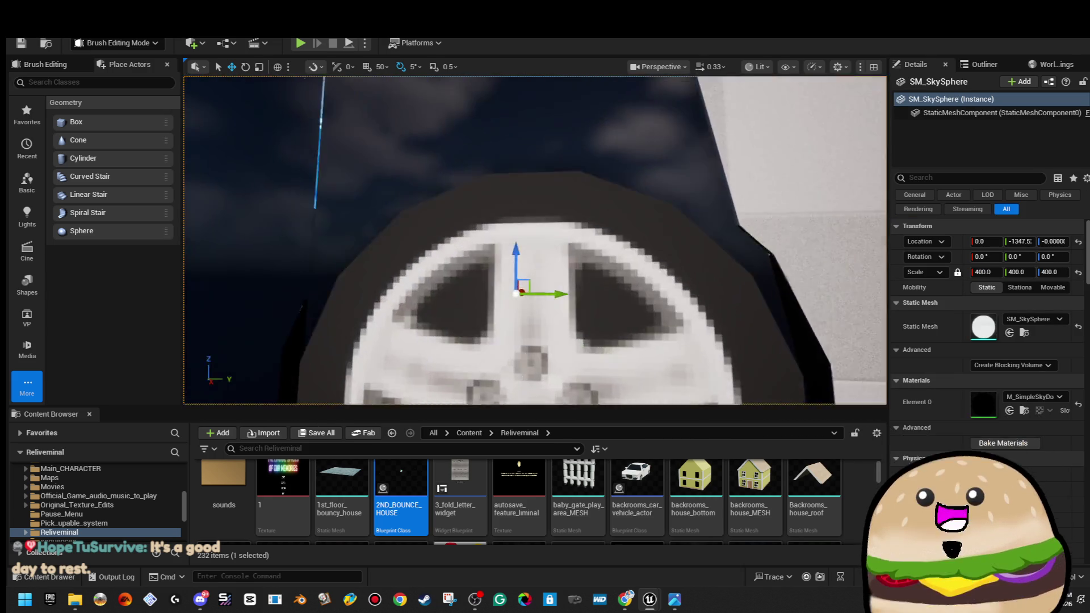
left_click(661, 259)
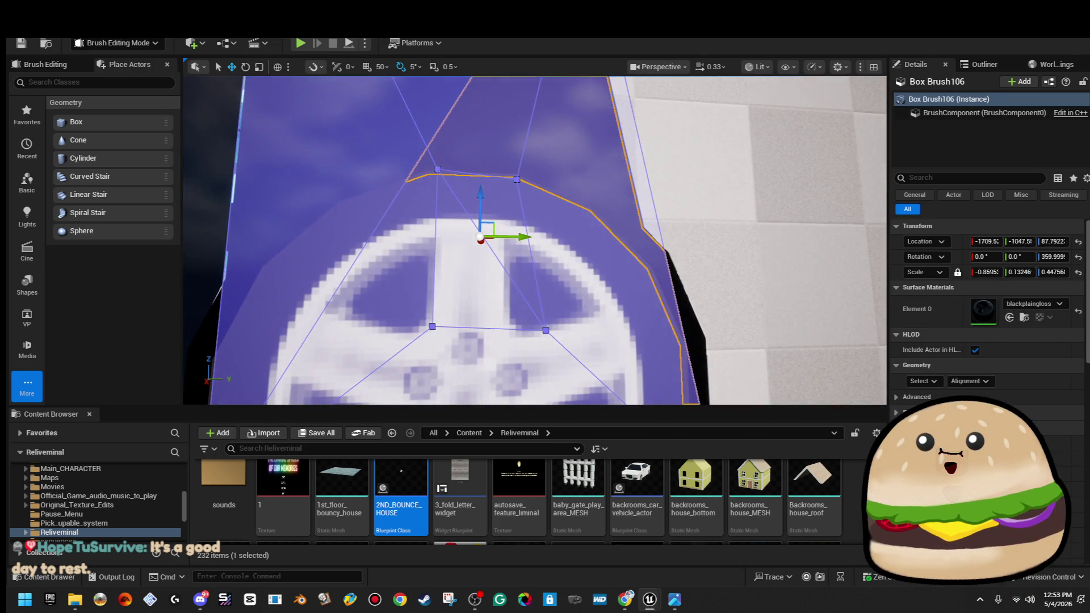
left_click(660, 258)
Step: Cut Cylinder Brush31 and paste it back into the level using the Edit menu
left_click(55, 26)
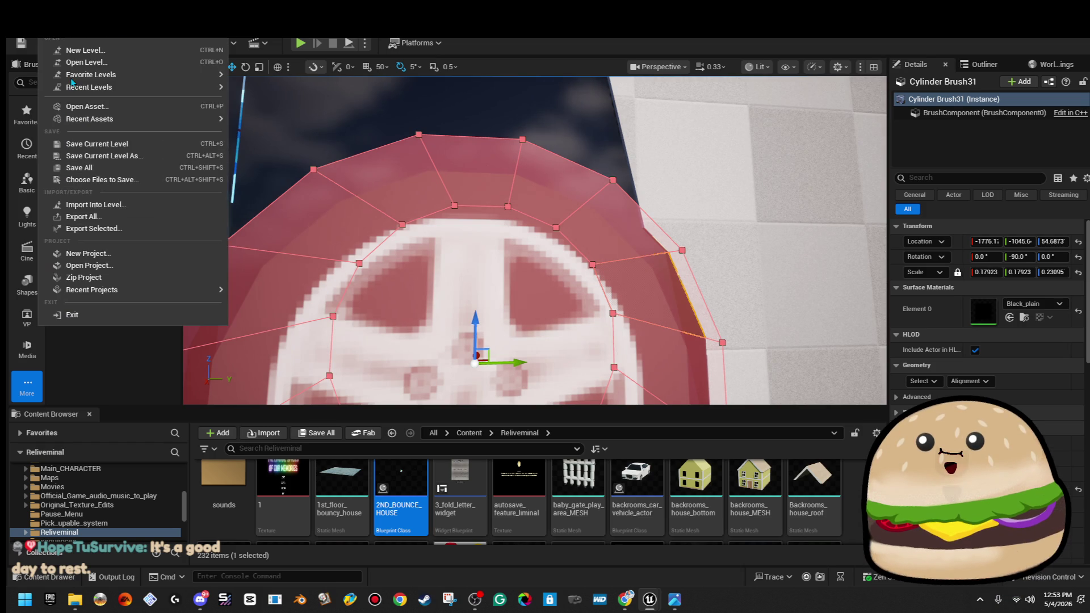
mouse_move(77, 25)
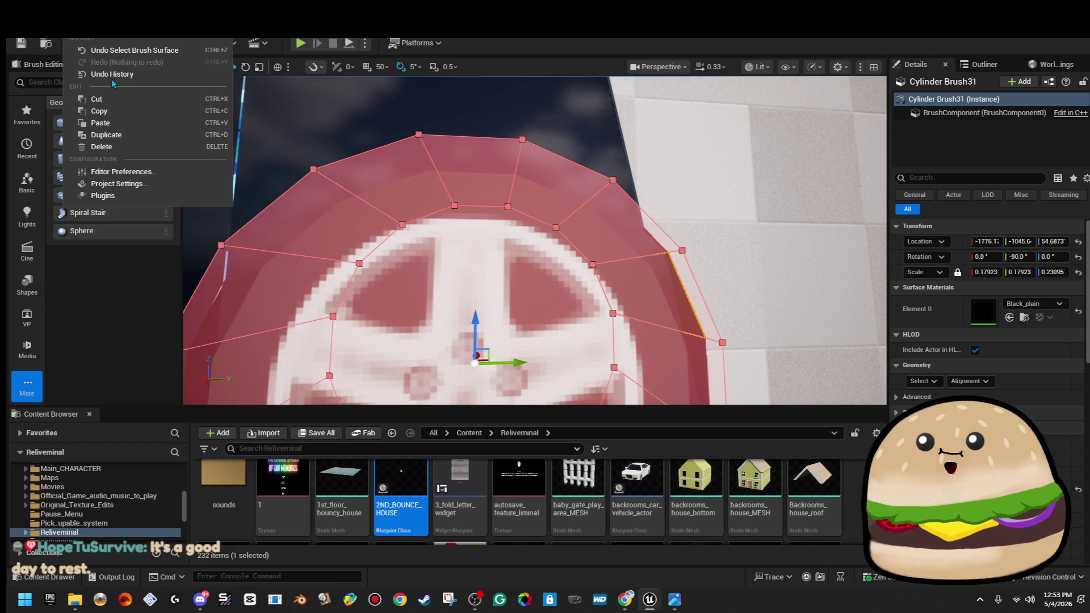
left_click(97, 99)
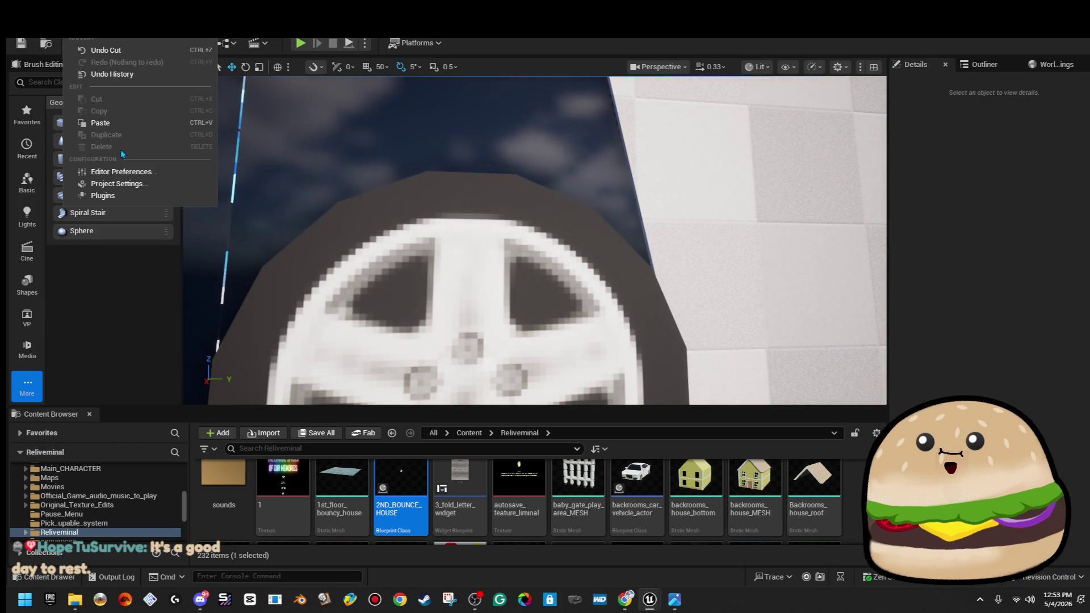
left_click(120, 123)
scroll(534, 238, "down", 5)
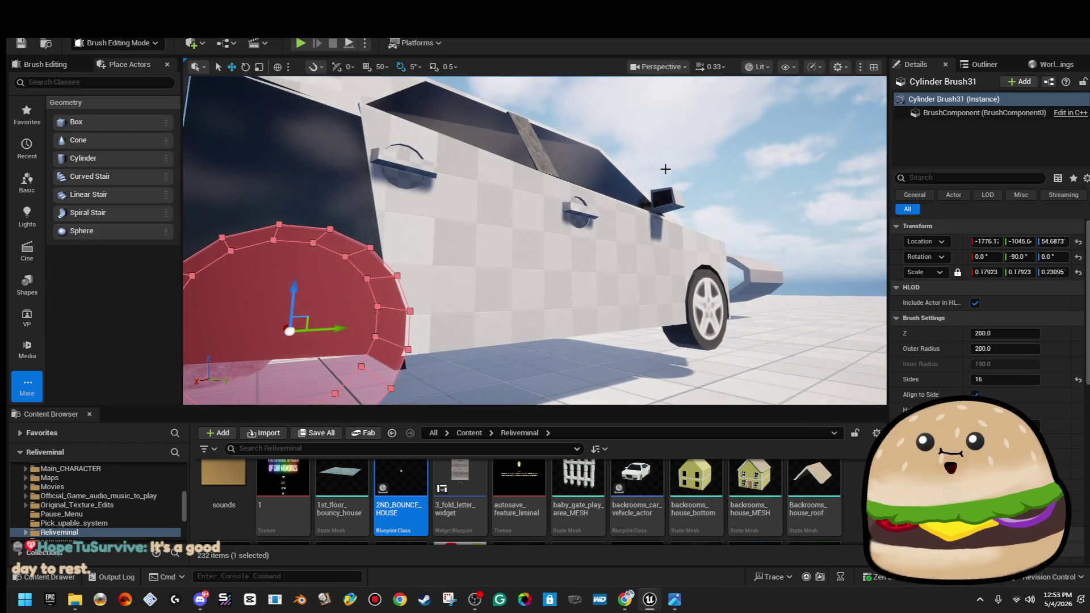
Step: Orbit around the car to check the wheel-arch gaps, then save all changes
left_click(665, 169)
left_click_drag(666, 169, 568, 159)
left_click_drag(651, 282, 589, 258)
left_click(545, 219)
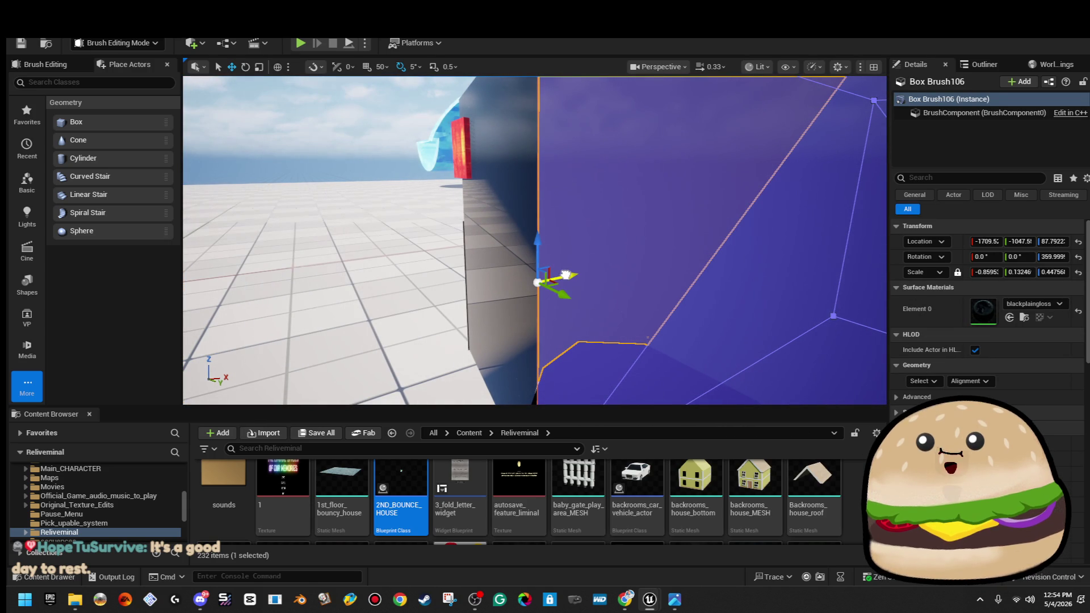
left_click(343, 129)
mouse_move(343, 129)
left_mouse_down()
mouse_move(336, 105)
mouse_move(363, 96)
mouse_move(494, 77)
mouse_move(339, 107)
left_mouse_up()
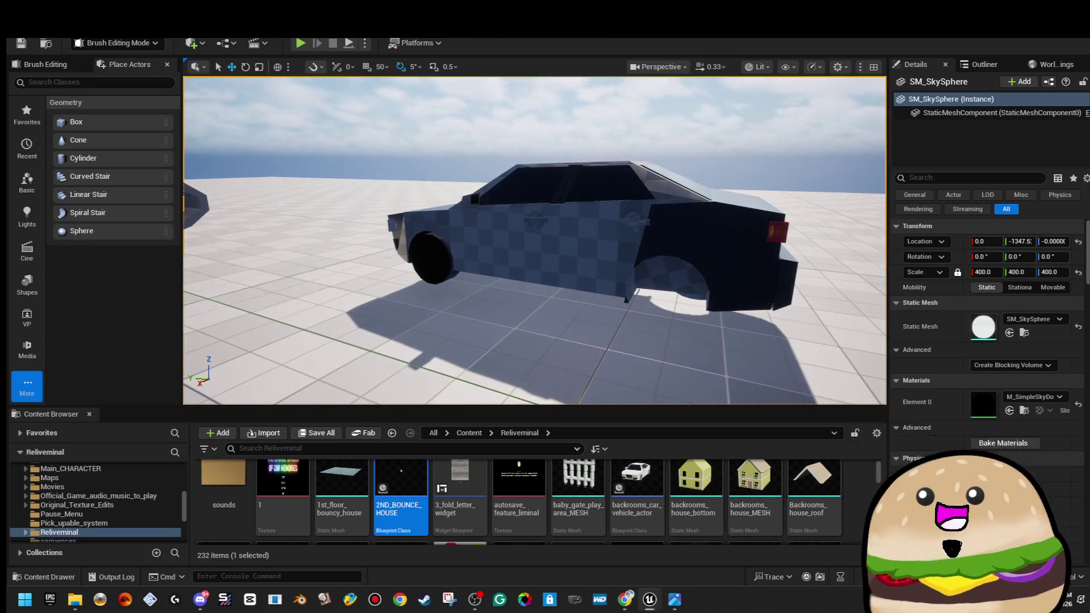
left_click(48, 32)
left_click(113, 168)
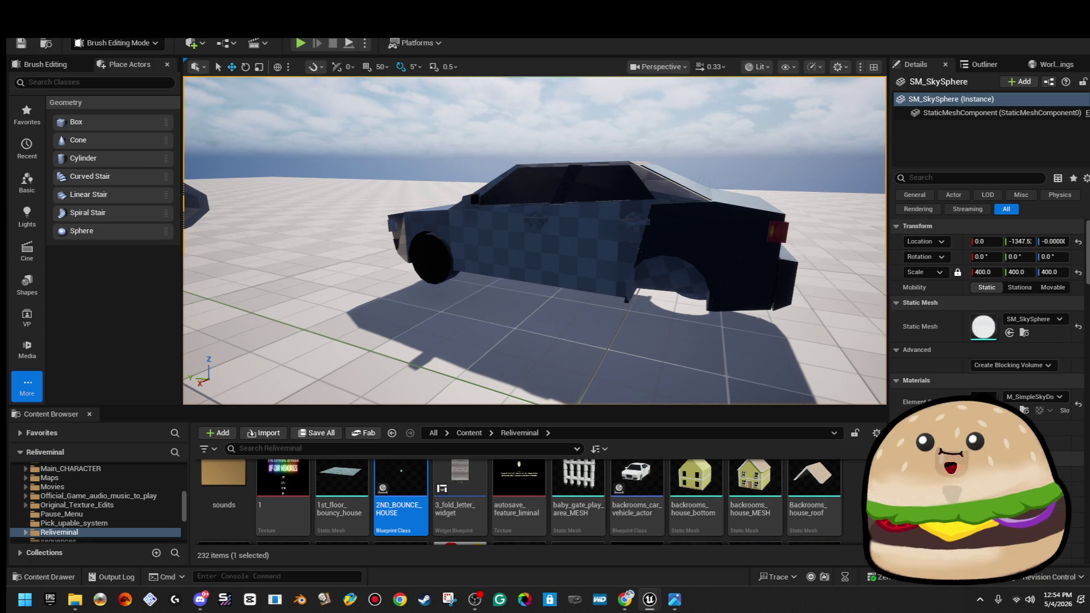
Step: Give arch brush Cylinder Brush33 the Black_LONG material by searching 'black long'
key("w")
key("w")
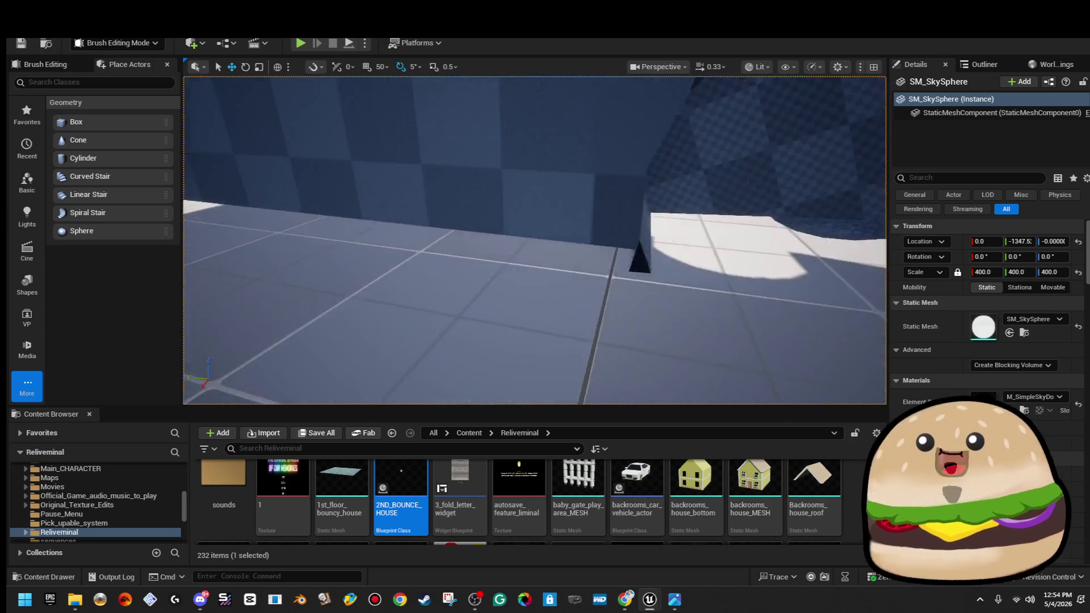
left_click(836, 387)
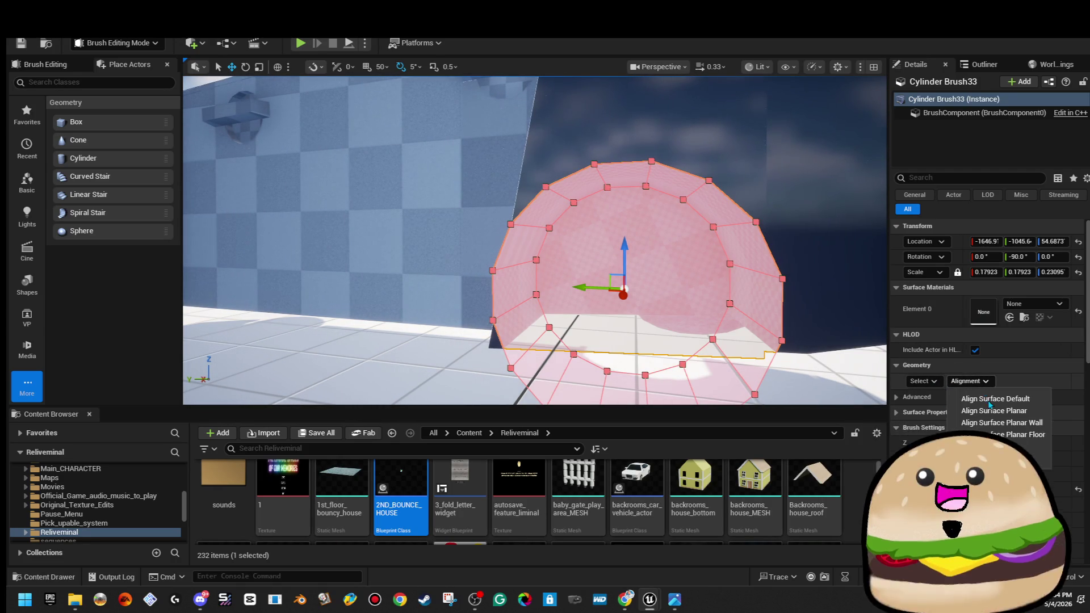
left_click(1044, 305)
type("black")
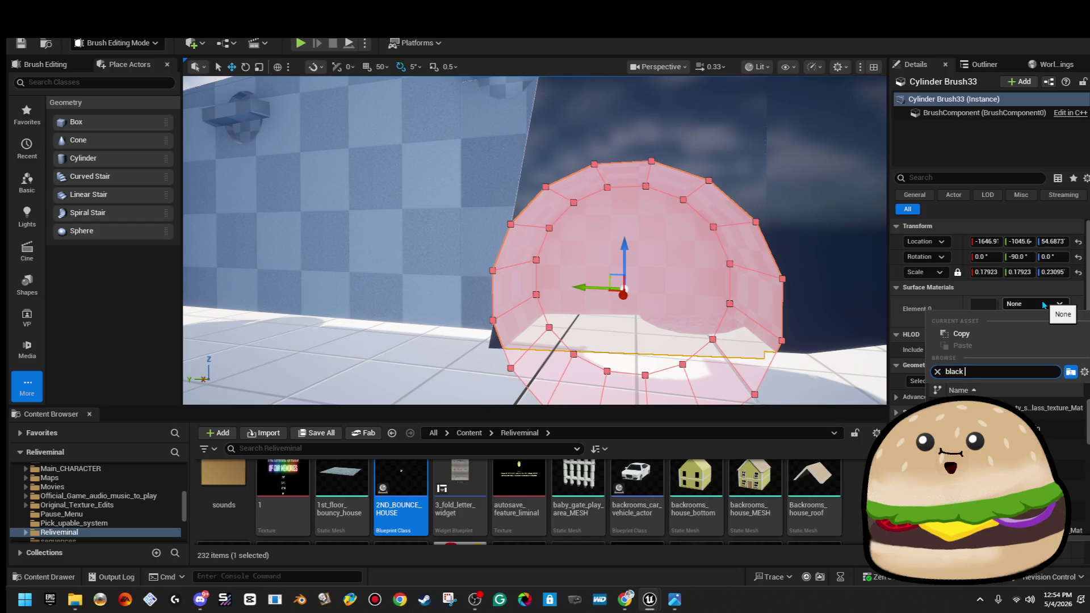
type(" long")
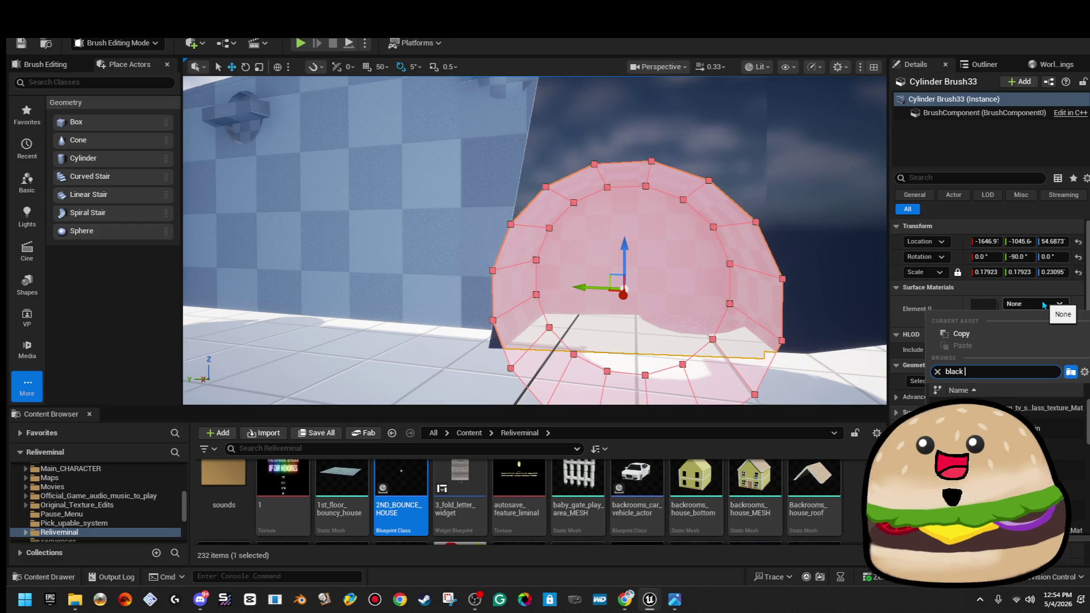
left_click(1031, 405)
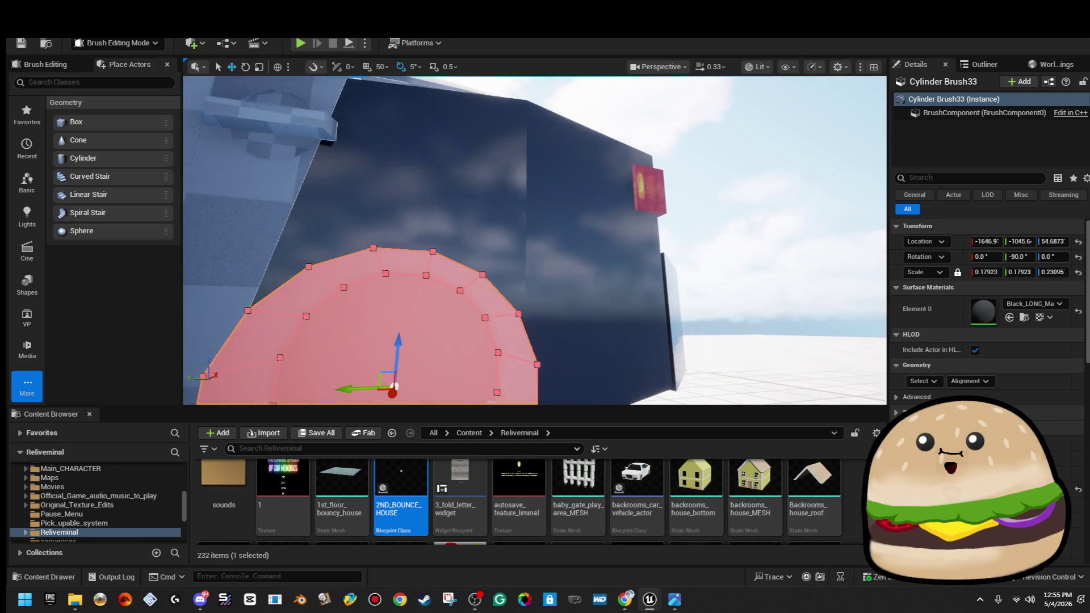
left_click(771, 227)
Step: Apply the same Black_LONG material to the dark arch brush Cylinder Brush31
key("w")
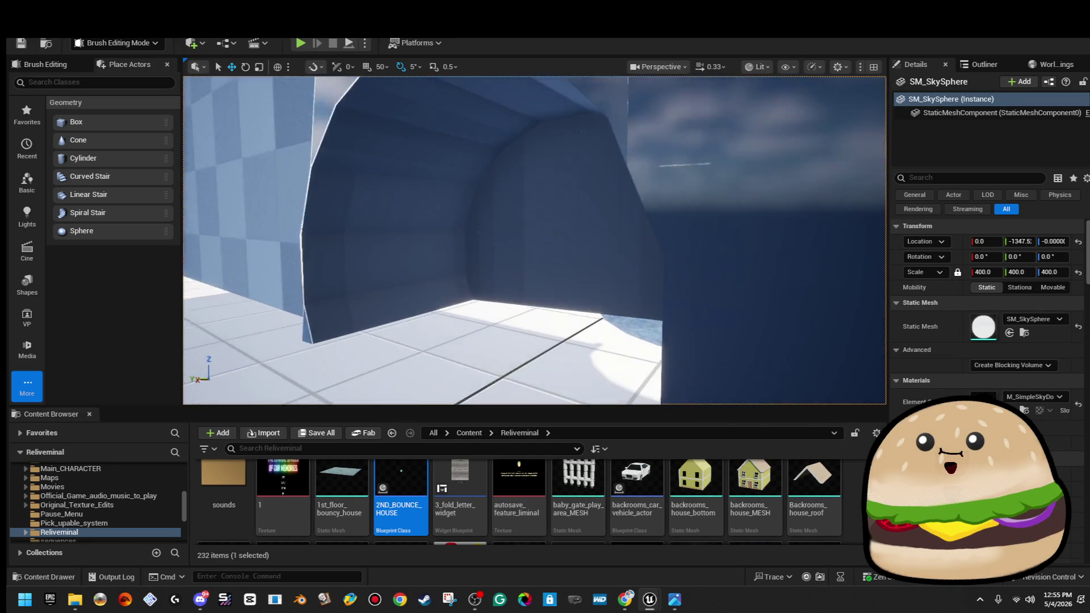
key("w")
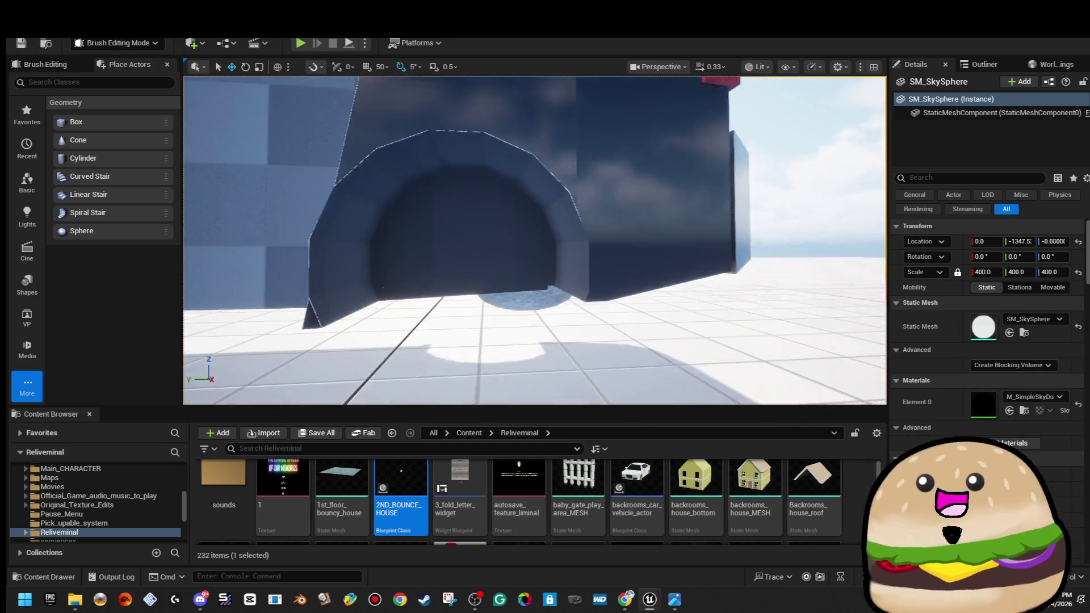
key("s")
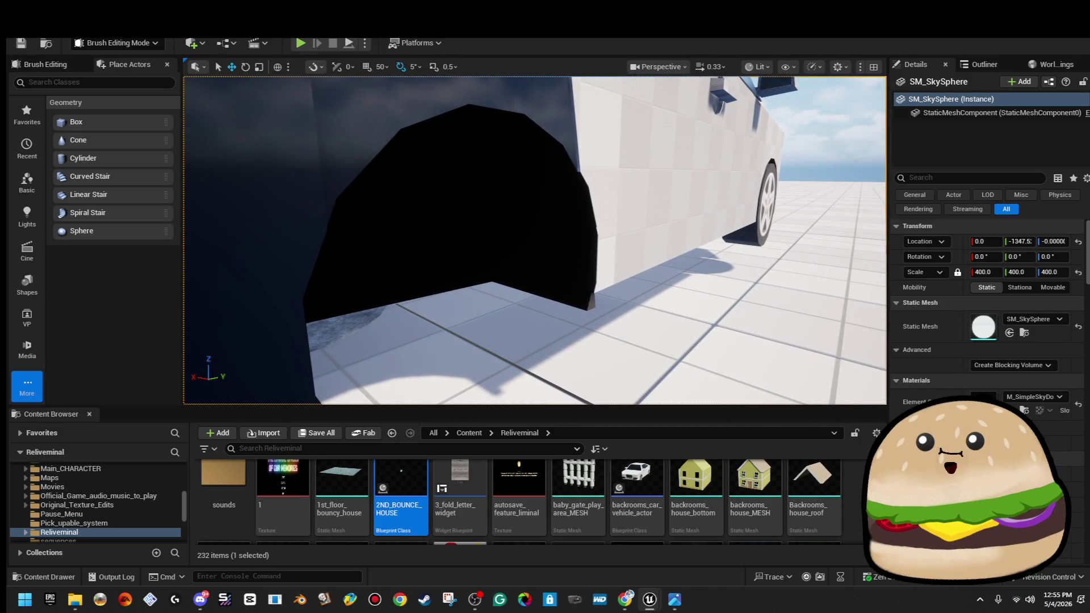
left_click(596, 299)
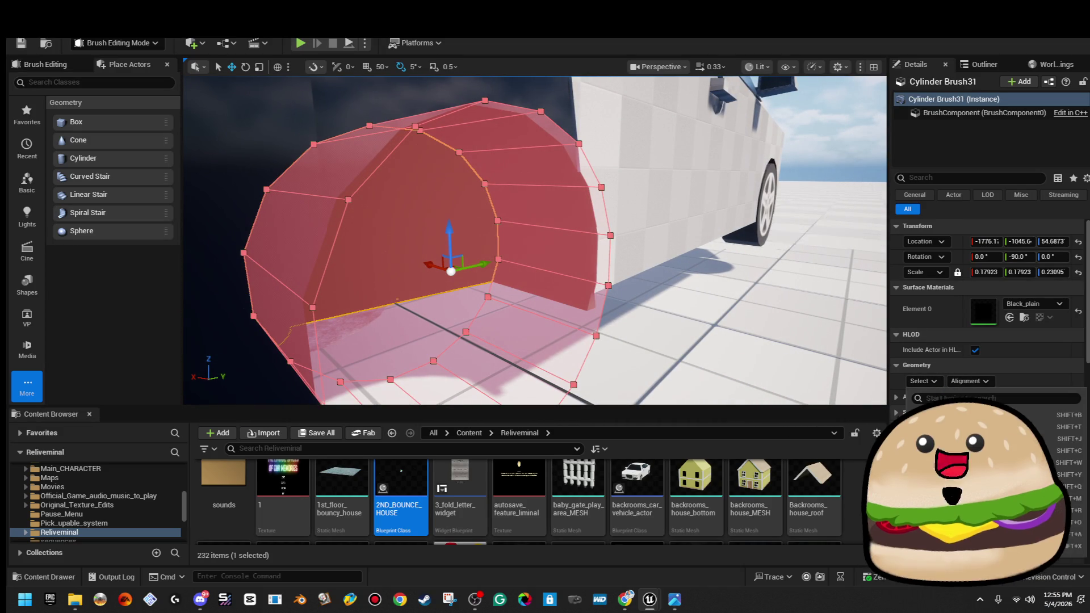
left_click(1037, 305)
type("long bl")
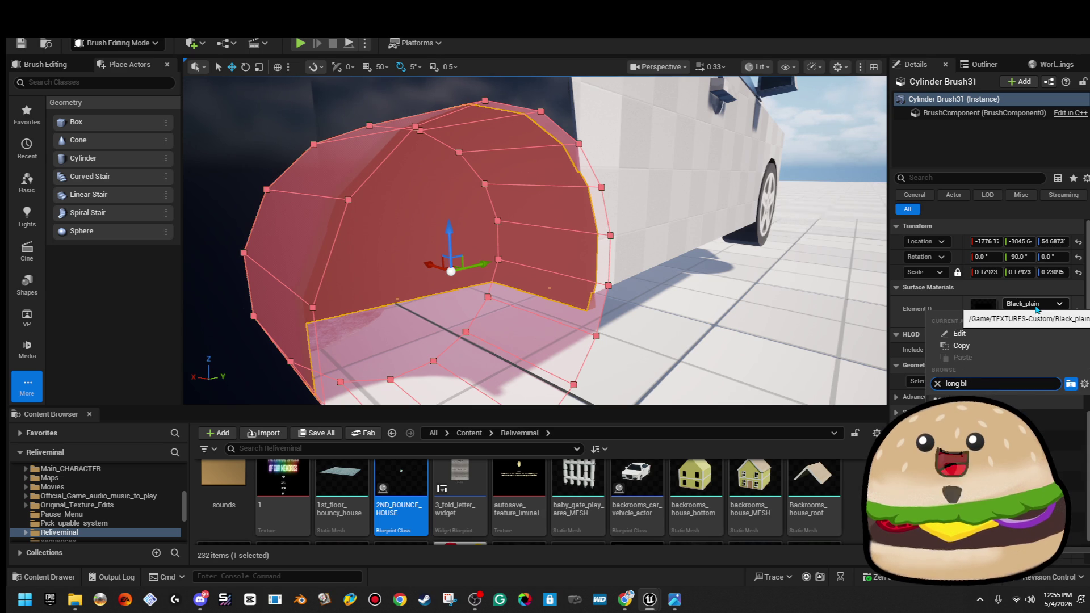
key("Return")
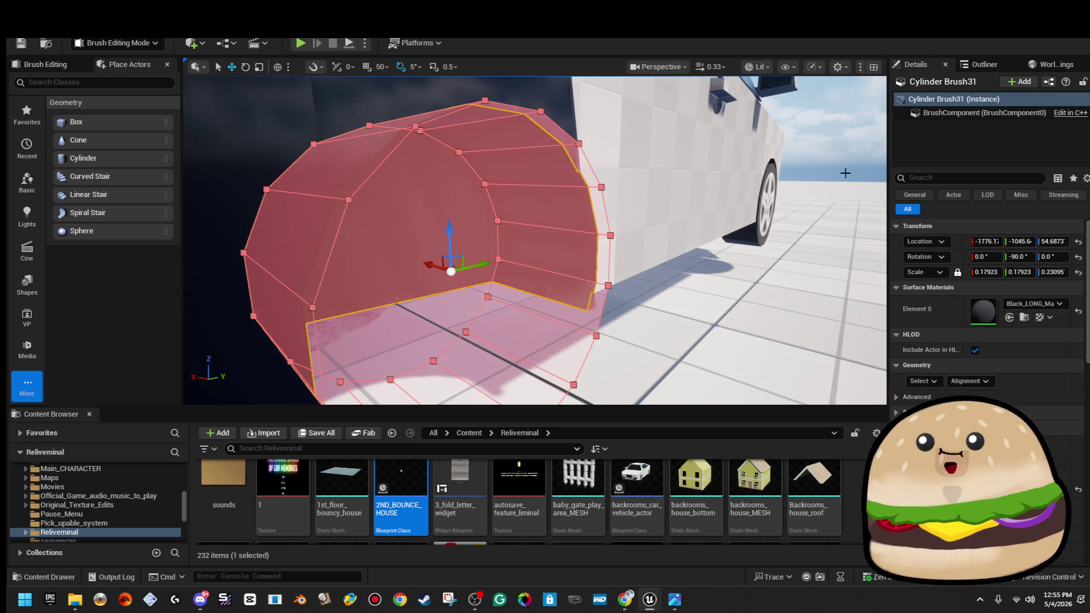
left_click(844, 169)
left_click_drag(534, 239, 466, 238)
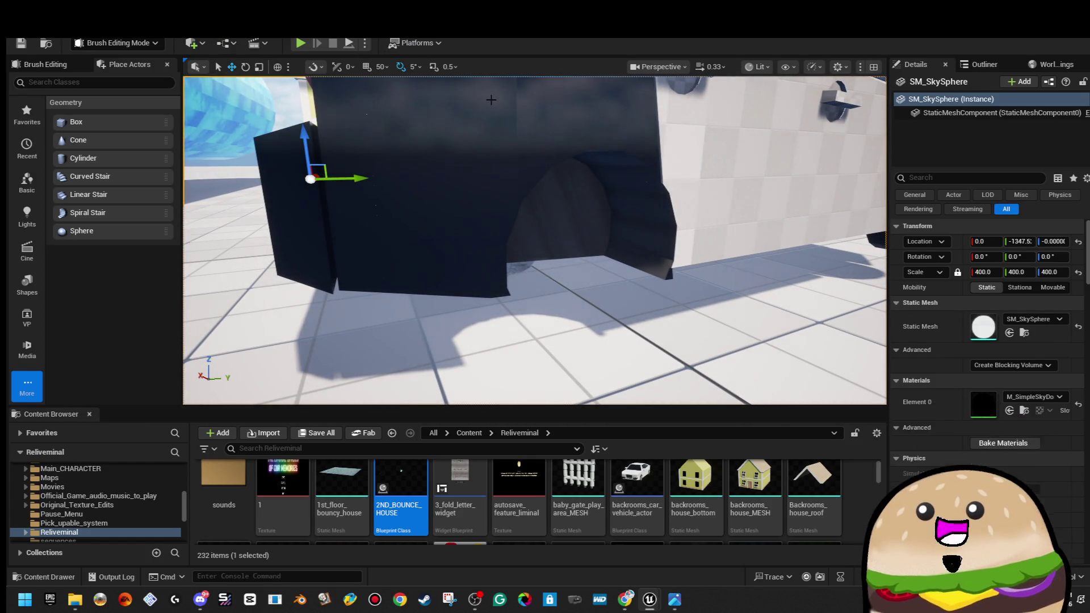
Step: Select wheel brush Cylinder Brush40 in Wireframe view, then return to Lit
left_click(757, 67)
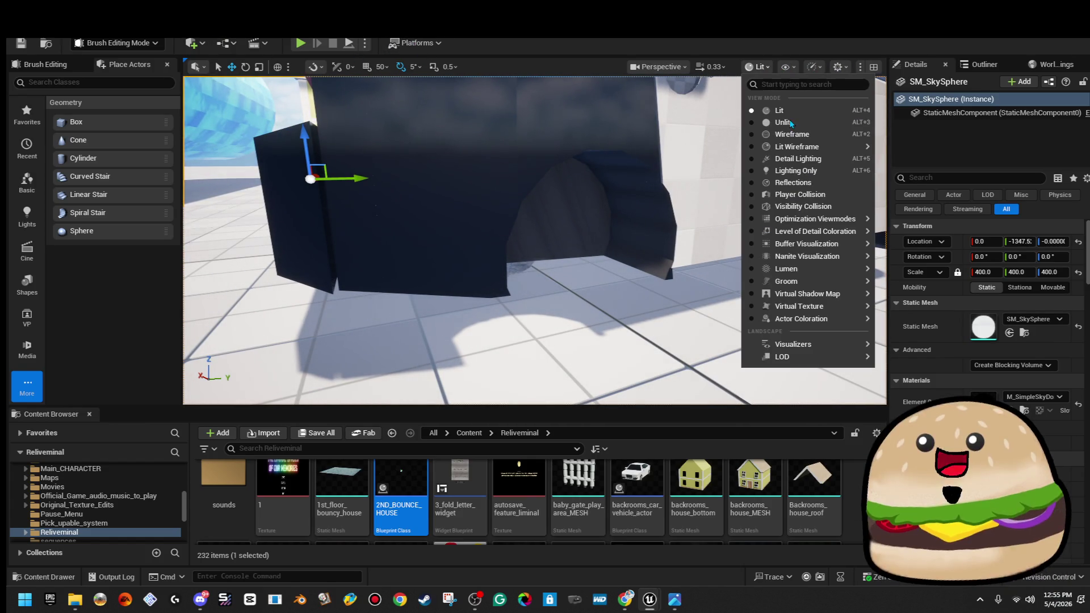
left_click(767, 136)
mouse_move(672, 287)
left_mouse_down()
mouse_move(667, 301)
mouse_move(672, 287)
left_mouse_up()
left_click(645, 172)
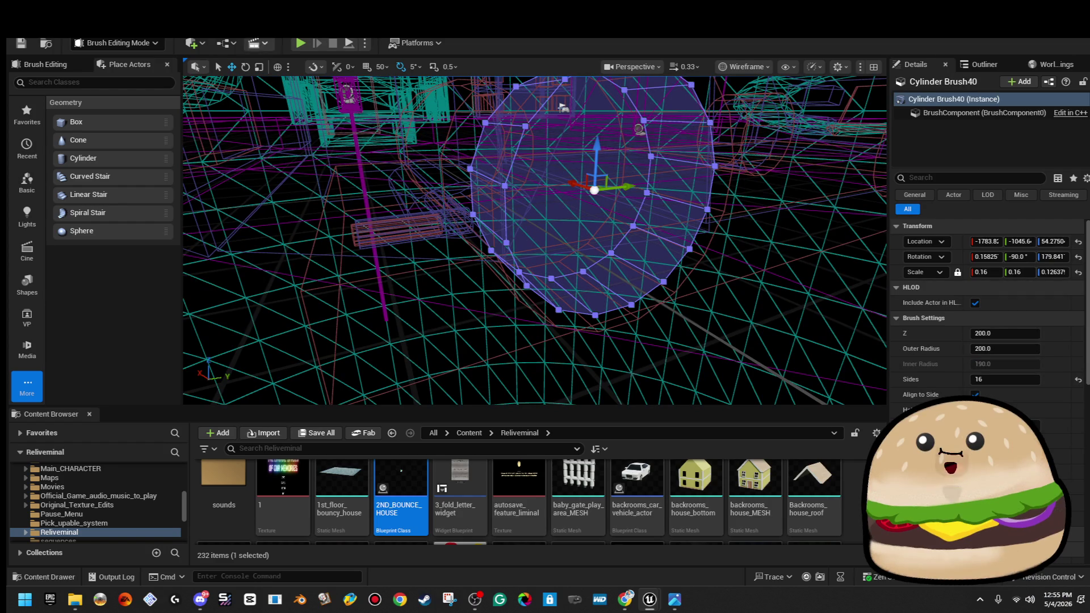
left_click(687, 66)
left_click(745, 66)
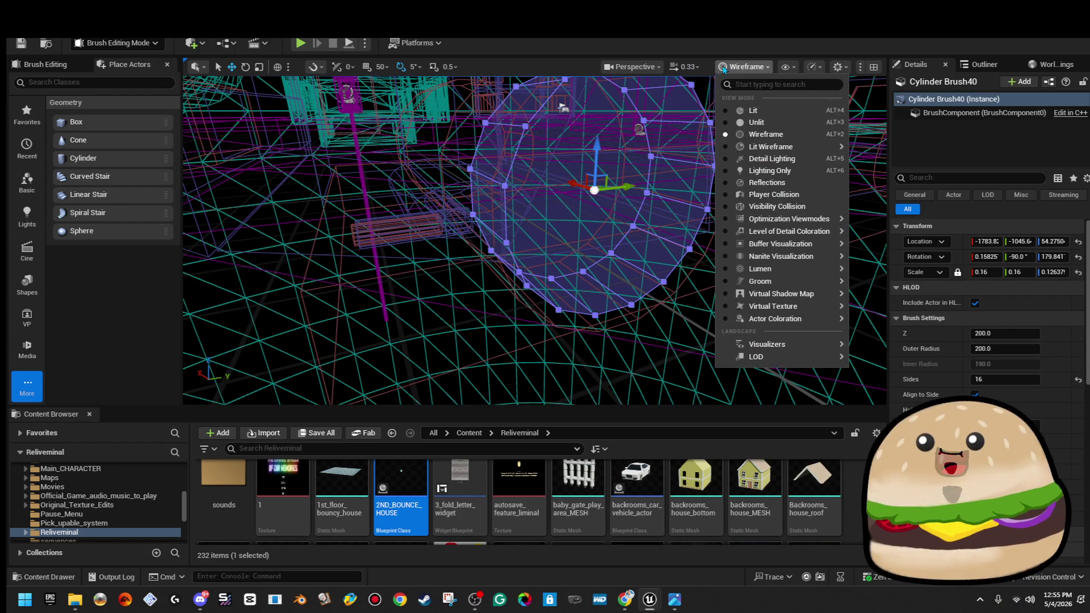
left_click(775, 114)
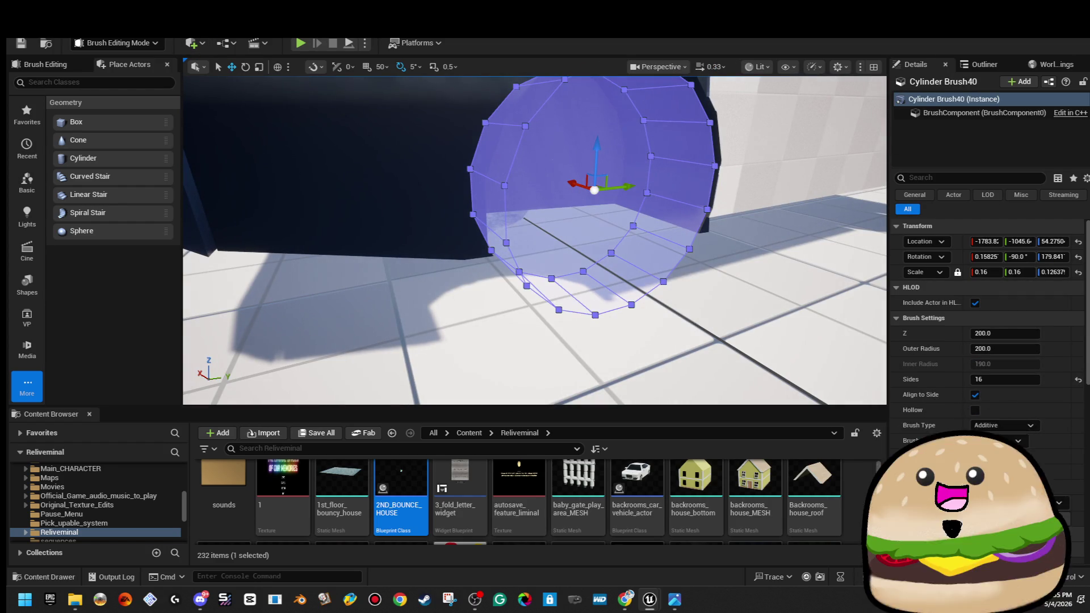
Step: Cut Cylinder Brush40 and paste it back into the level from the Edit menu
left_click(57, 26)
mouse_move(71, 25)
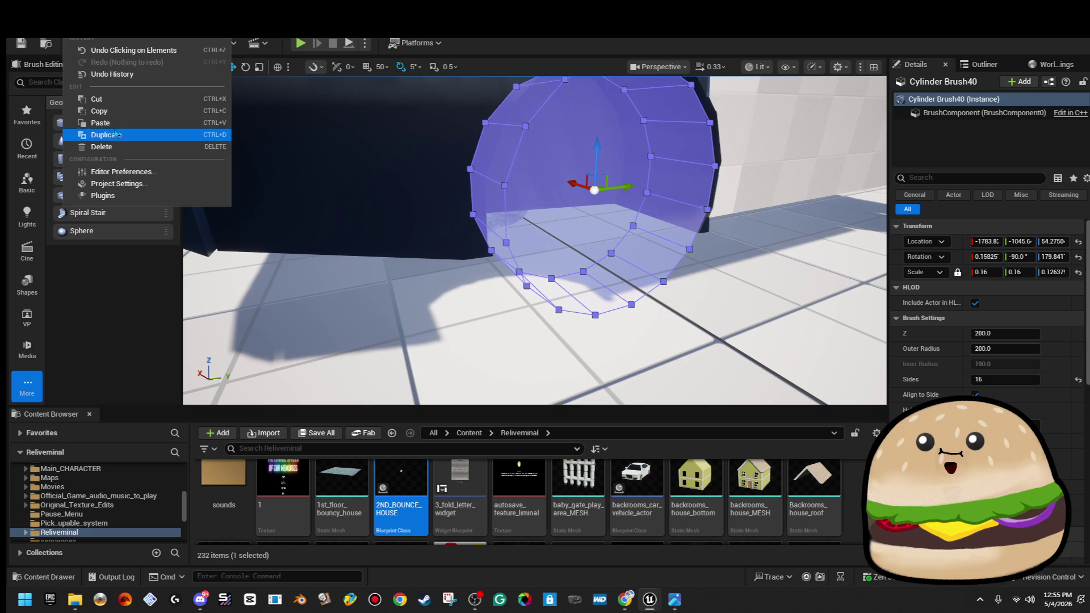
left_click(96, 99)
left_click(71, 26)
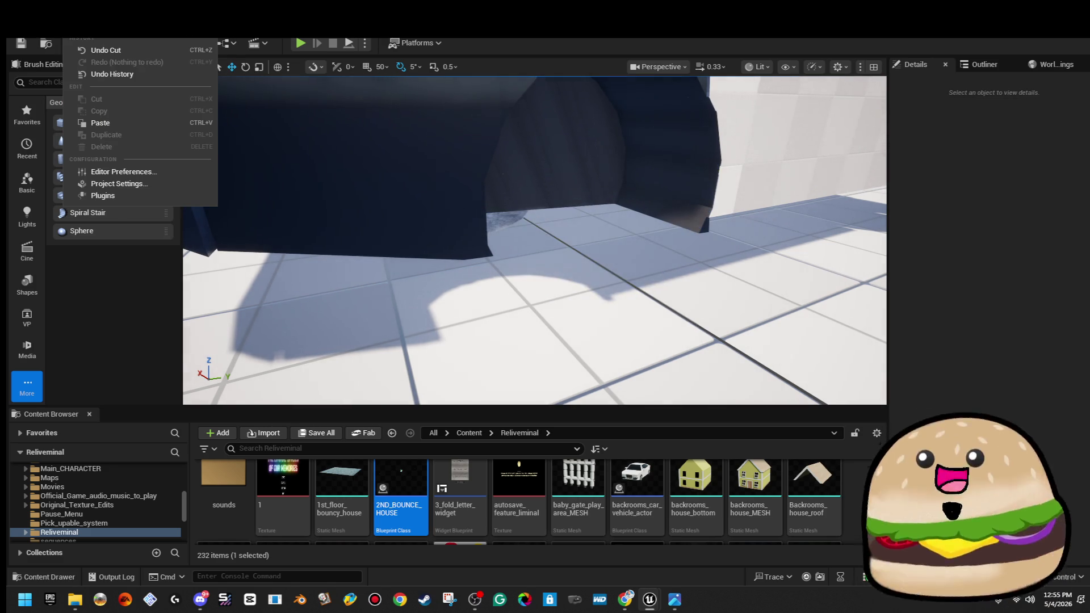
left_click(100, 122)
scroll(418, 253, "up", 3)
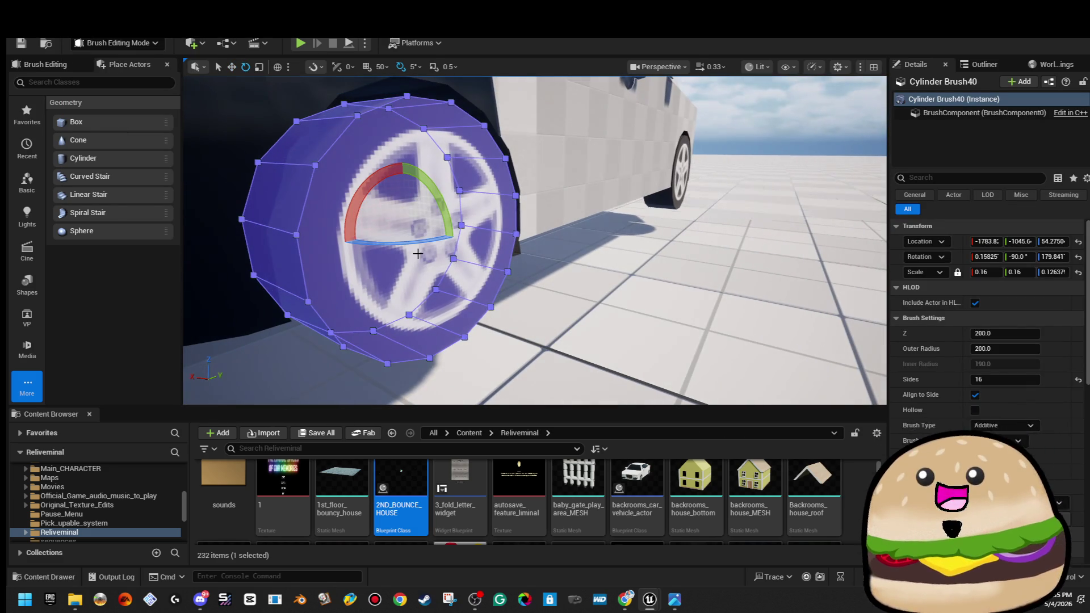
Step: Rotate the pasted wheel brush 40° about Z and slide it along X to the front wheel position
left_click_drag(423, 241, 602, 241)
key("w")
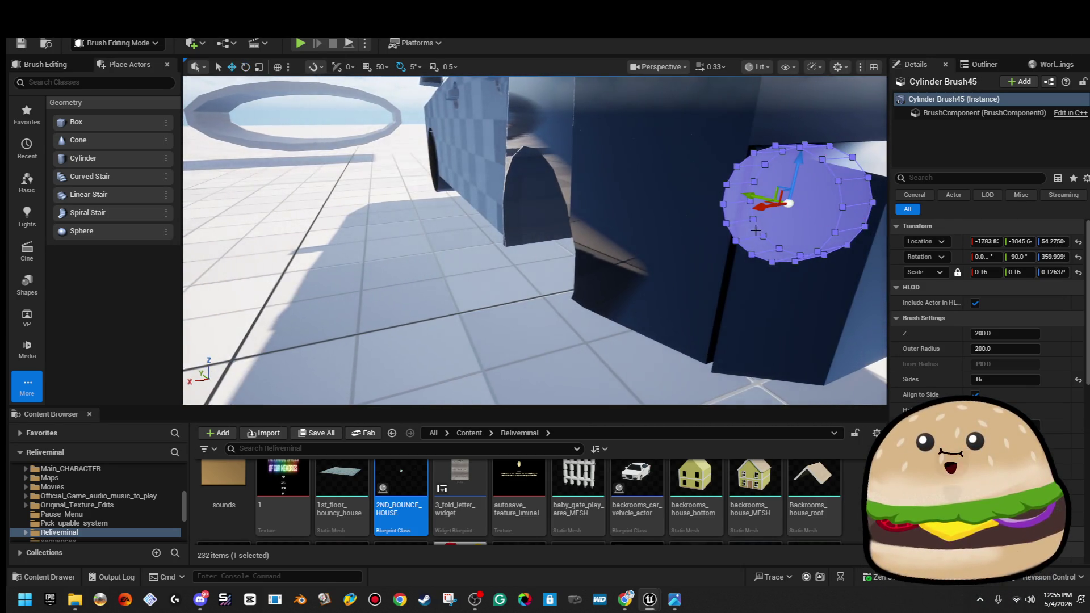
mouse_move(765, 216)
left_mouse_down()
mouse_move(469, 248)
mouse_move(487, 251)
left_mouse_up()
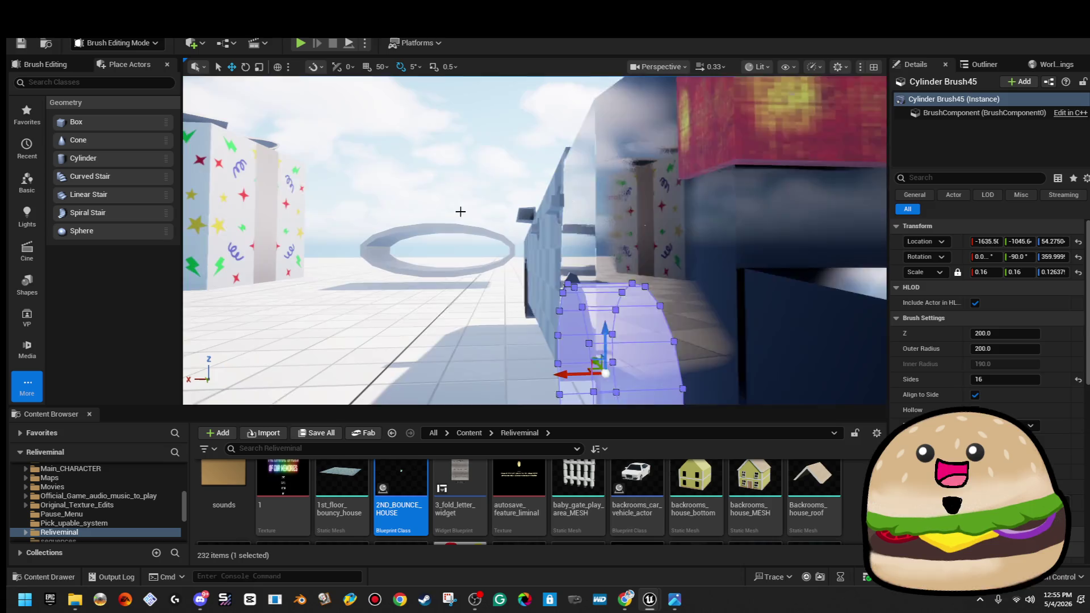
left_click(475, 214)
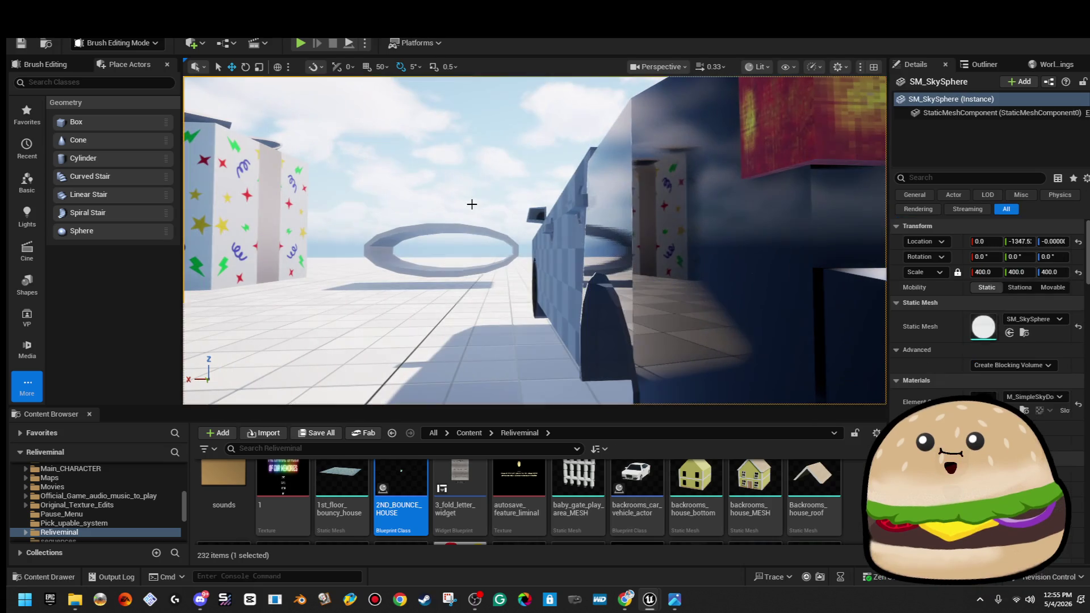
scroll(489, 239, "down", 3)
left_click(525, 293)
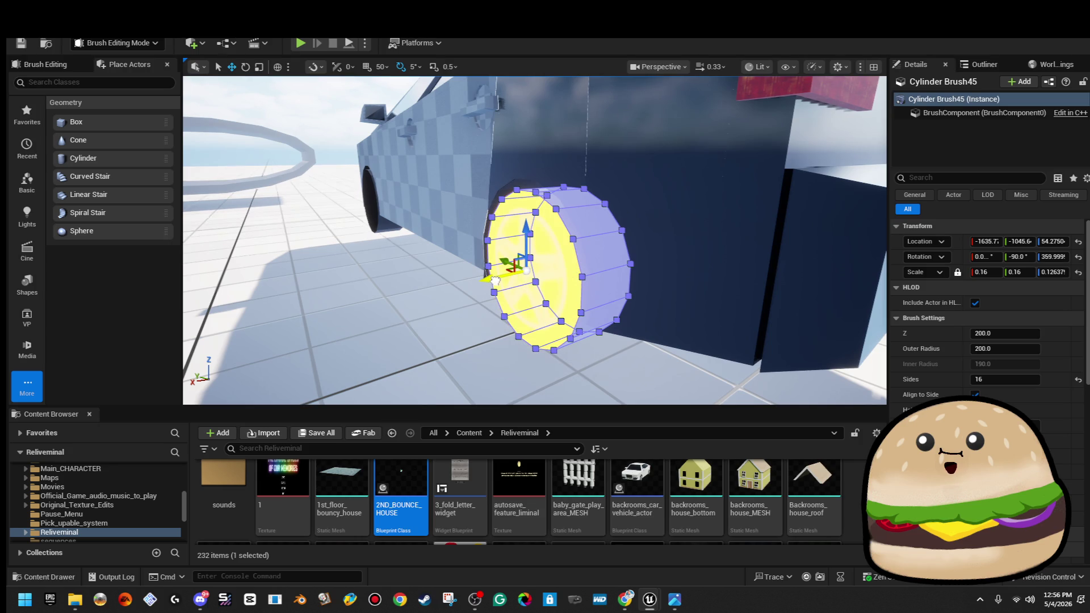
mouse_move(489, 280)
left_mouse_down()
mouse_move(432, 239)
mouse_move(454, 244)
mouse_move(443, 255)
mouse_move(397, 250)
mouse_move(409, 267)
mouse_move(417, 247)
left_mouse_up()
left_click(416, 231)
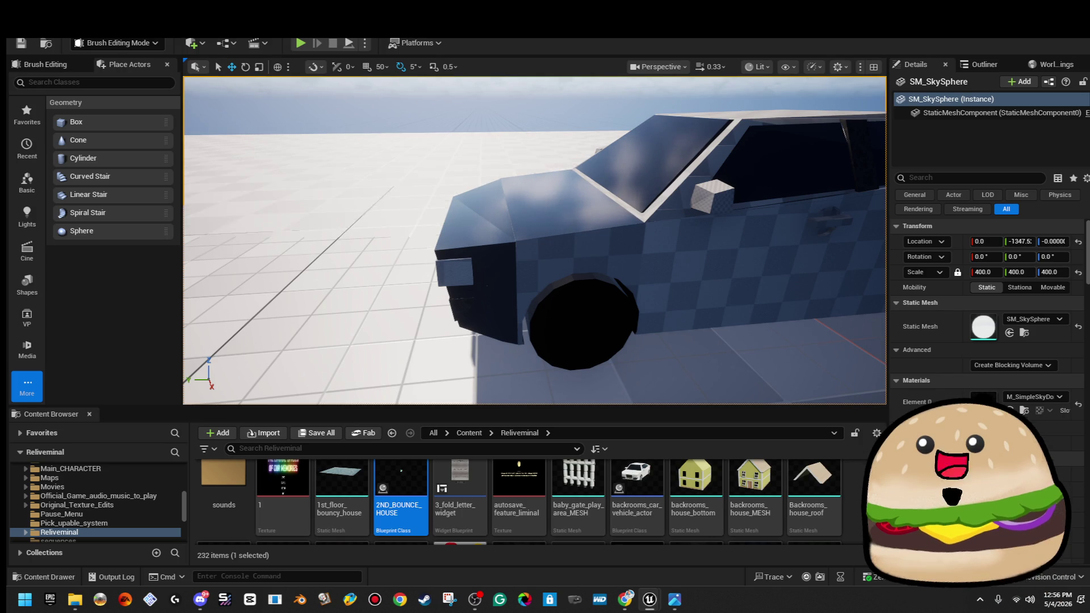
left_click(597, 243)
Step: Frame Box Brush75 and drag its front face back along X to the front wheel
scroll(596, 243, "up", 5)
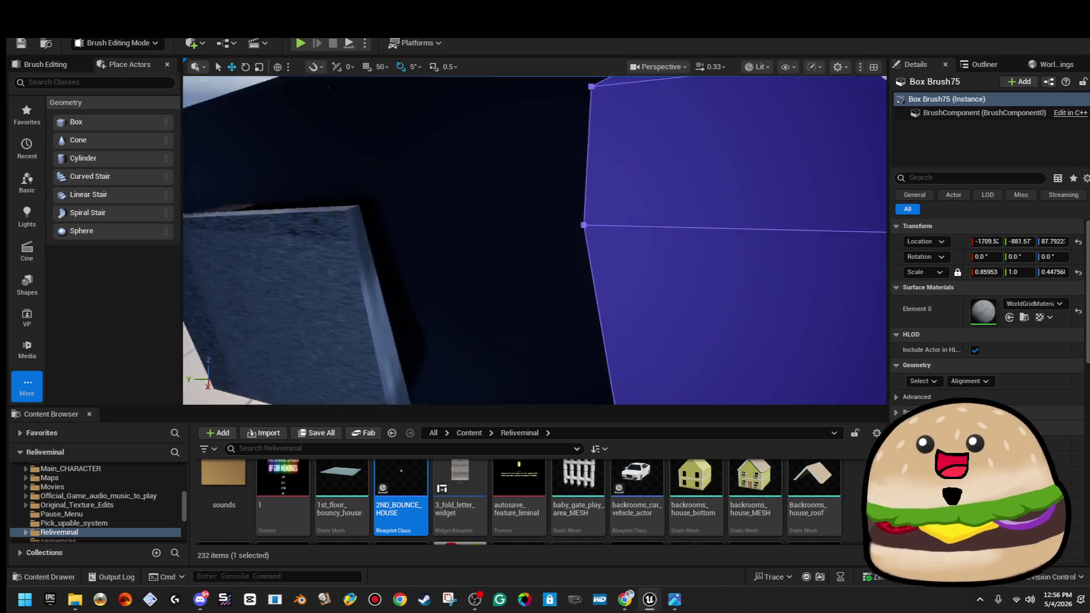
key("f")
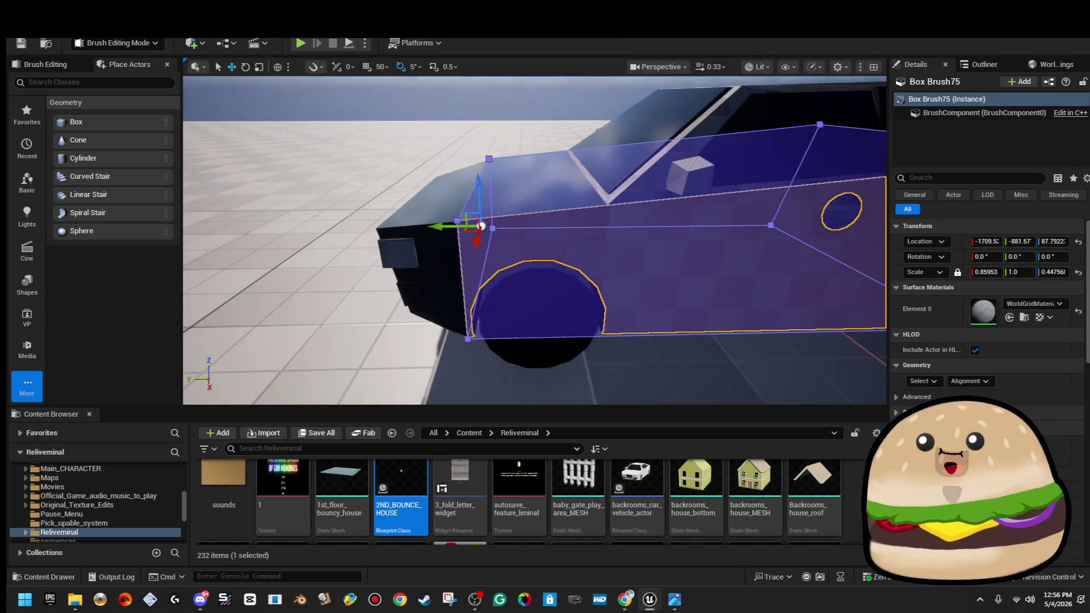
left_click(467, 213)
mouse_move(468, 222)
left_mouse_down()
mouse_move(576, 212)
mouse_move(564, 203)
left_mouse_up()
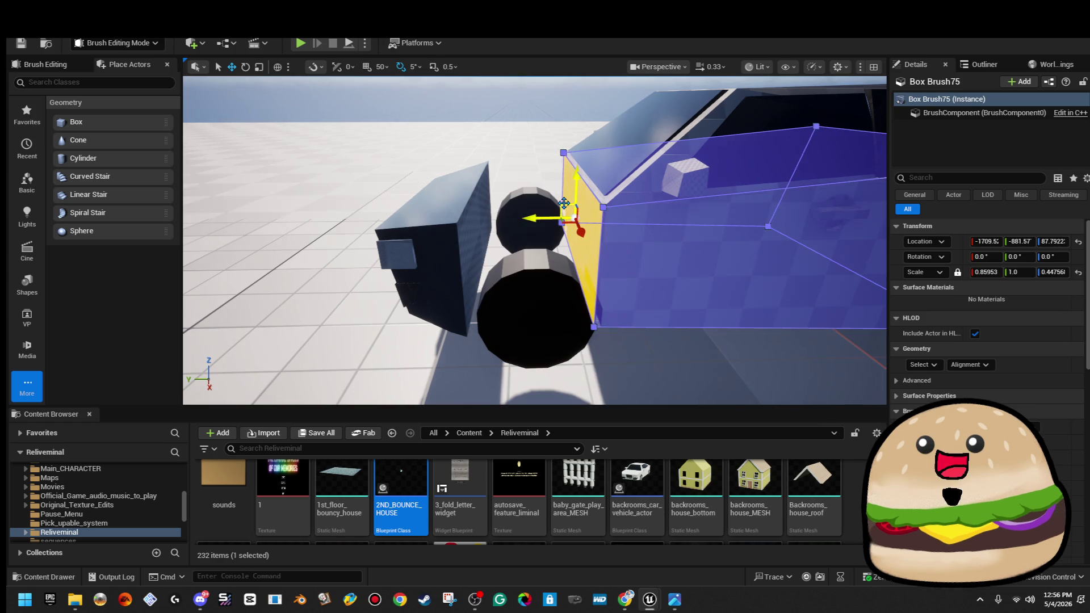
scroll(534, 240, "up", 10)
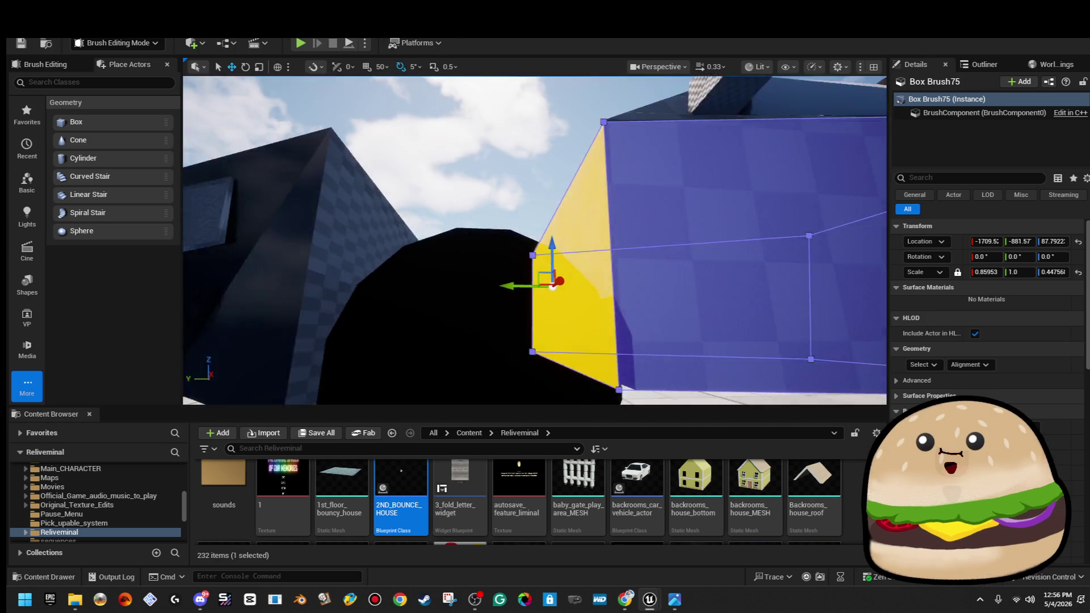
scroll(535, 240, "up", 5)
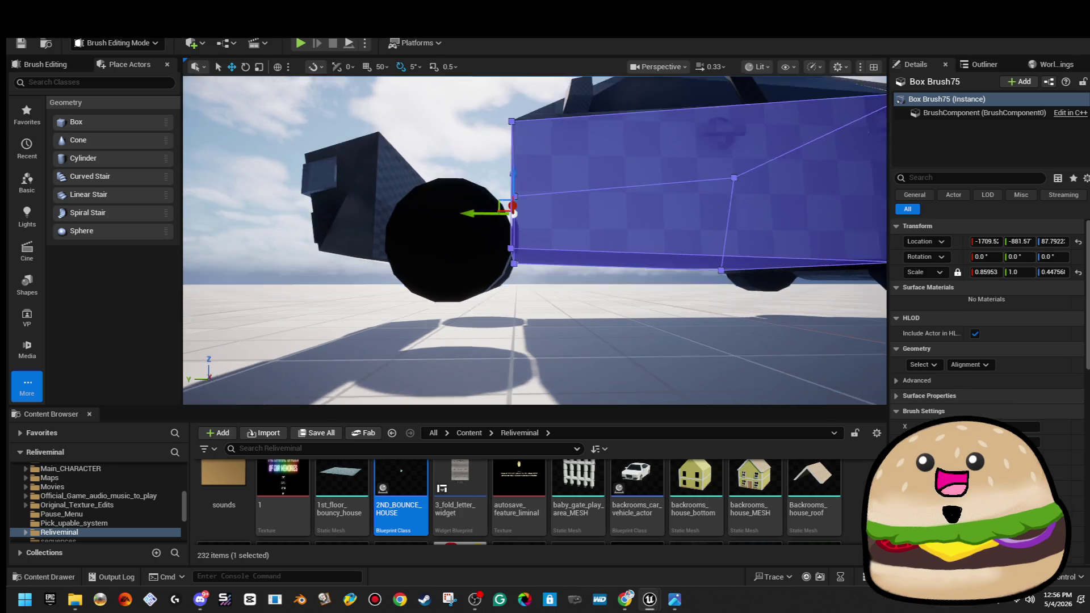
scroll(487, 246, "up", 1)
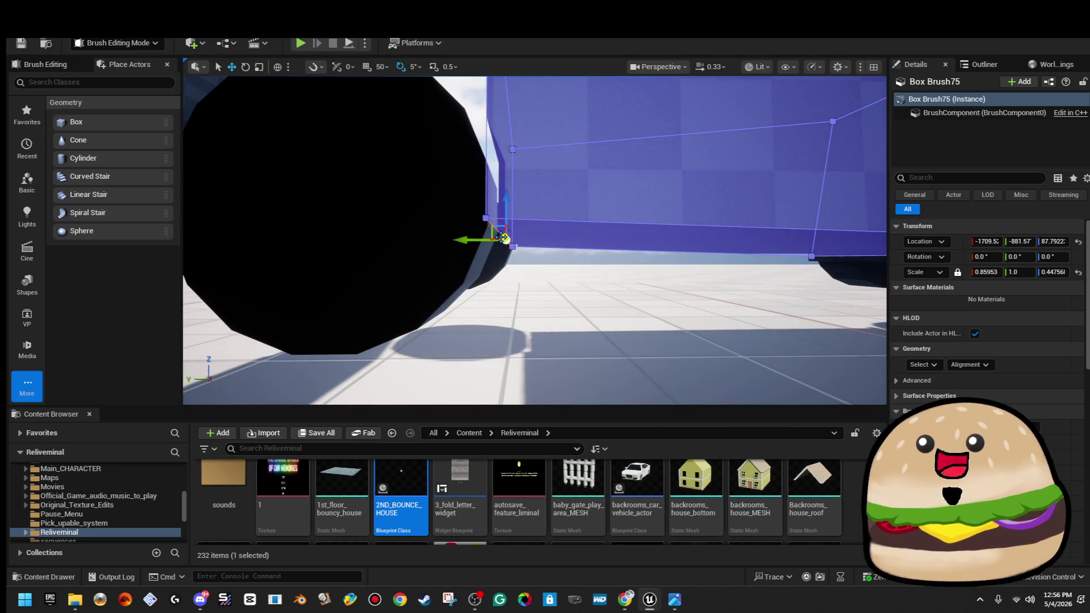
scroll(504, 237, "down", 4)
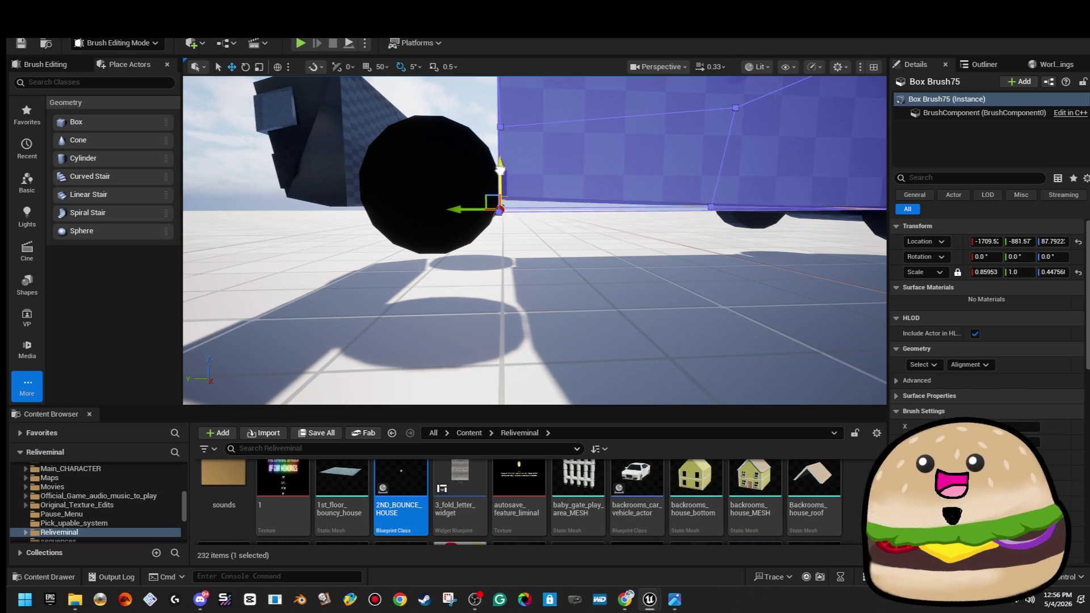
Step: Fly around the car to check the reshaped front end, reselecting the body box brush
left_click(486, 144)
scroll(486, 145, "down", 2)
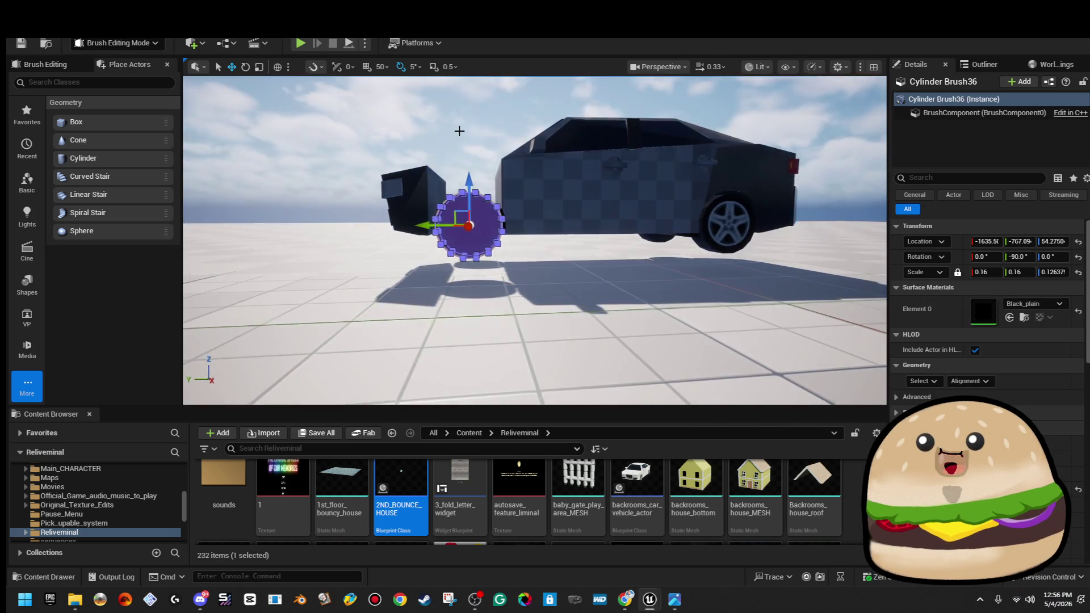
left_click(460, 131)
scroll(461, 132, "up", 1)
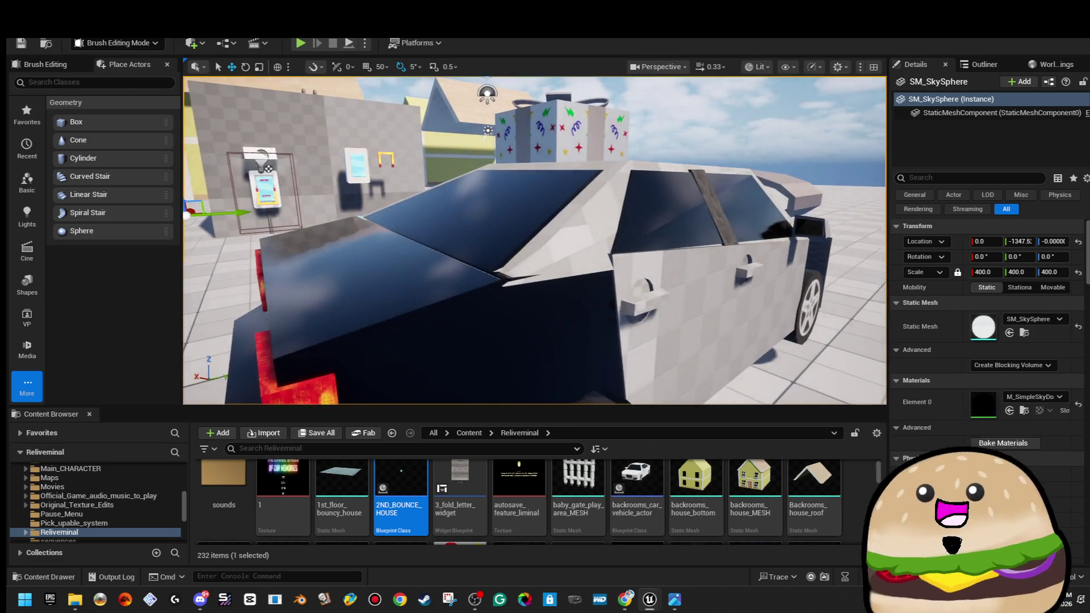
key("s")
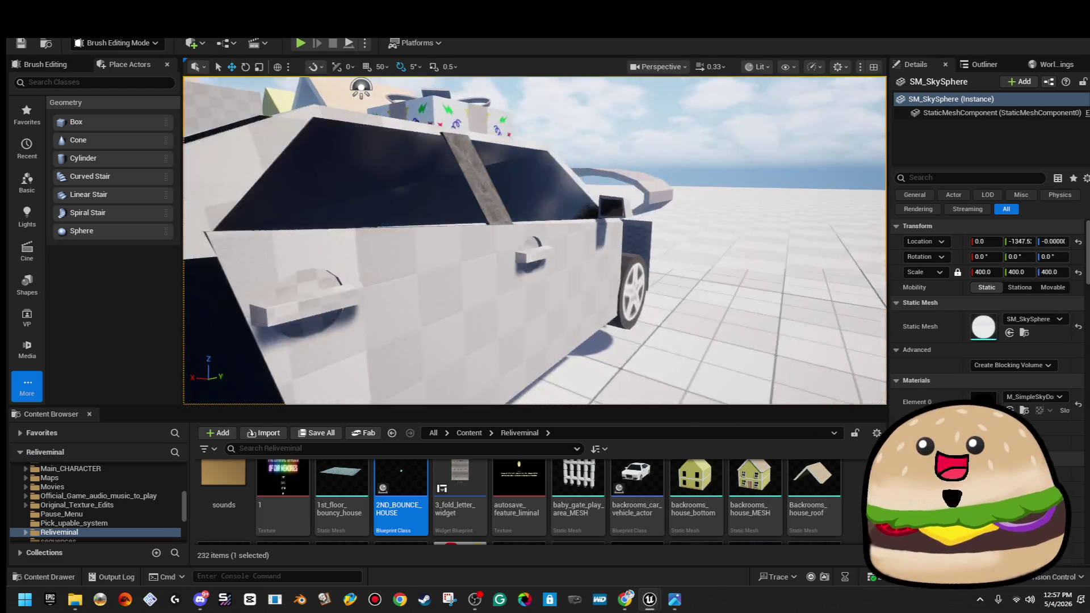
key("w")
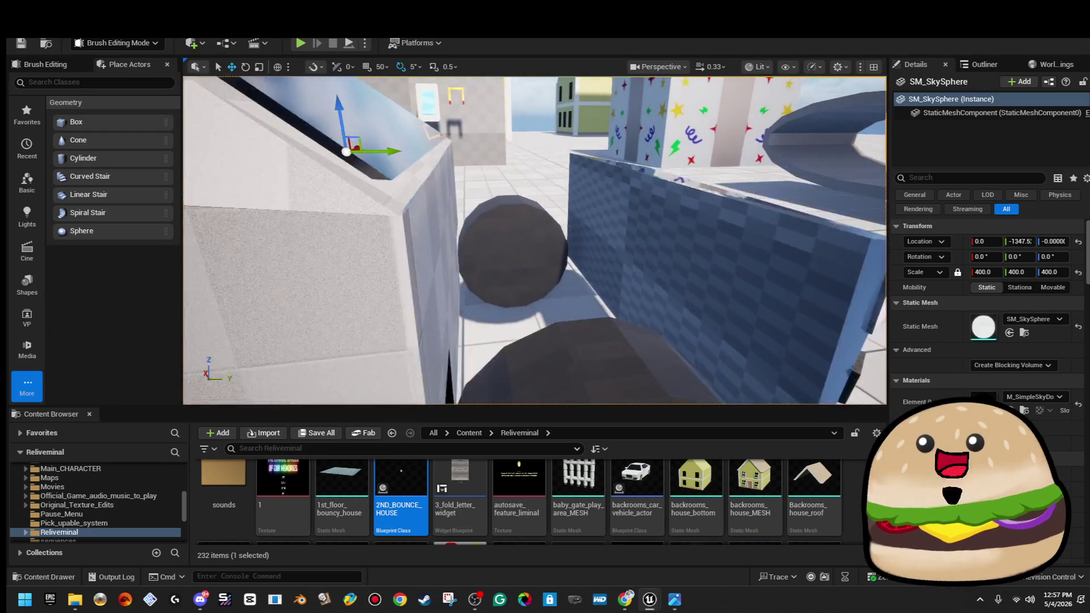
key("a")
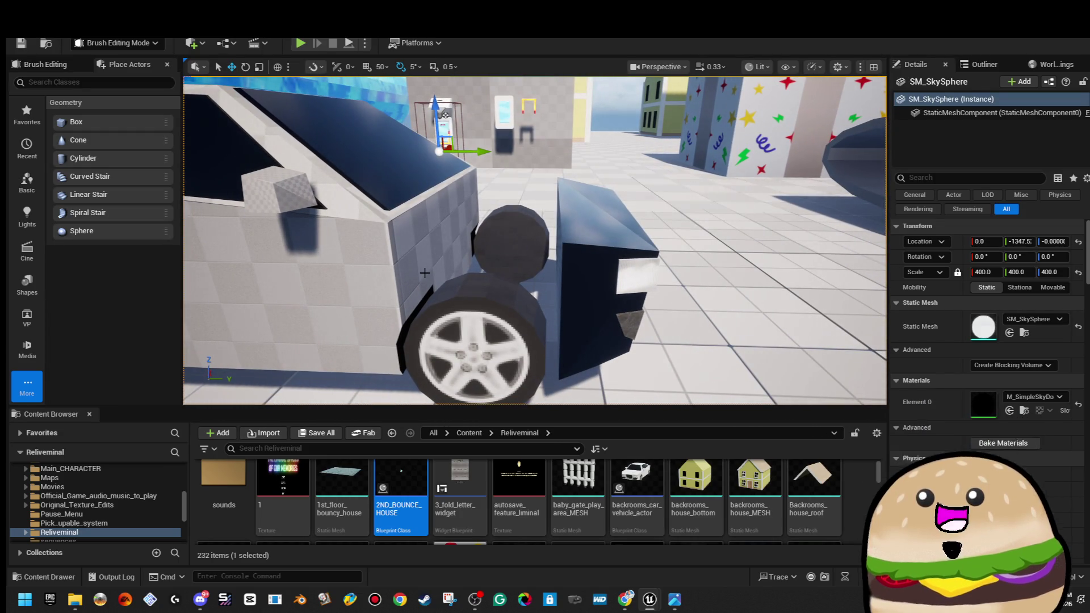
left_click(424, 273)
key("s")
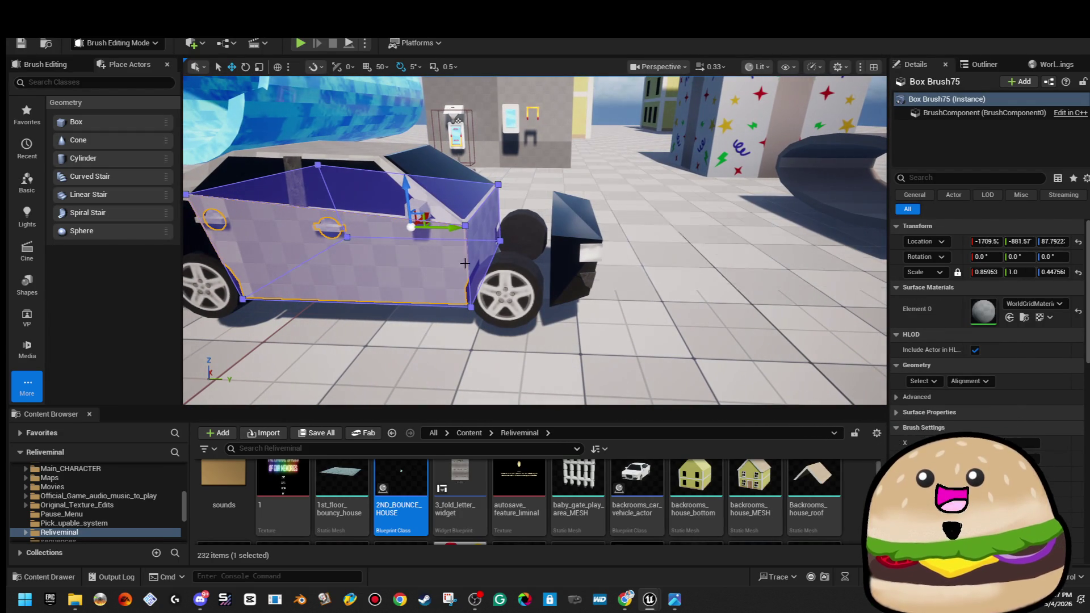
Step: Duplicate the body box forward, enlarge it slightly and slide it back against the body
left_click_drag(456, 229, 645, 268)
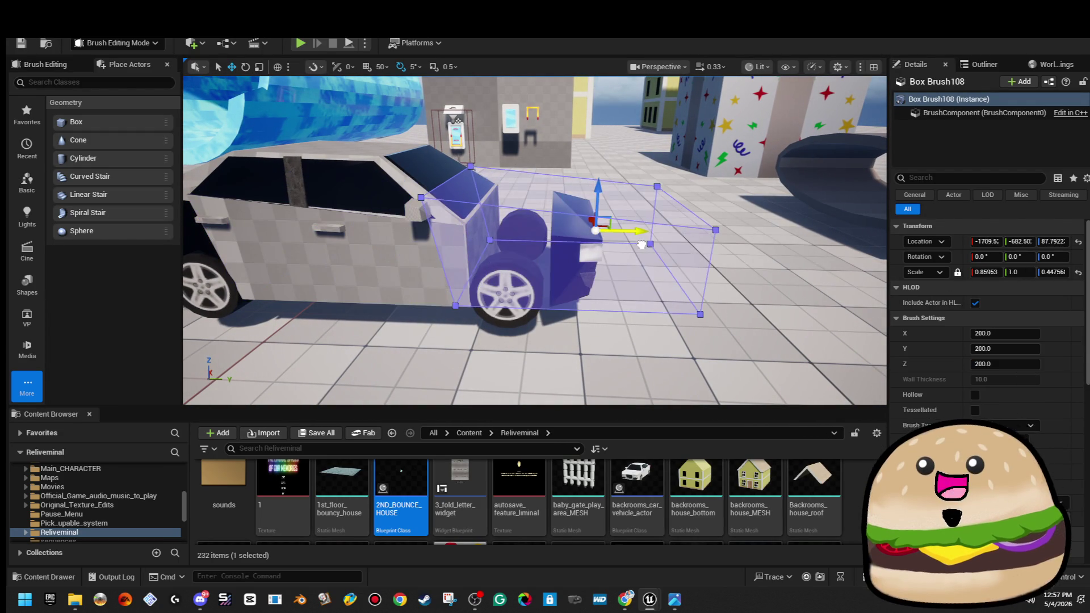
key("d")
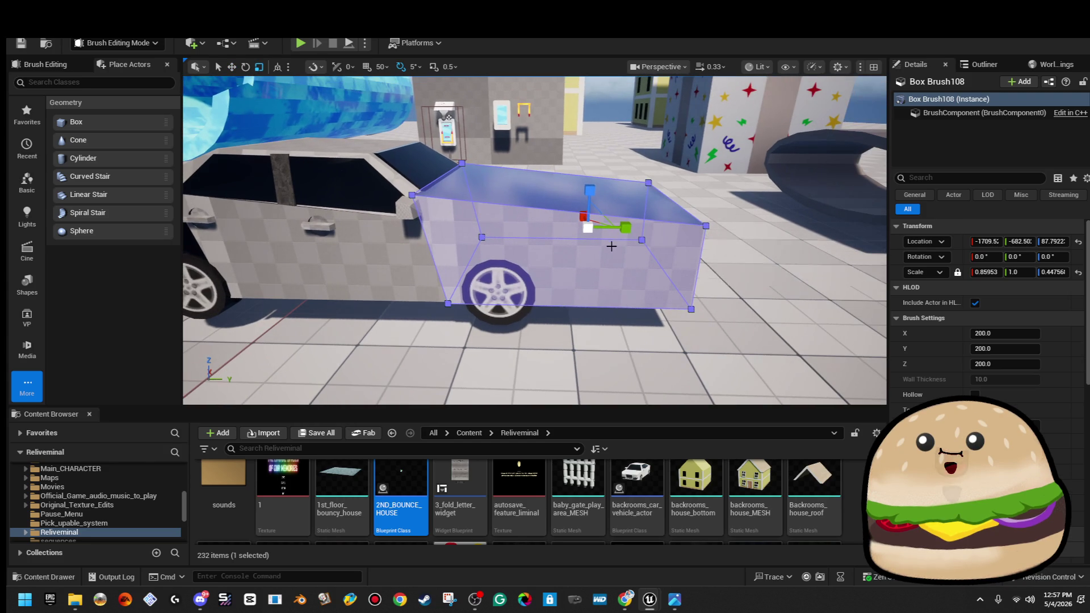
left_click_drag(588, 227, 595, 230)
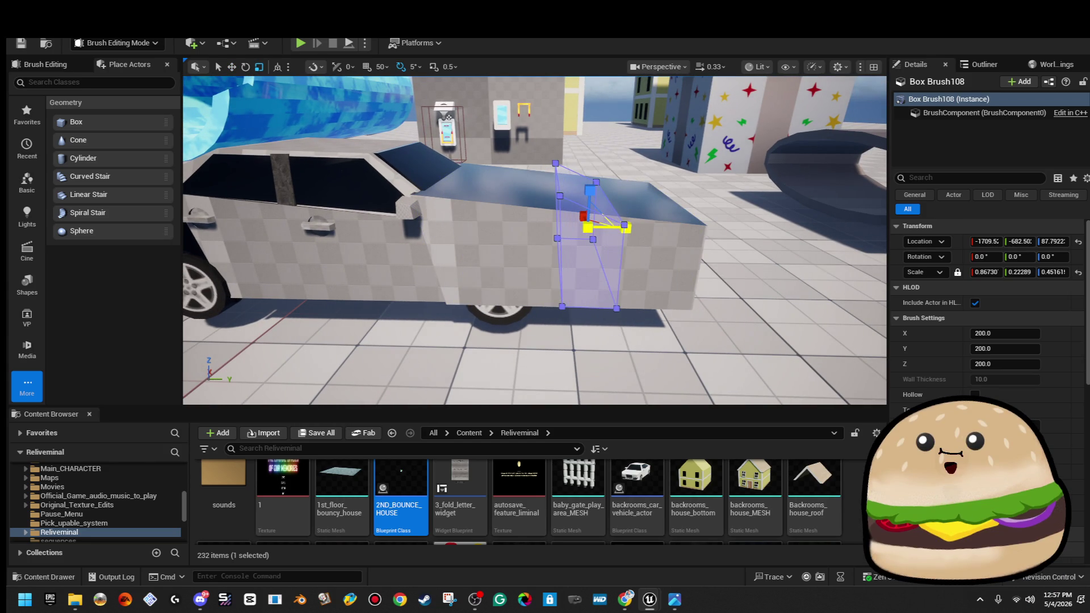
key("w")
scroll(641, 239, "up", 3)
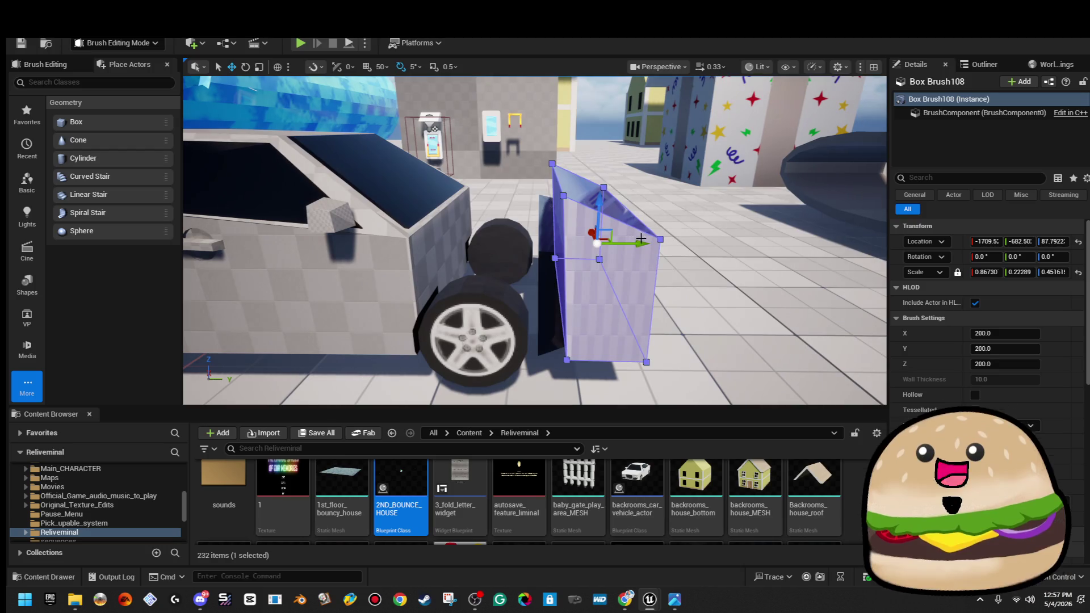
mouse_move(642, 245)
left_mouse_down()
mouse_move(469, 245)
mouse_move(534, 245)
left_mouse_up()
key("r")
Step: Reselect the new front box and pick its top and side faces from closer in
left_click(555, 214)
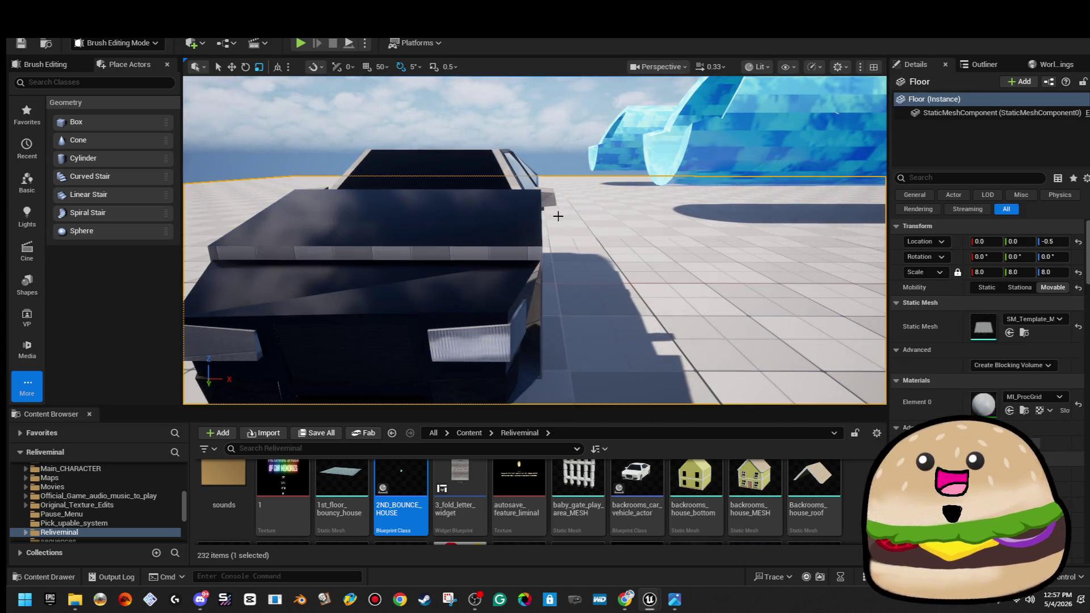
left_click(540, 203)
mouse_move(541, 203)
left_mouse_down()
mouse_move(500, 170)
mouse_move(480, 162)
mouse_move(477, 175)
left_mouse_up()
left_click(518, 219)
scroll(477, 175, "up", 4)
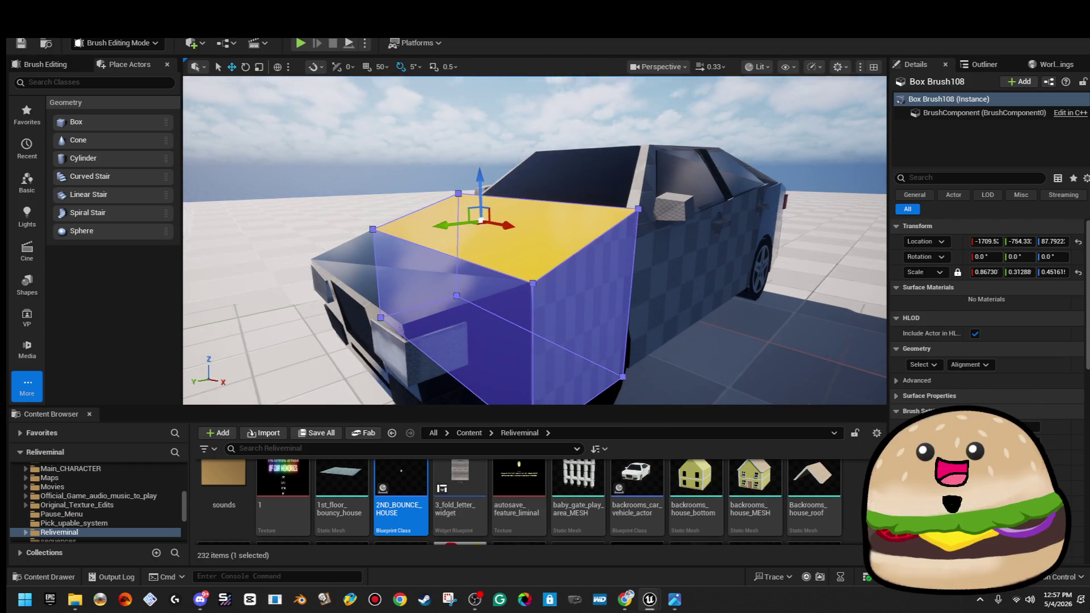
mouse_move(445, 237)
left_mouse_down()
mouse_move(431, 239)
mouse_move(445, 237)
left_mouse_up()
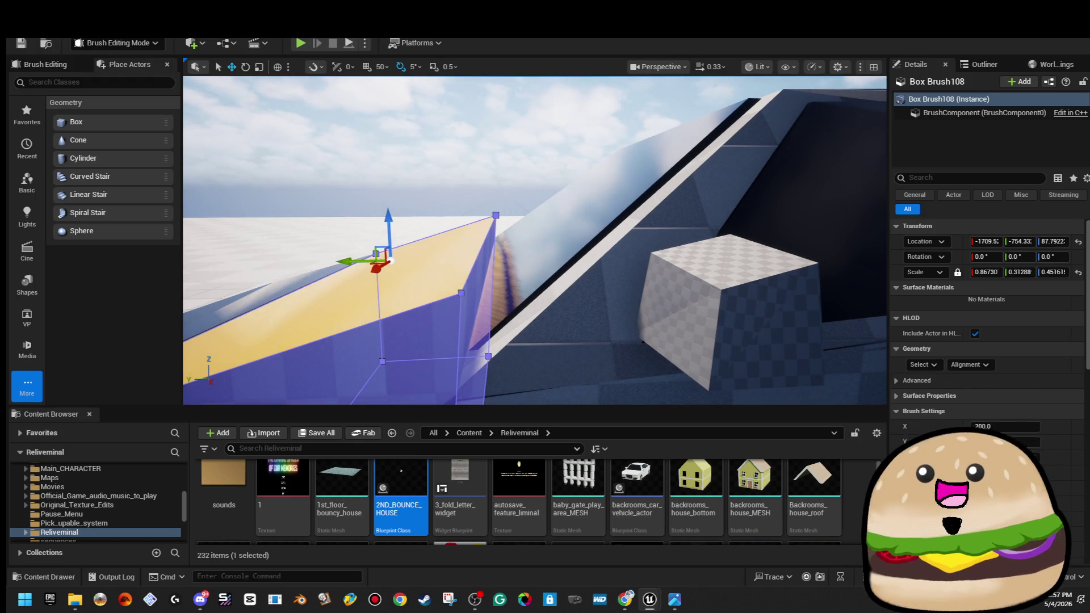
left_click(475, 341)
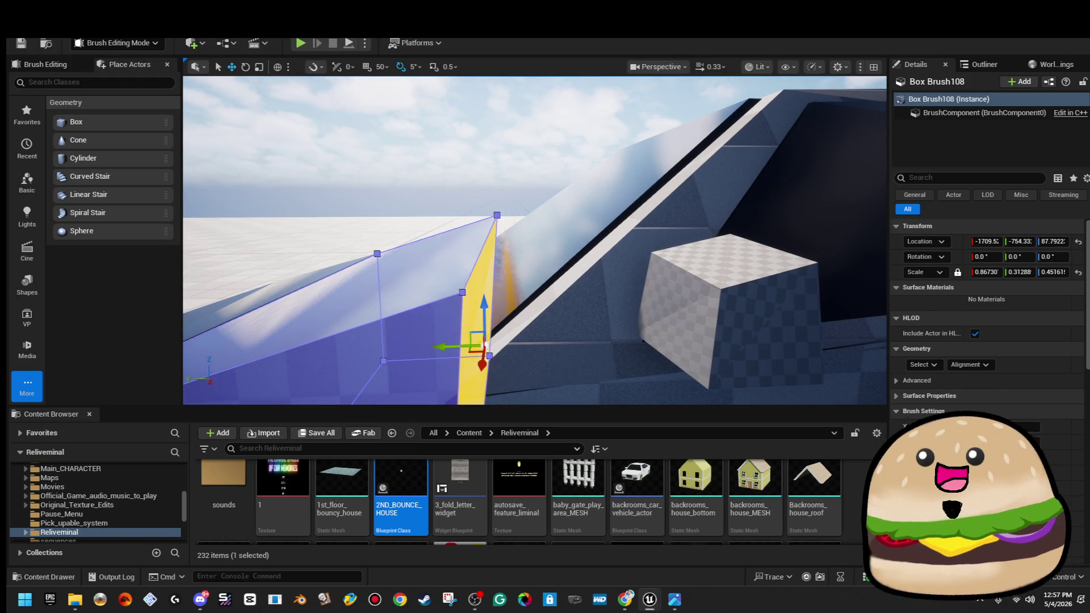
left_click(476, 262)
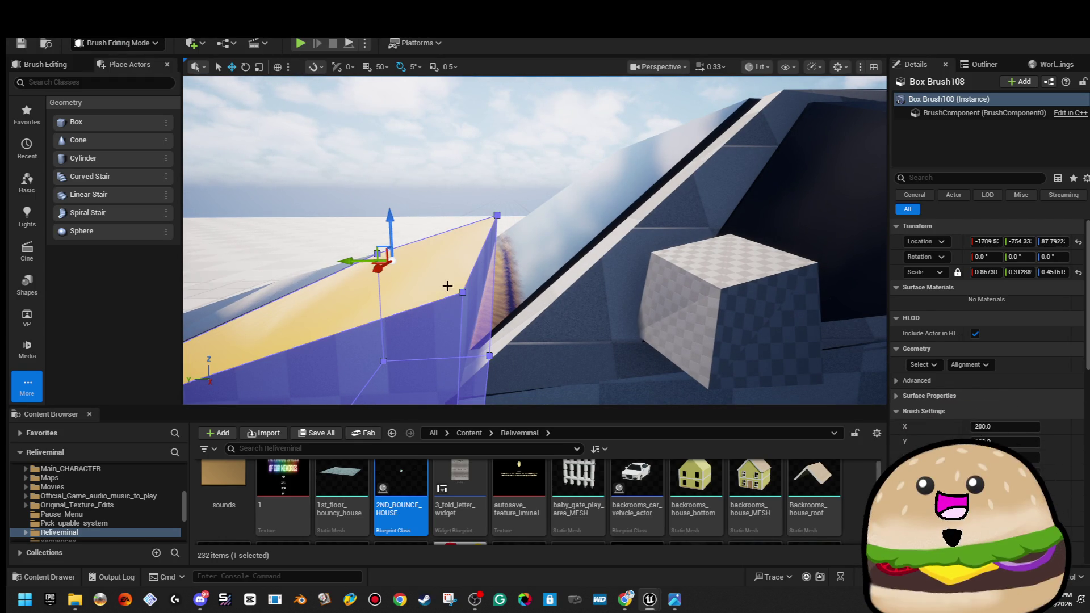
scroll(448, 285, "up", 4)
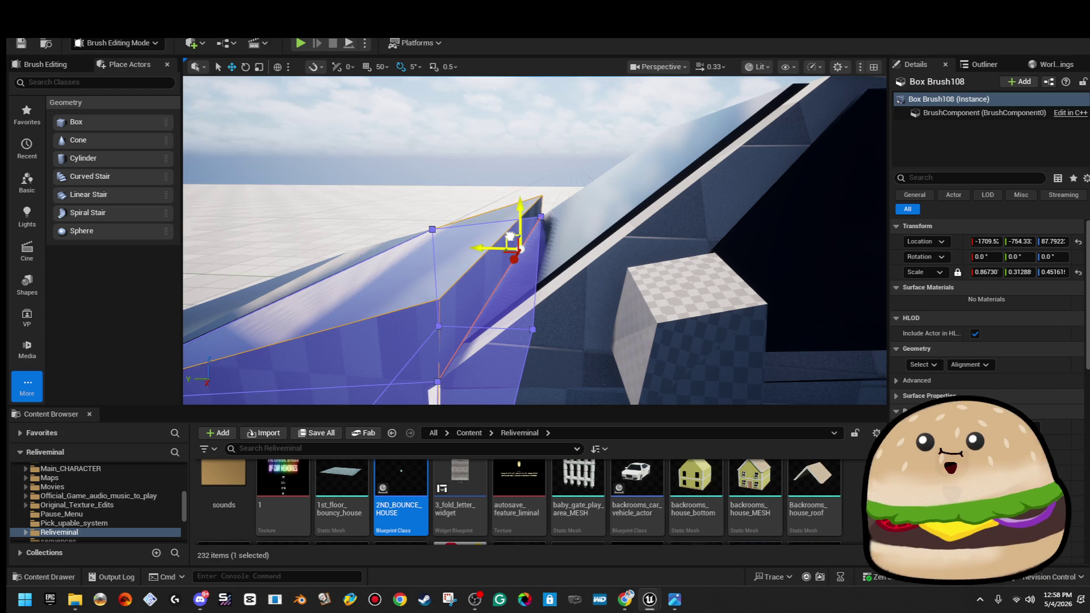
Step: Fly around and beneath the front box to inspect it above the front wheel
key("w")
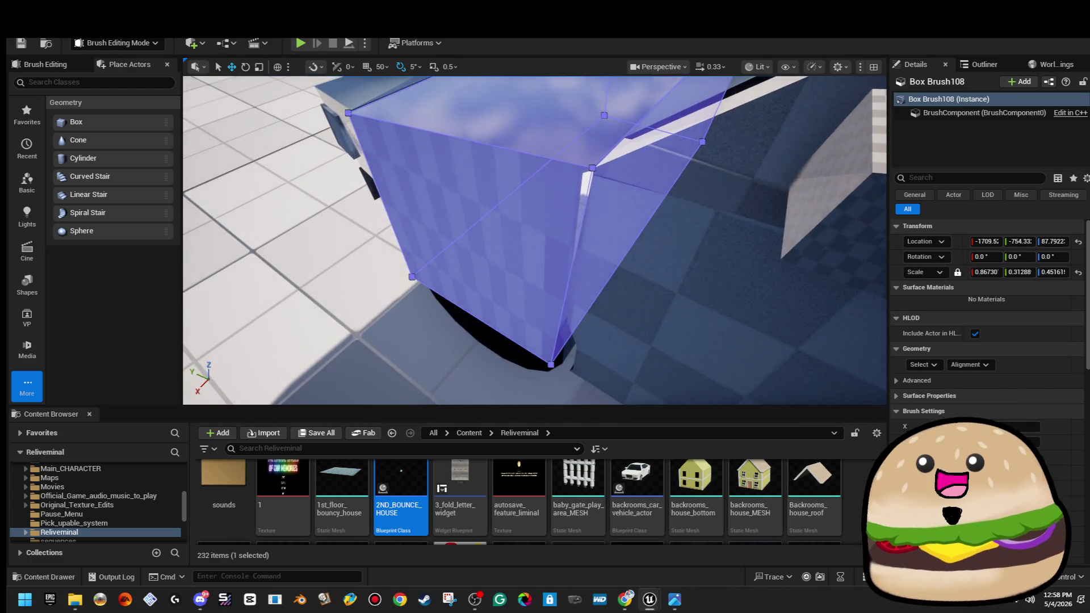
key("s")
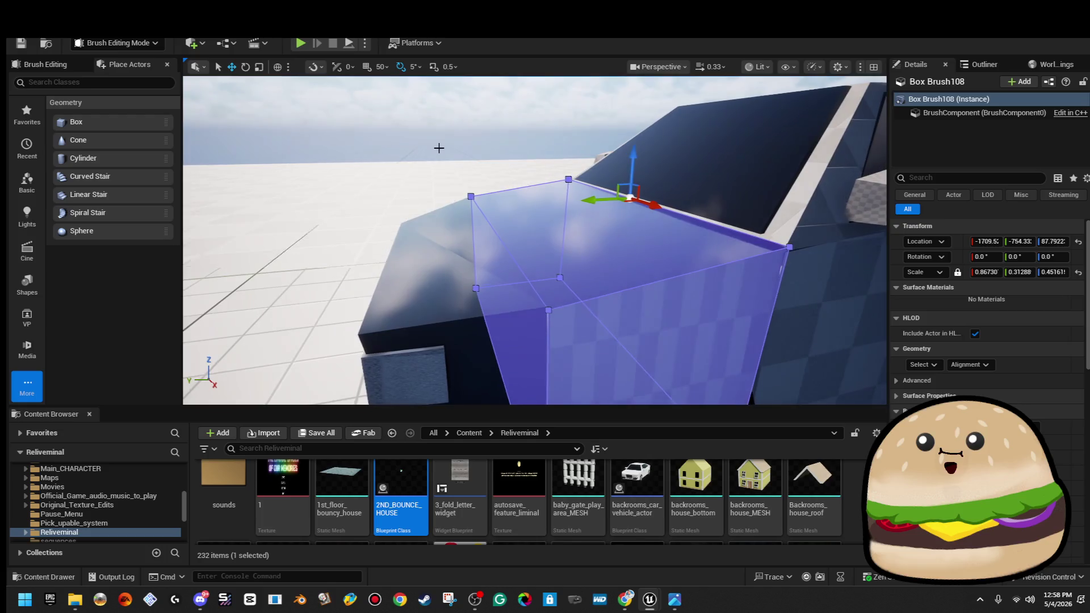
left_click(442, 139)
key("a")
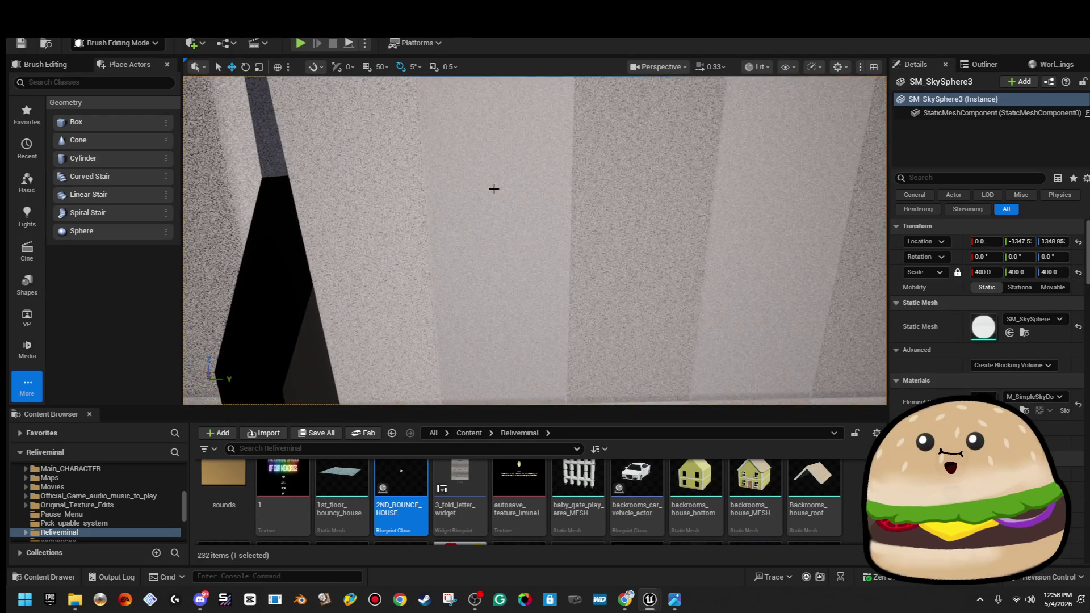
left_click(494, 188)
key("d")
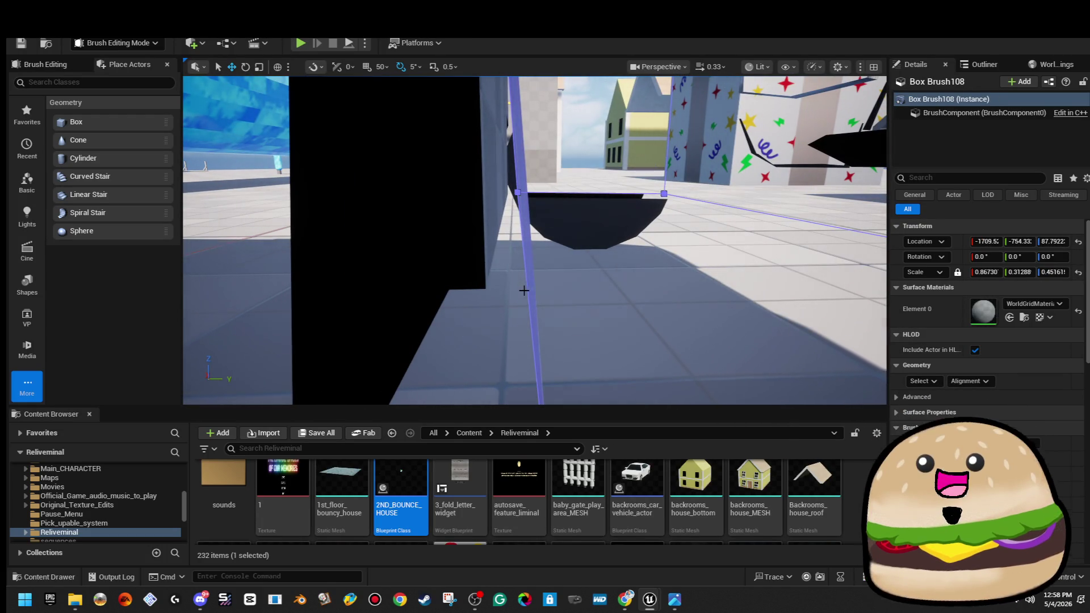
key("w")
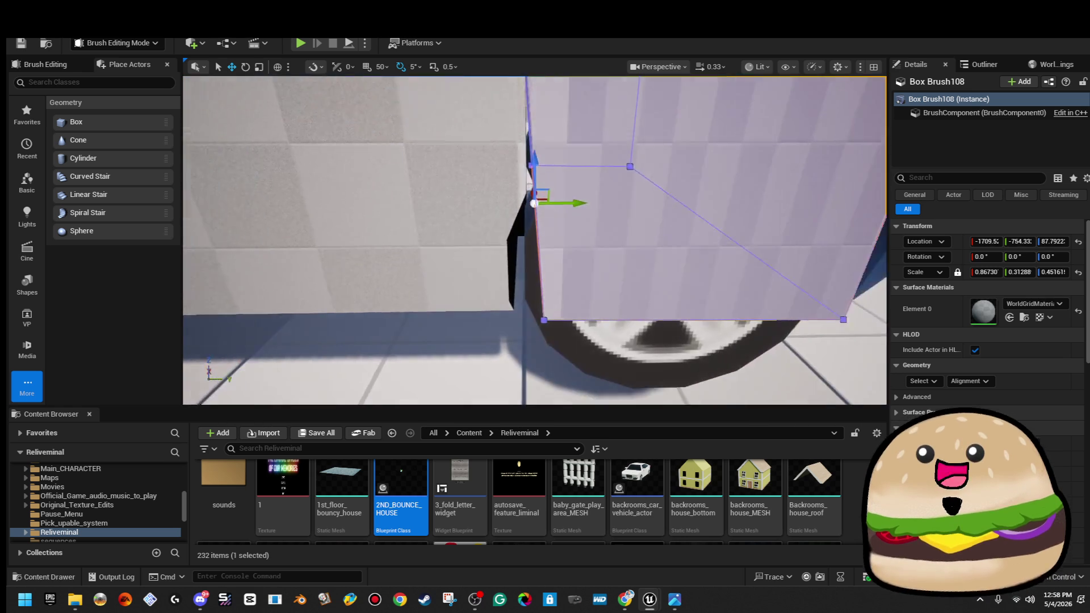
left_click(554, 203)
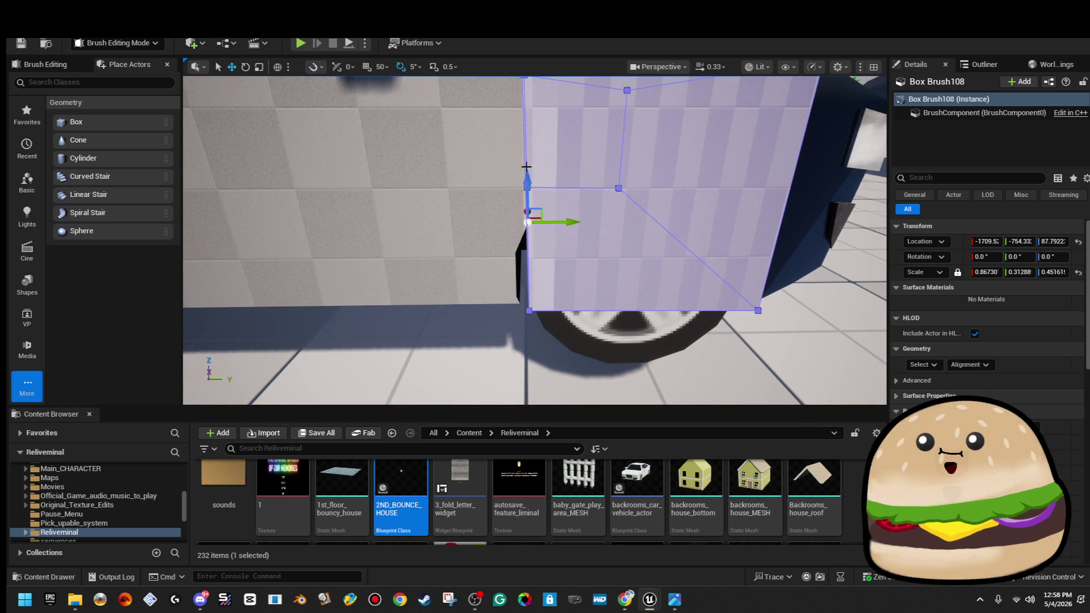
key("q")
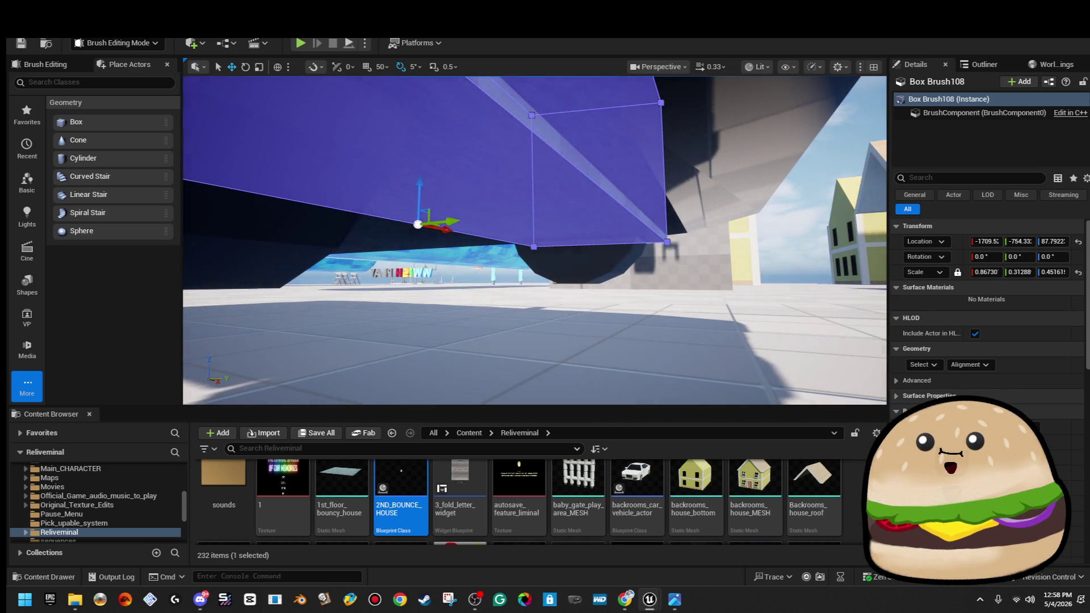
key("w")
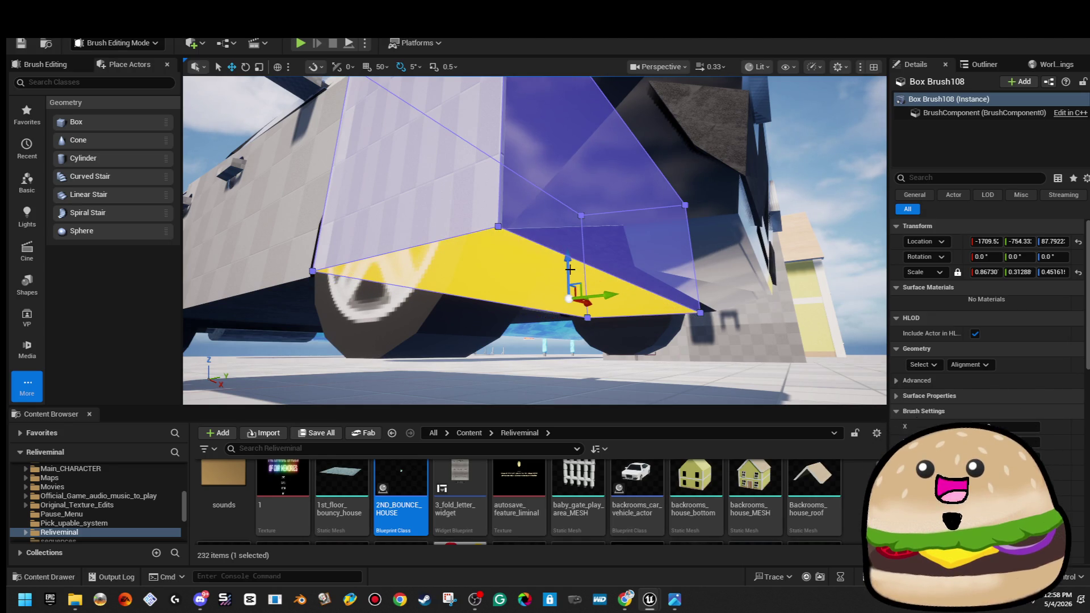
left_click(570, 269)
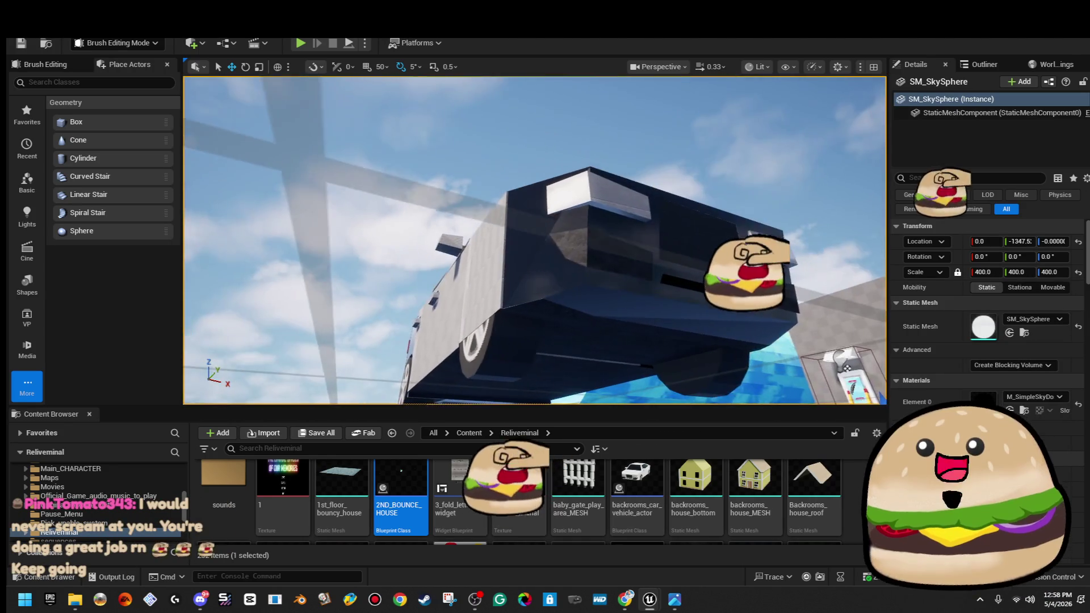
Step: Nudge front box Box Brush108 sideways until it meets the car's main body
key("w")
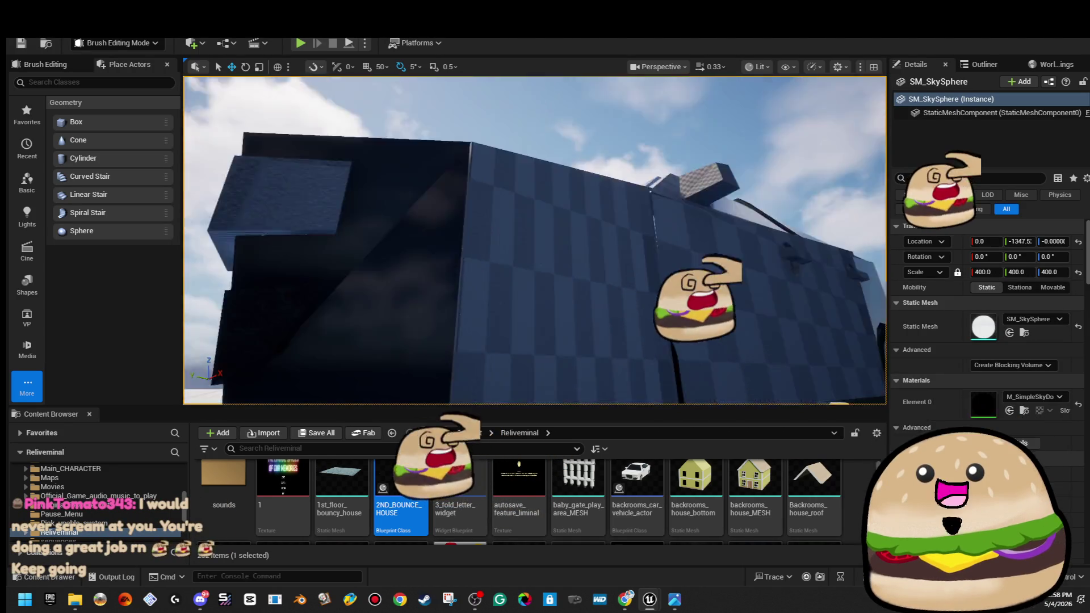
key("w")
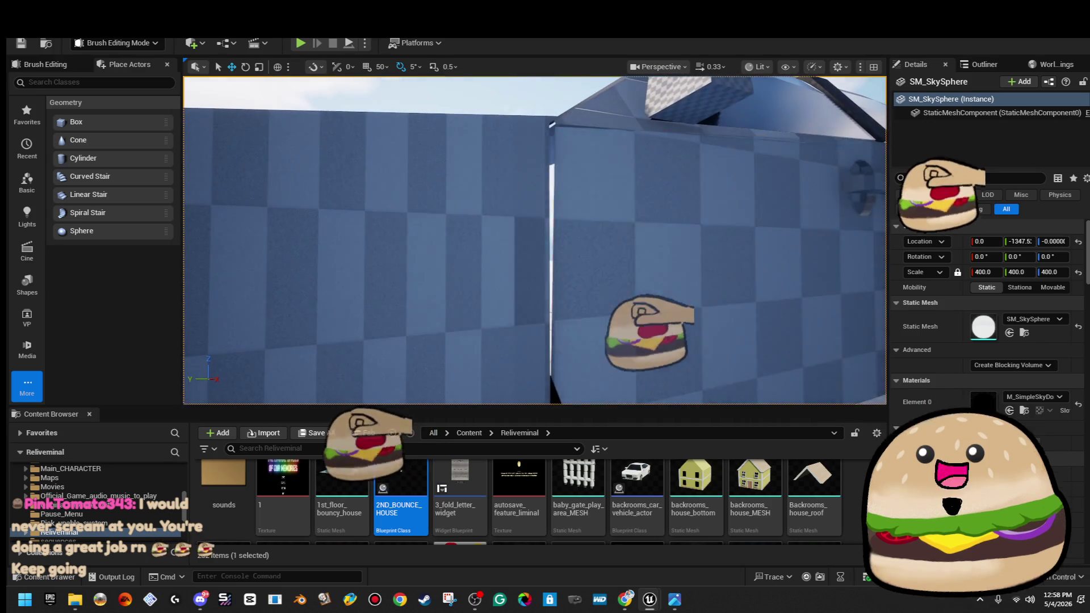
left_click(624, 250)
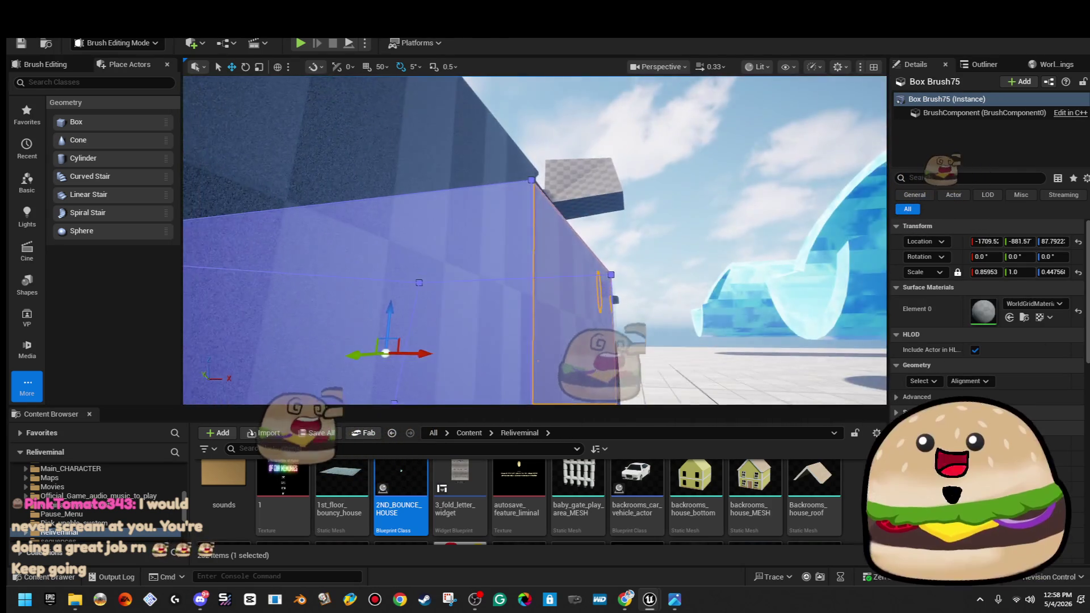
key("w")
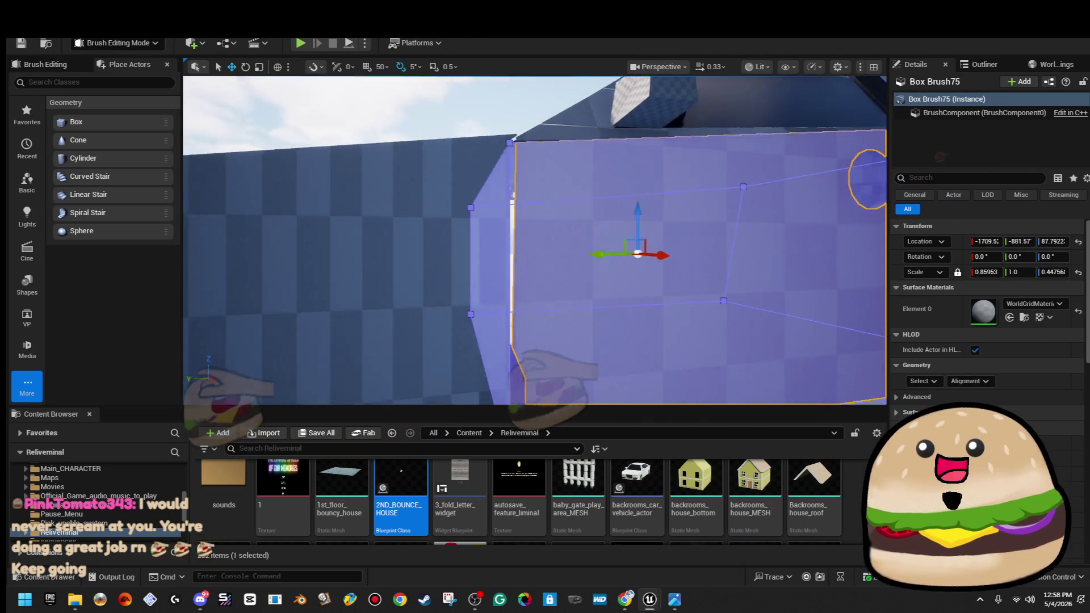
left_click(414, 205)
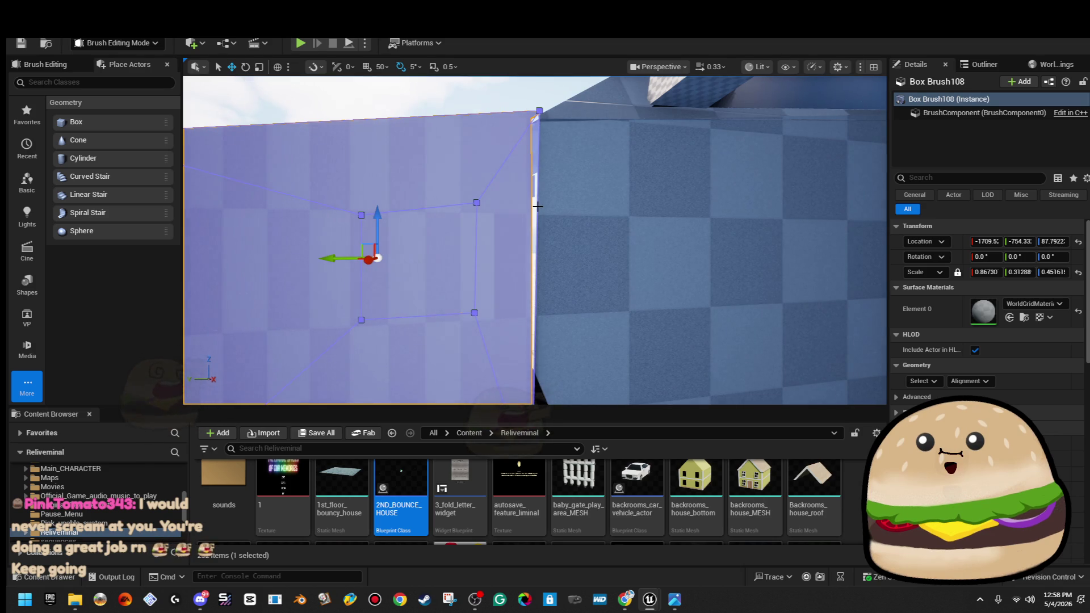
left_click(538, 207)
left_click(540, 207)
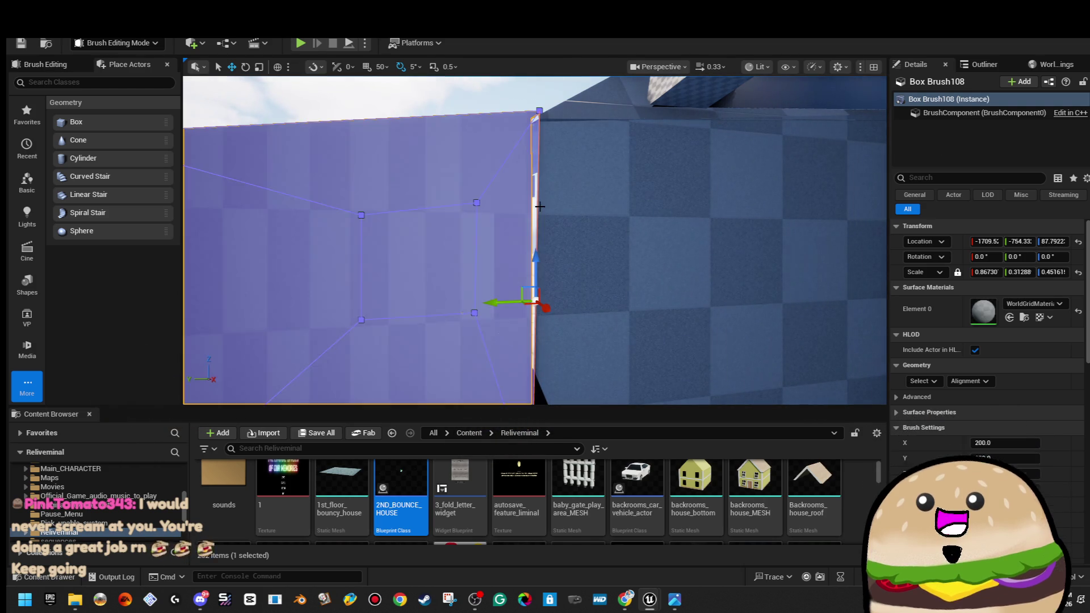
mouse_move(546, 310)
left_mouse_down()
mouse_move(482, 324)
mouse_move(496, 296)
left_mouse_up()
key("f")
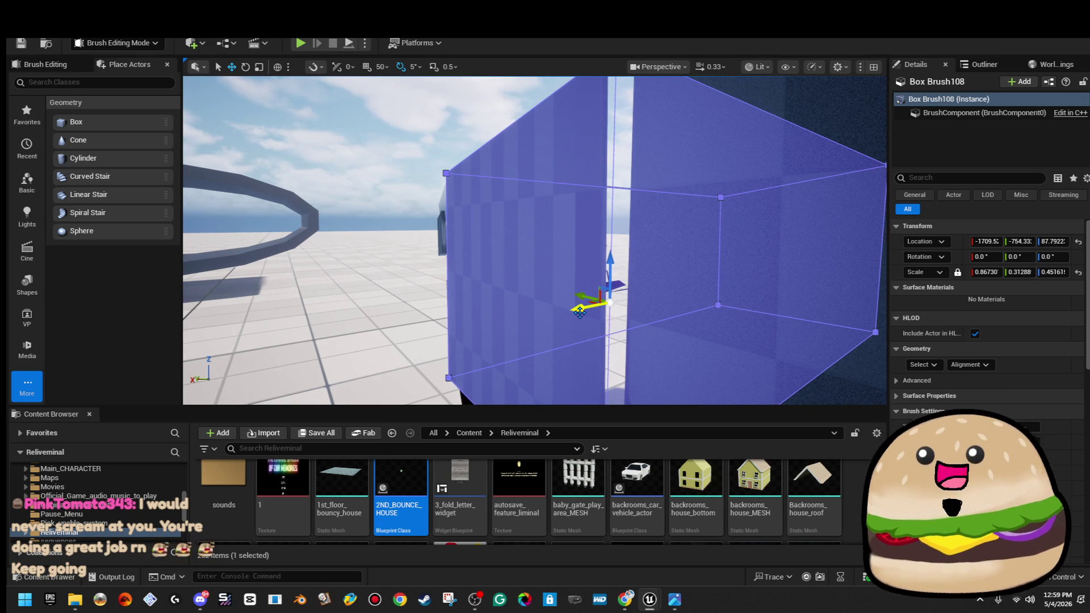
left_click_drag(587, 313, 597, 314)
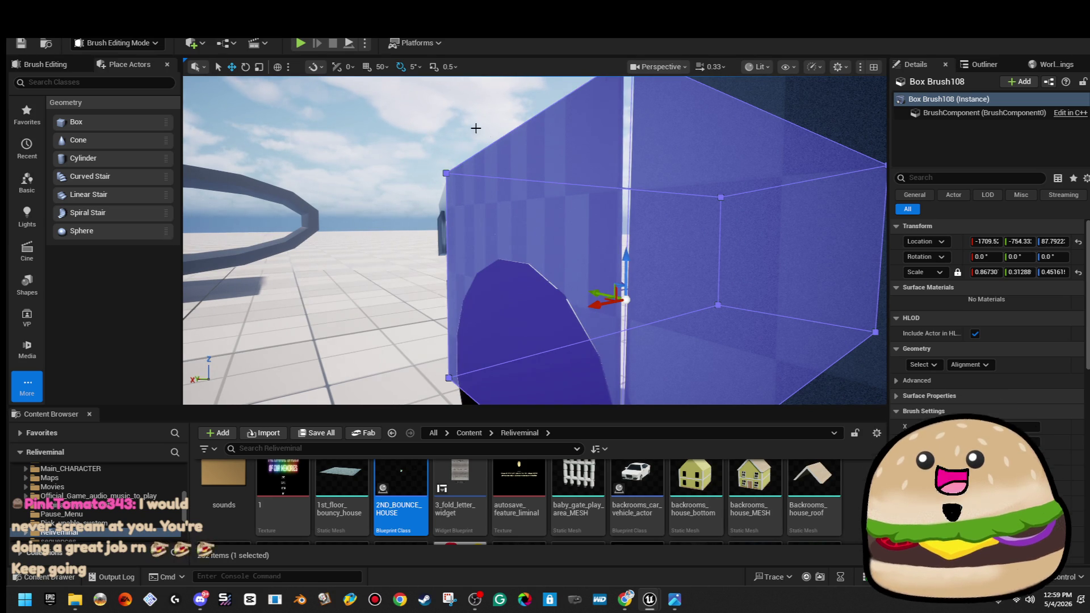
Step: Select the brush faces around the wheel arch, then clear the selection
left_click(476, 128)
left_click(533, 169)
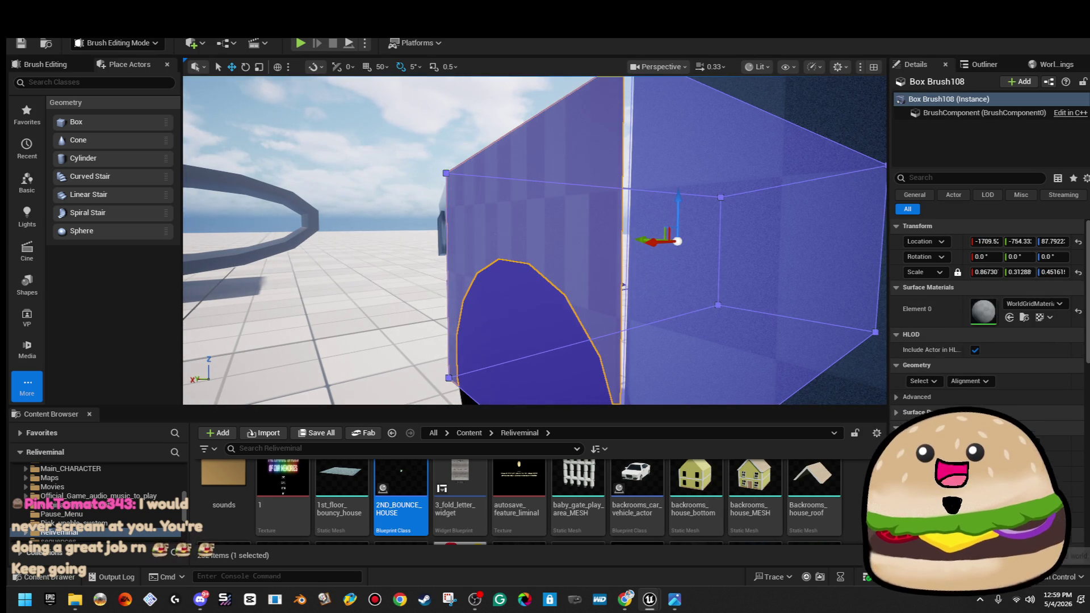
scroll(1070, 443, "down", 3)
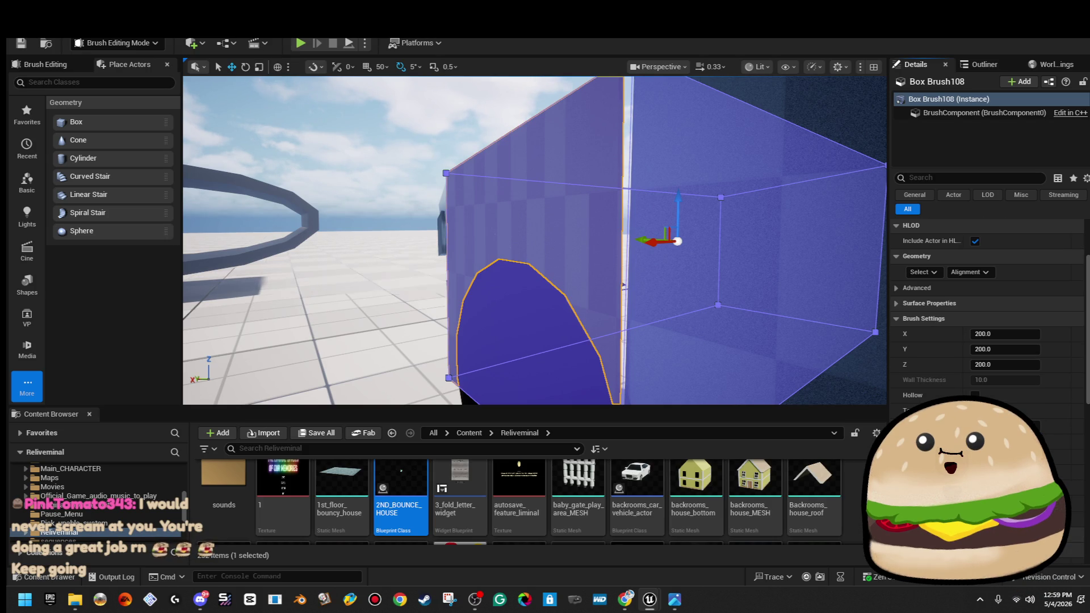
left_click(664, 211)
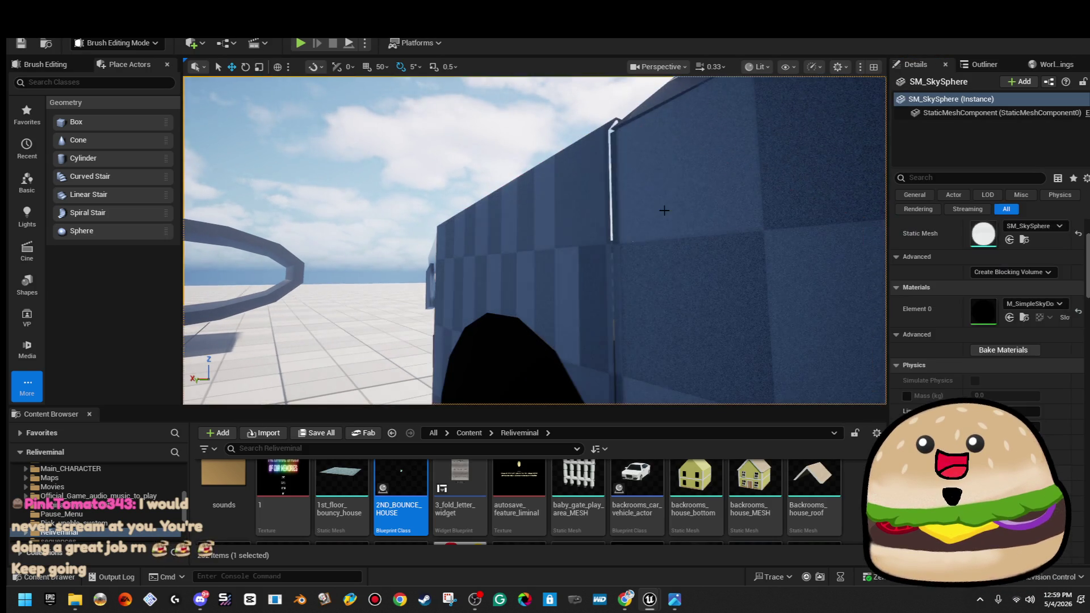
left_click(665, 211)
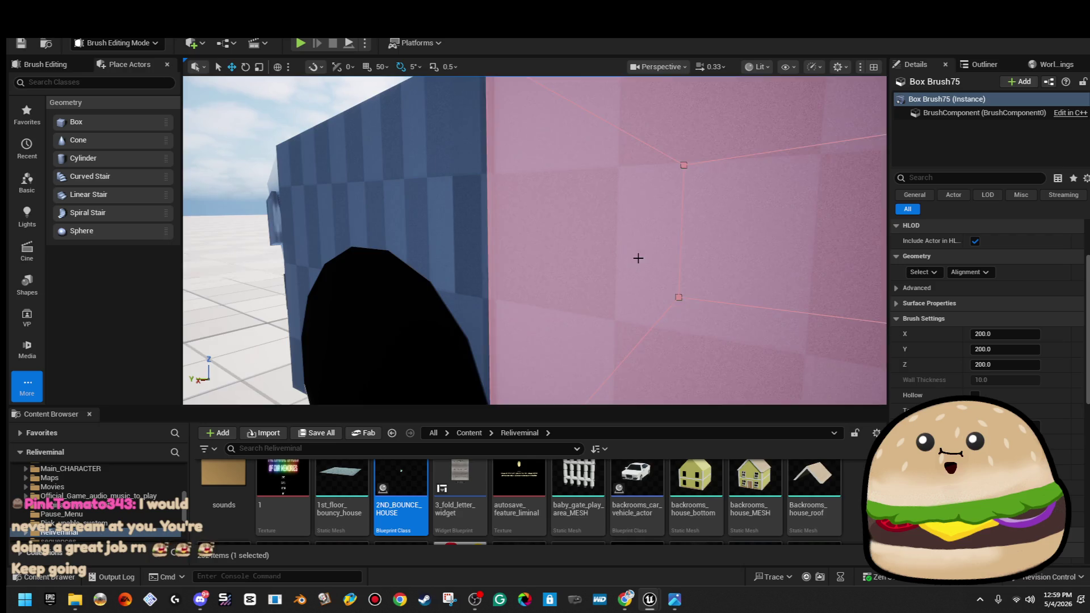
left_click(518, 192)
left_click_drag(619, 184, 619, 184)
left_click(619, 183)
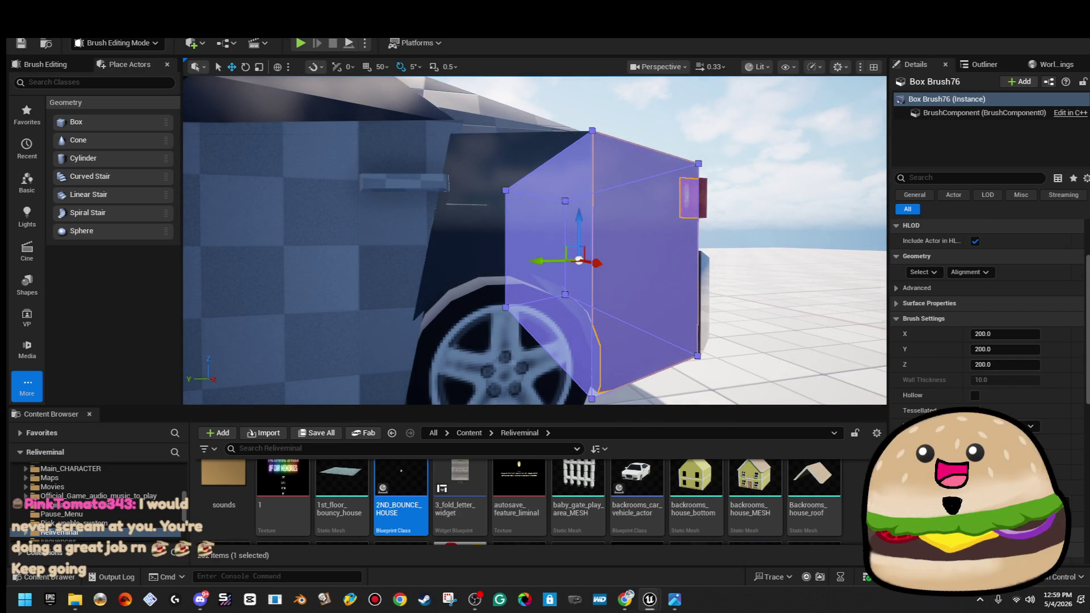
left_click(470, 166)
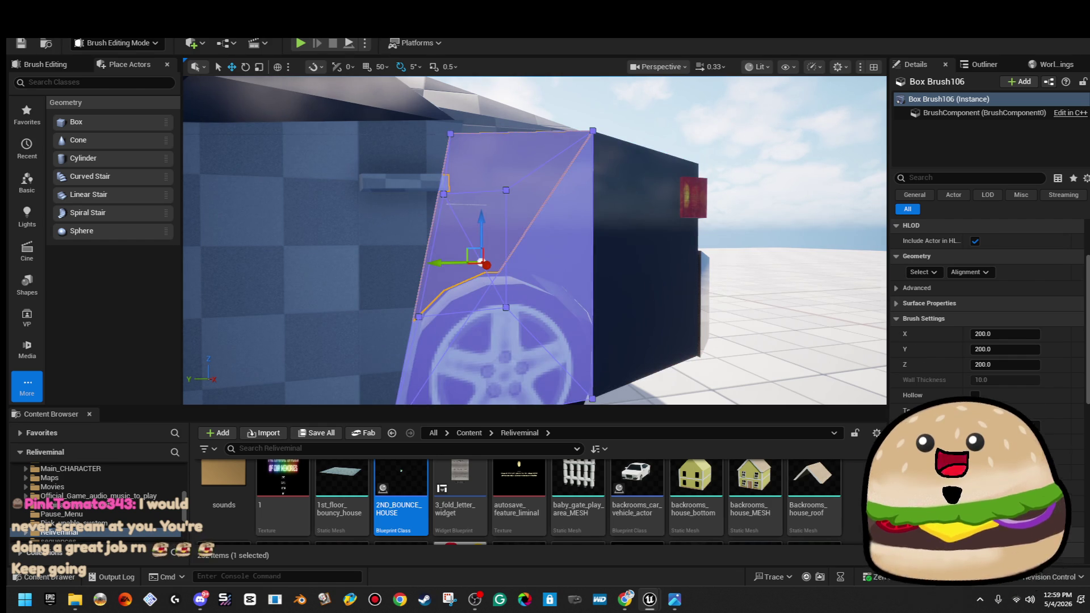
left_click(839, 198)
left_click_drag(839, 197, 822, 180)
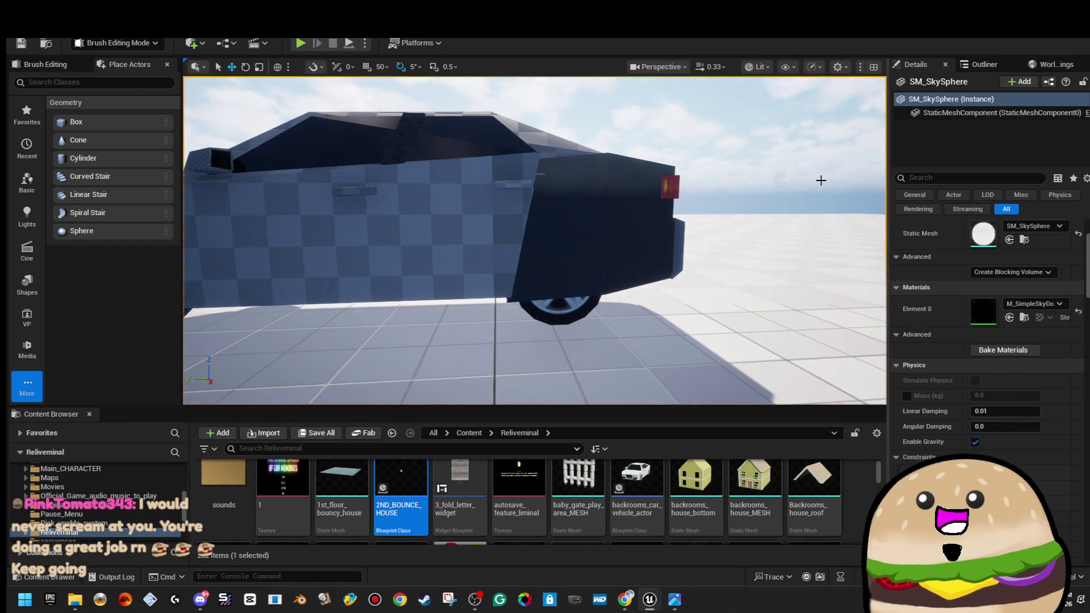
key("ctrl+z")
left_click(821, 180)
mouse_move(821, 180)
left_mouse_down()
mouse_move(738, 180)
mouse_move(704, 85)
mouse_move(570, 285)
left_mouse_up()
left_click(570, 284)
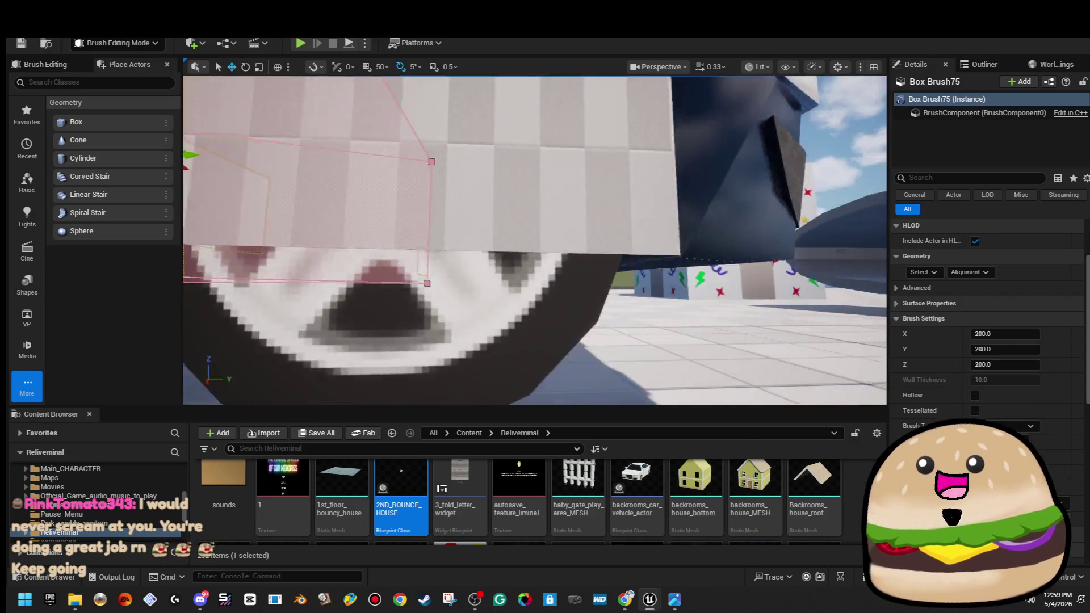
left_click_drag(570, 284, 562, 386)
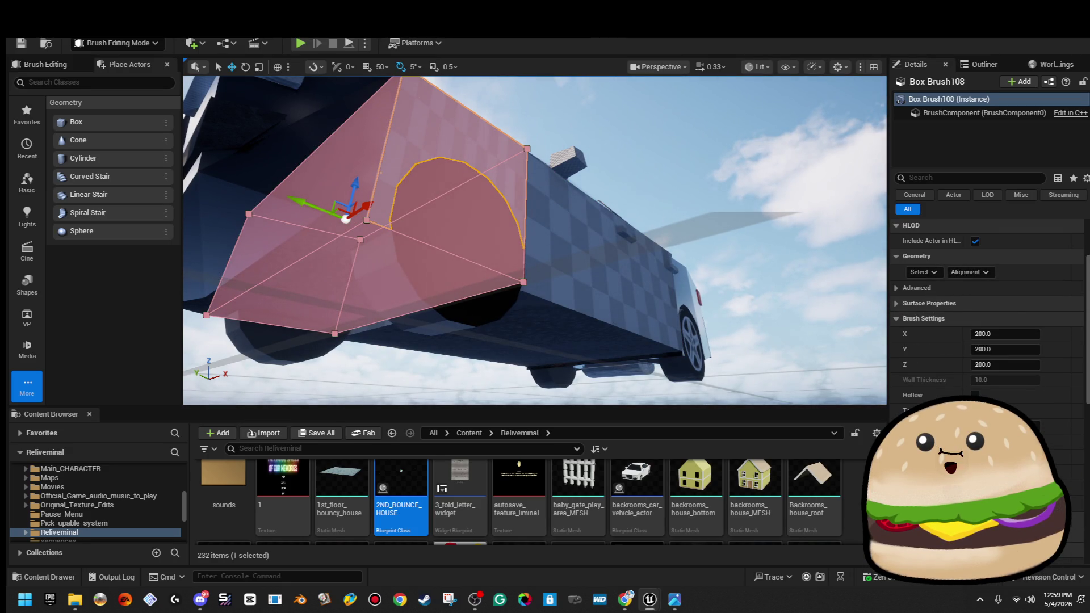
Step: Undo back to having rear wheel brush Cylinder Brush36 selected and view the car's rear
key("ctrl+z")
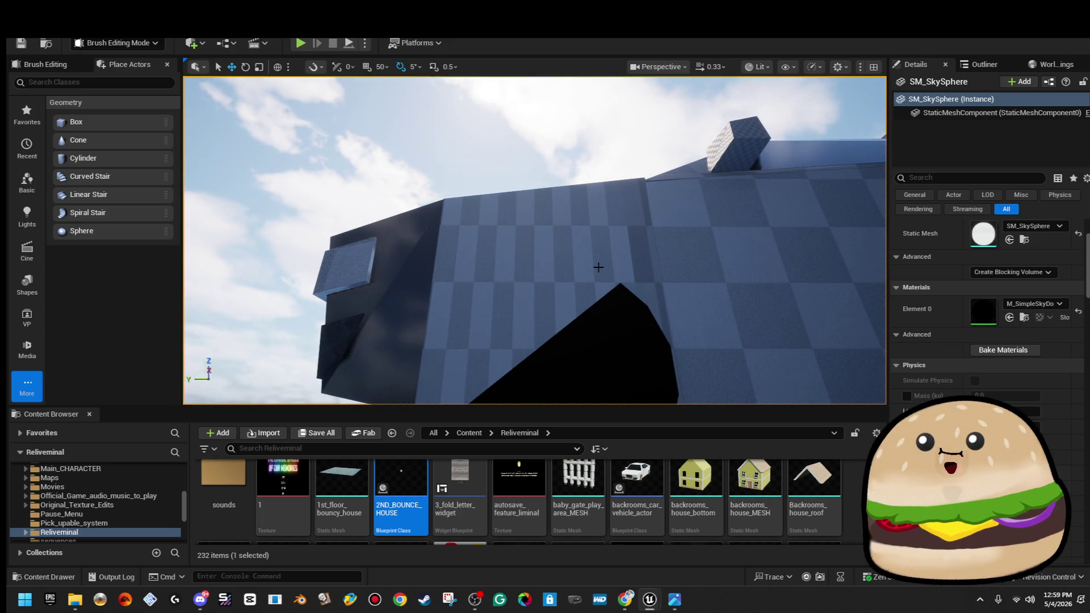
key("ctrl+y")
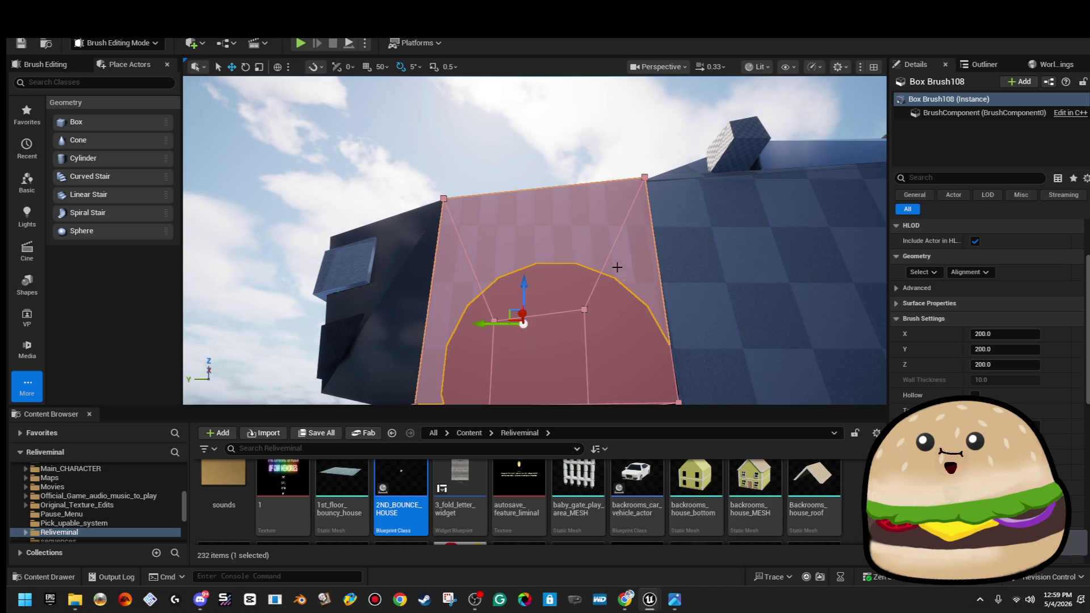
key("ctrl+z")
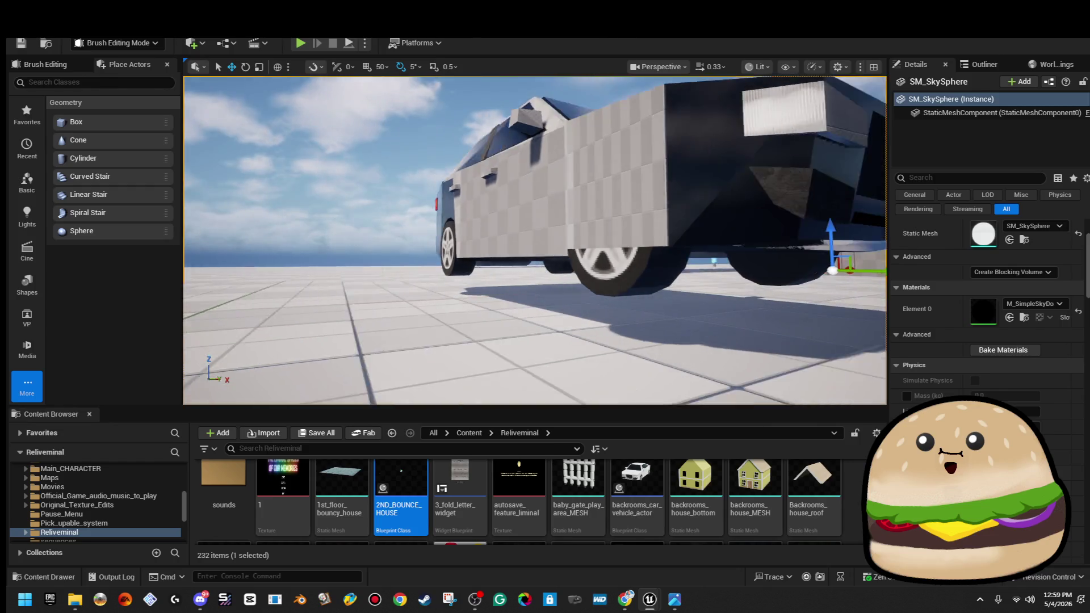
key("ctrl+z")
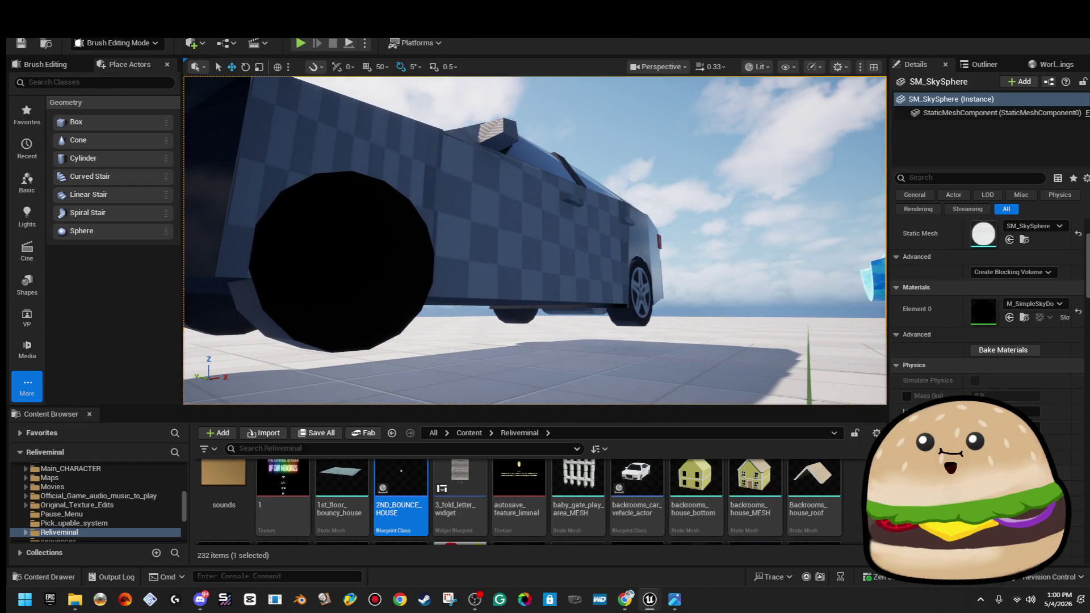
mouse_move(381, 236)
left_mouse_down()
mouse_move(381, 267)
mouse_move(364, 216)
mouse_move(341, 204)
mouse_move(347, 273)
mouse_move(329, 284)
mouse_move(595, 284)
left_mouse_up()
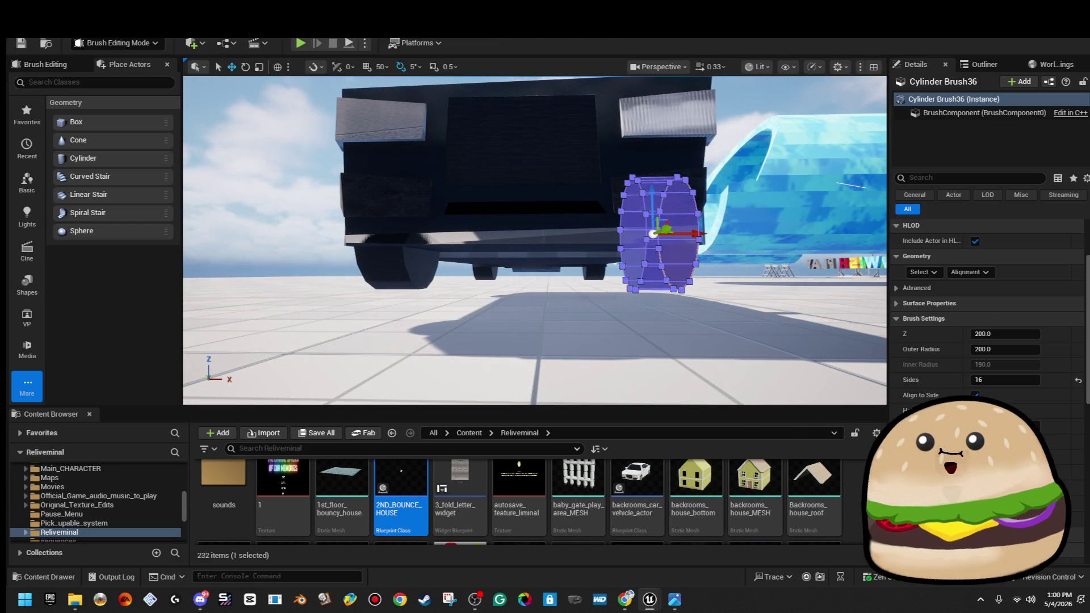
Step: Cut Cylinder Brush36, paste it back via the Edit menu, and deselect it
key("alt+f")
key("Right")
key("Right")
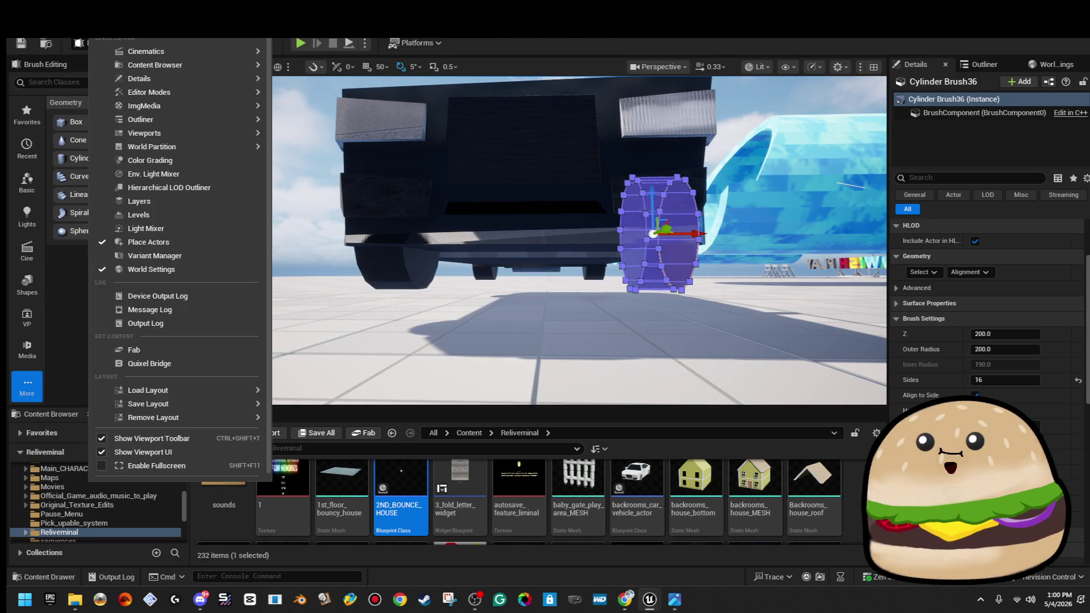
key("Left")
left_click(114, 105)
key("alt+e")
left_click(126, 125)
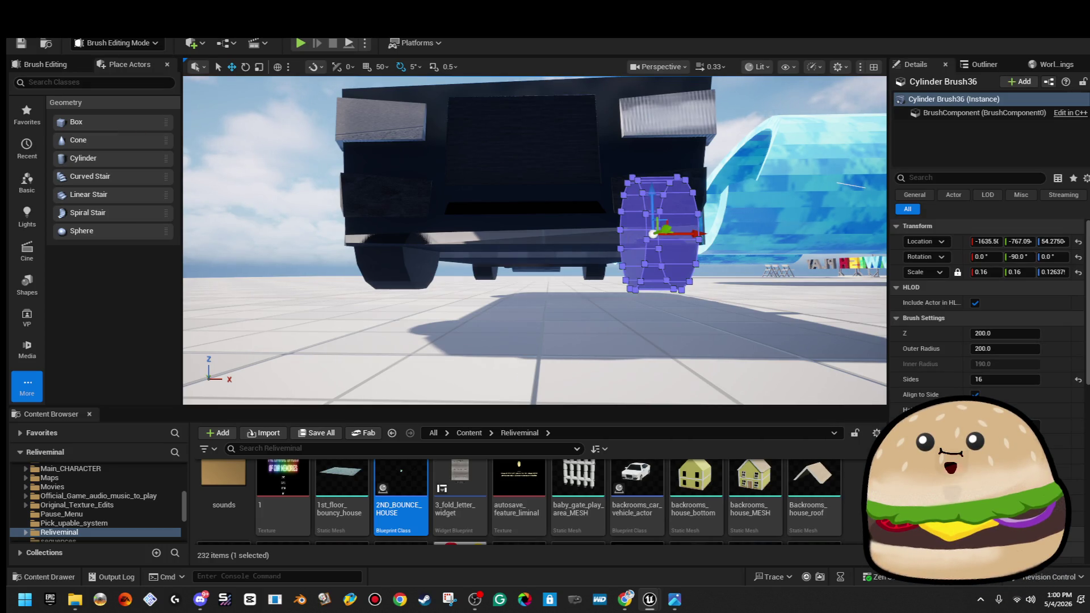
left_click(544, 133)
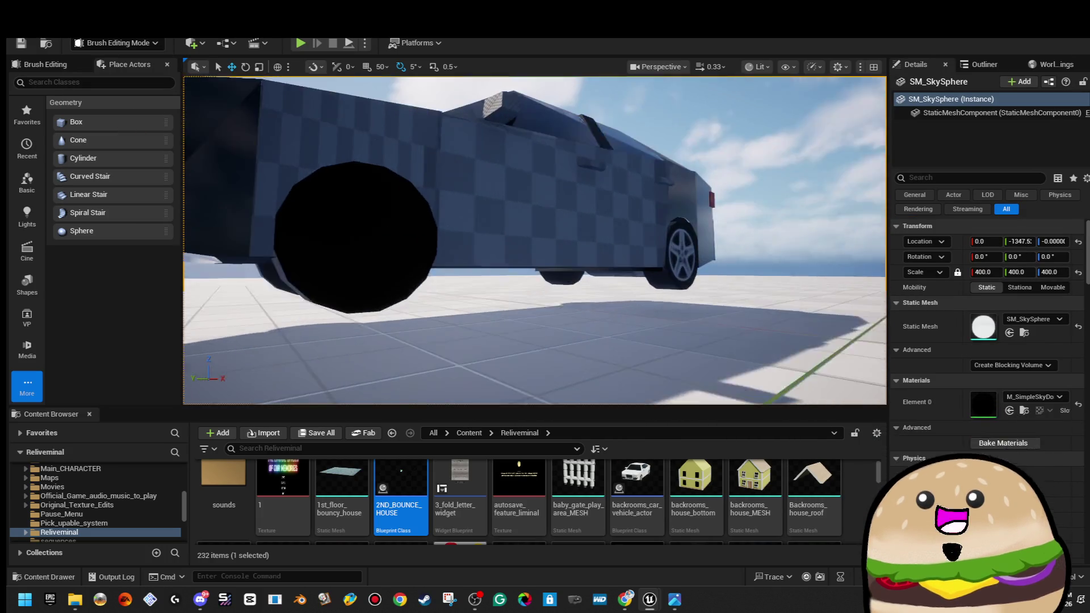
left_click_drag(530, 137, 534, 165)
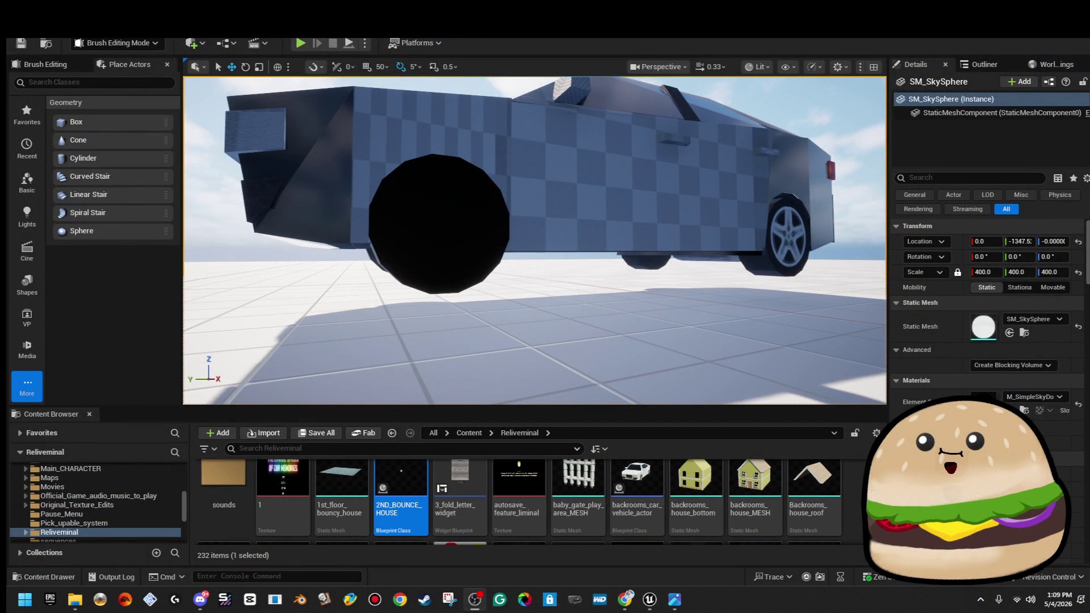
Step: From a close rear-side view, select Box Brush75 and set the viewport to Wireframe
mouse_move(702, 221)
left_mouse_down()
mouse_move(539, 227)
mouse_move(539, 193)
mouse_move(579, 244)
mouse_move(658, 244)
mouse_move(585, 255)
left_mouse_up()
left_click(579, 246)
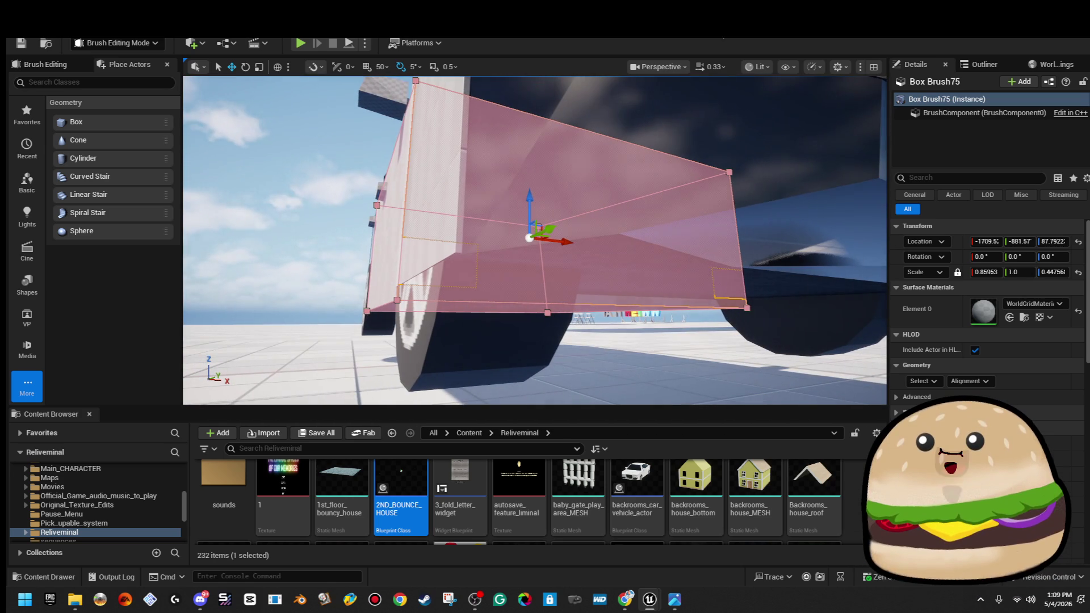
left_click(760, 67)
left_click(795, 135)
left_click_drag(850, 263, 823, 286)
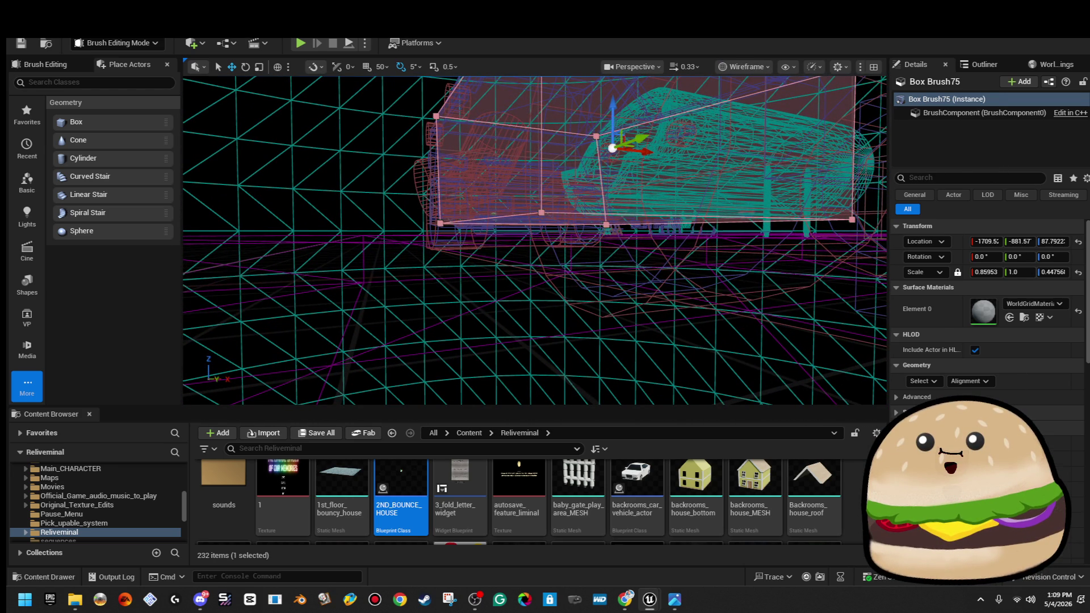
Step: Slide Cylinder Brush32 further left along X
left_click(603, 317)
scroll(706, 251, "down", 5)
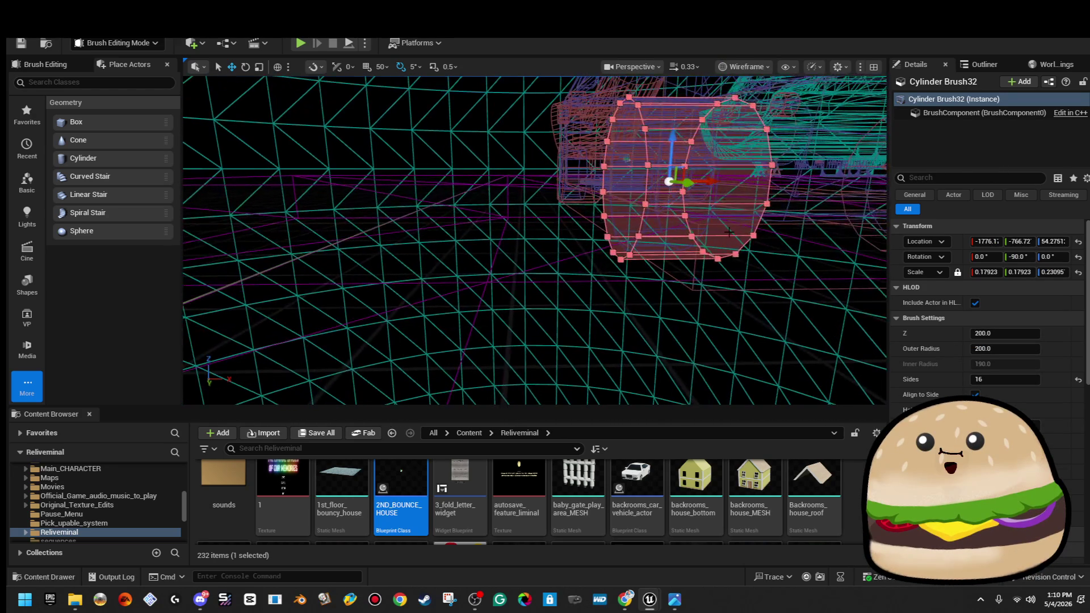
left_click_drag(710, 189, 546, 190)
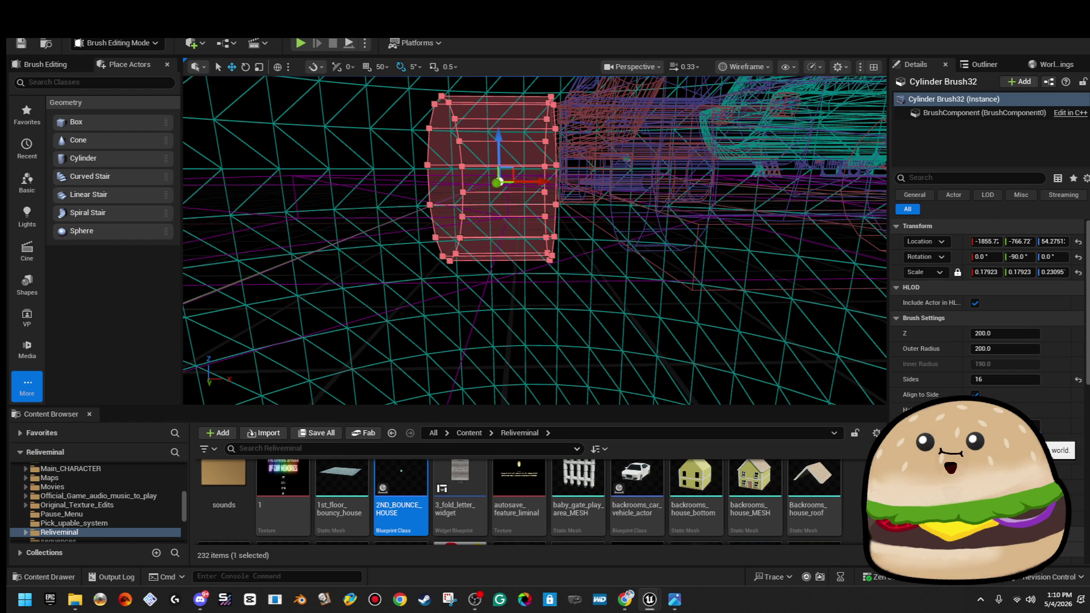
left_click_drag(545, 190, 732, 189)
Step: Delete the Cylinder Brush30 and Cylinder Brush36 wheel brushes
left_click(659, 216)
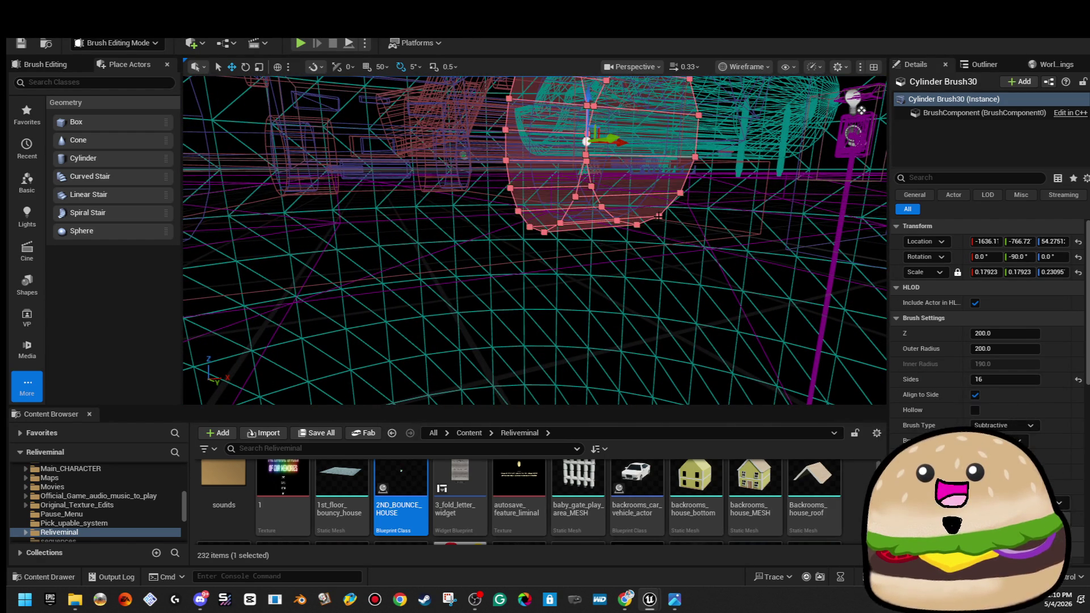
key("Delete")
left_click(640, 203)
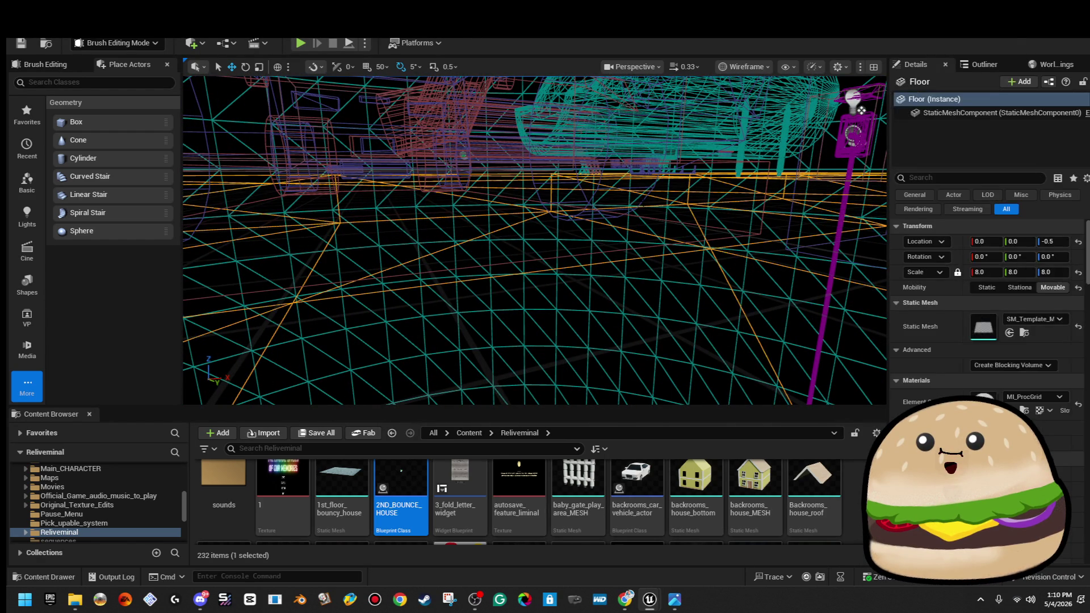
key("Delete")
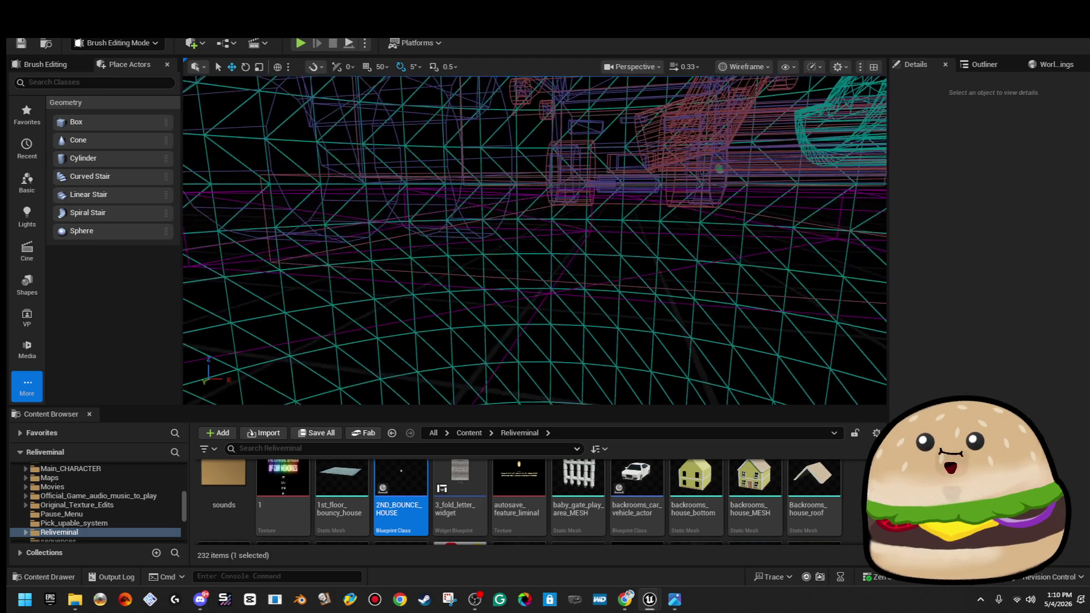
Step: Move Cylinder Brush39 left along X so it sits over the front wheel
left_click(640, 195)
left_click_drag(653, 186, 670, 185)
left_click(640, 178)
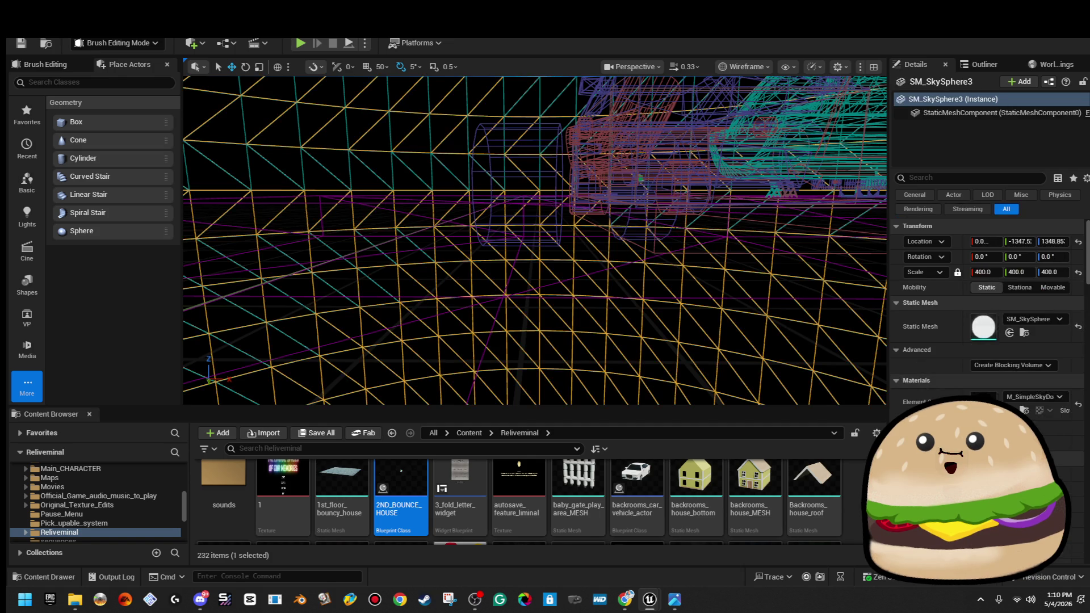
left_click(640, 182)
left_click_drag(678, 186, 489, 162)
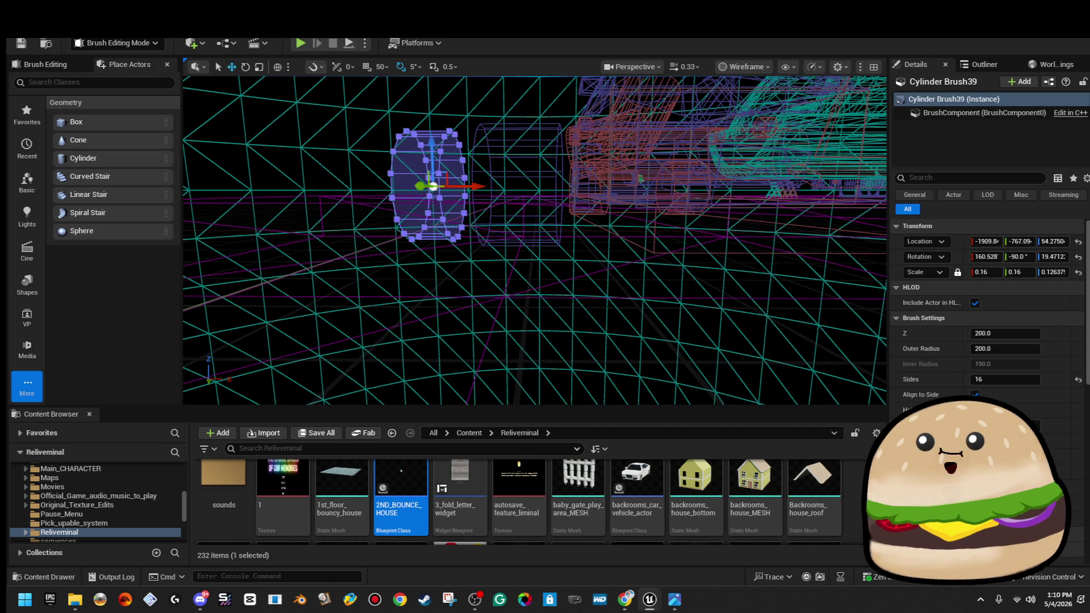
Step: Switch the viewport view mode to Unlit
left_click(753, 69)
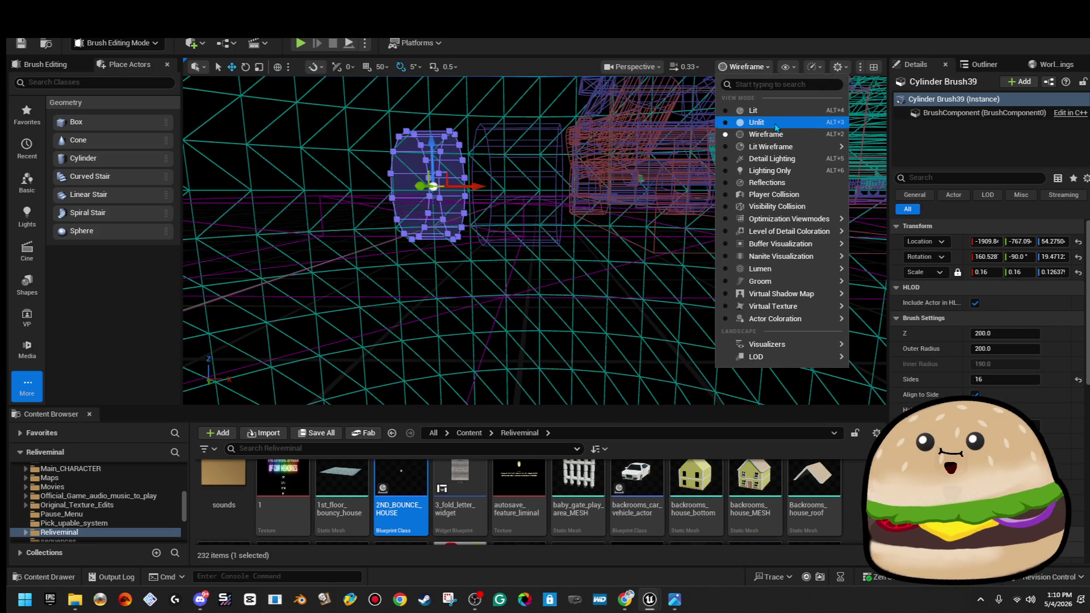
left_click(738, 121)
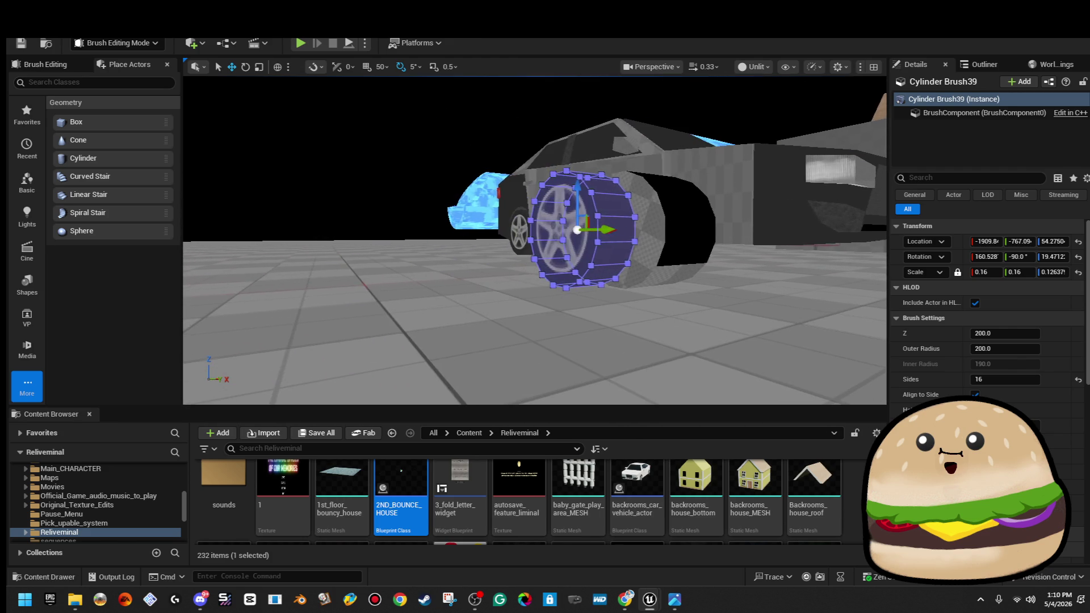
left_click(779, 214)
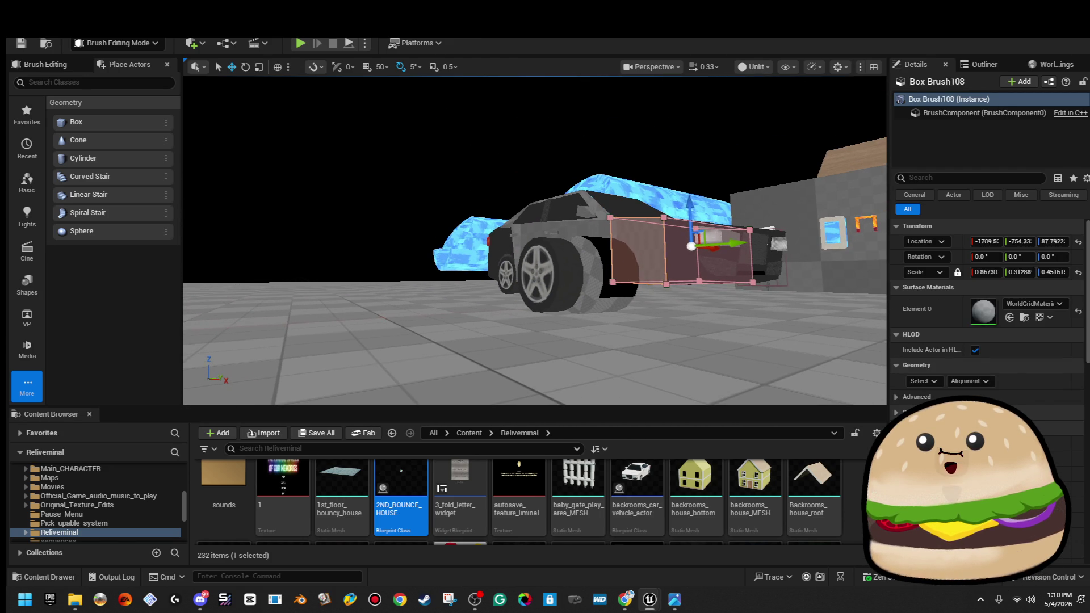
Step: Merge the front box brush's materials into one slot and apply blackplaingloss
left_click(511, 142)
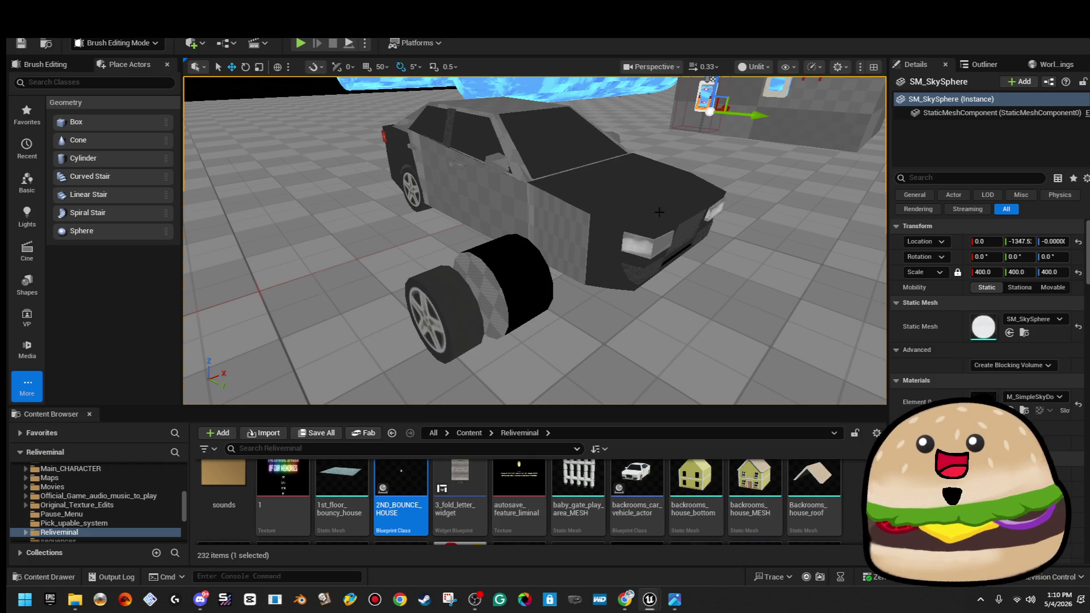
left_click(556, 215)
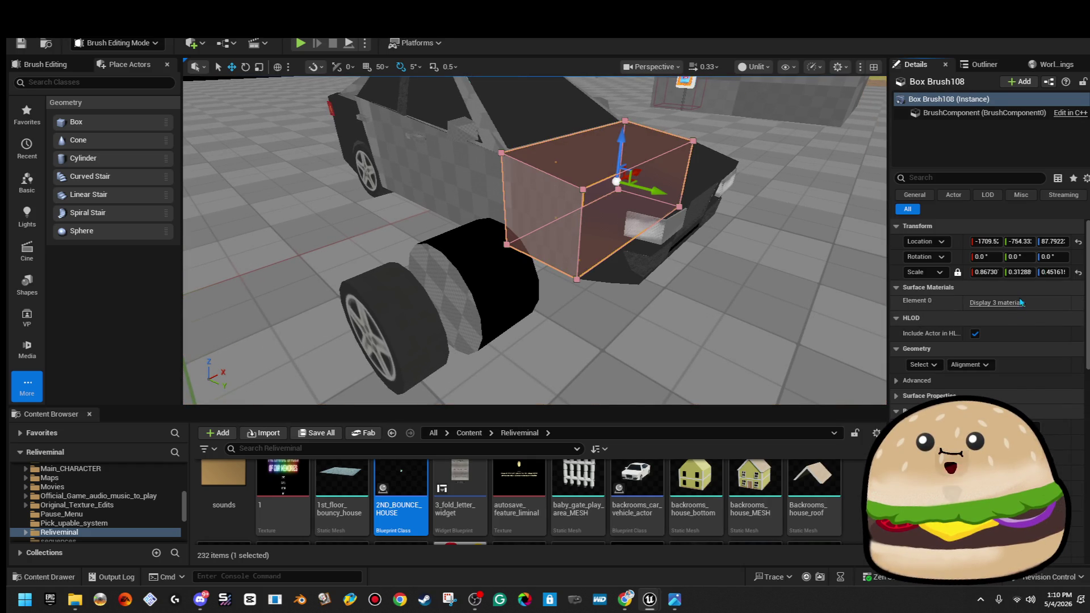
left_click(1076, 329)
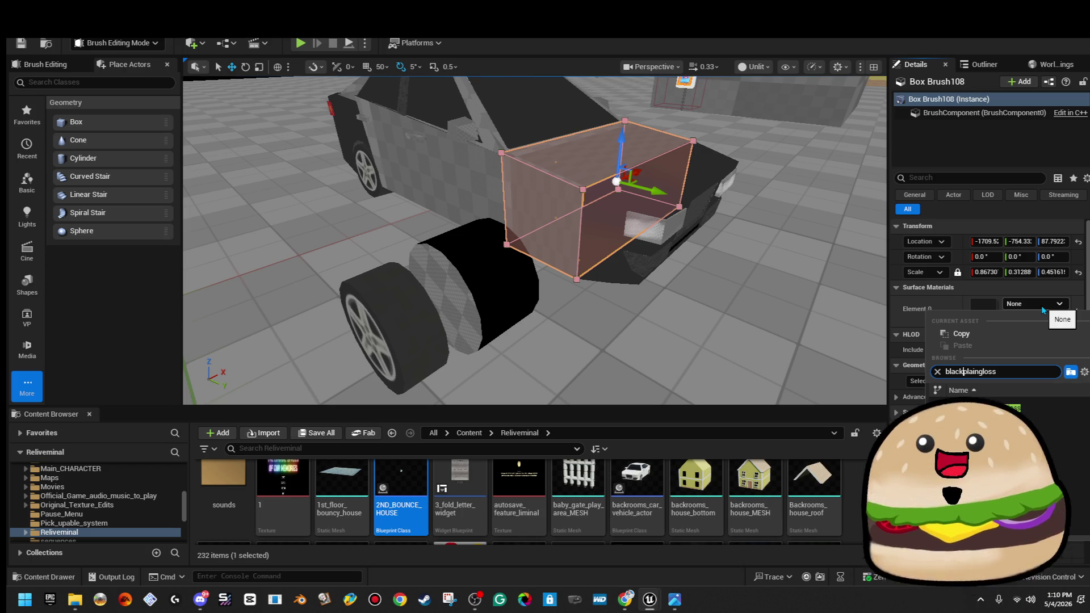
left_click(1037, 410)
Step: Orbit around the car to inspect the blackened front box brush from front and side
left_click_drag(534, 239, 602, 244)
left_click(869, 113)
mouse_move(534, 239)
left_mouse_down()
mouse_move(670, 244)
mouse_move(636, 222)
left_mouse_up()
left_click(568, 256)
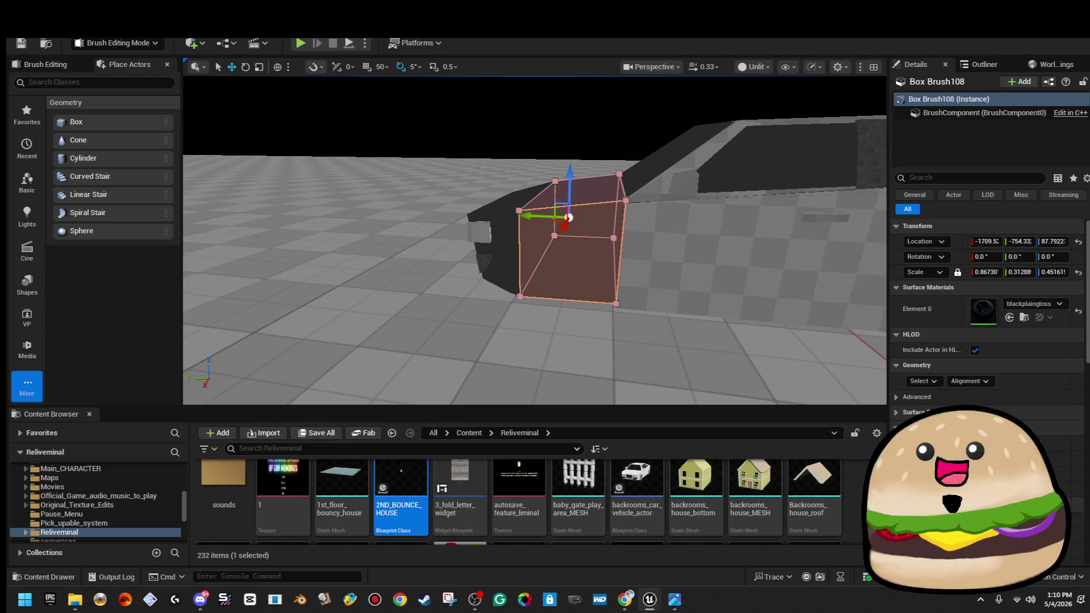
scroll(988, 312, "down", 10)
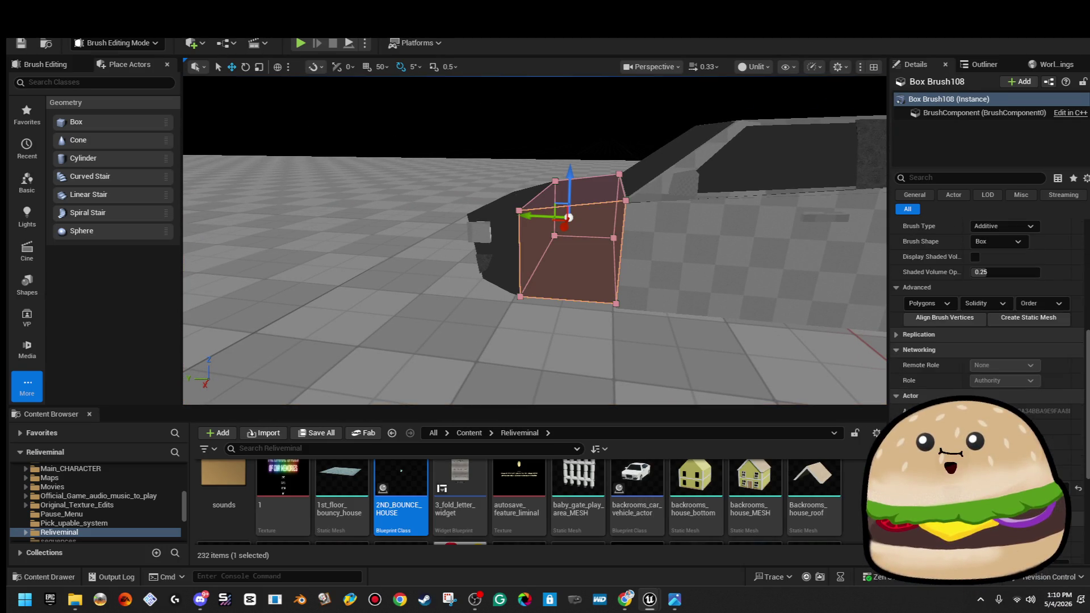
scroll(988, 312, "down", 3)
scroll(988, 312, "up", 4)
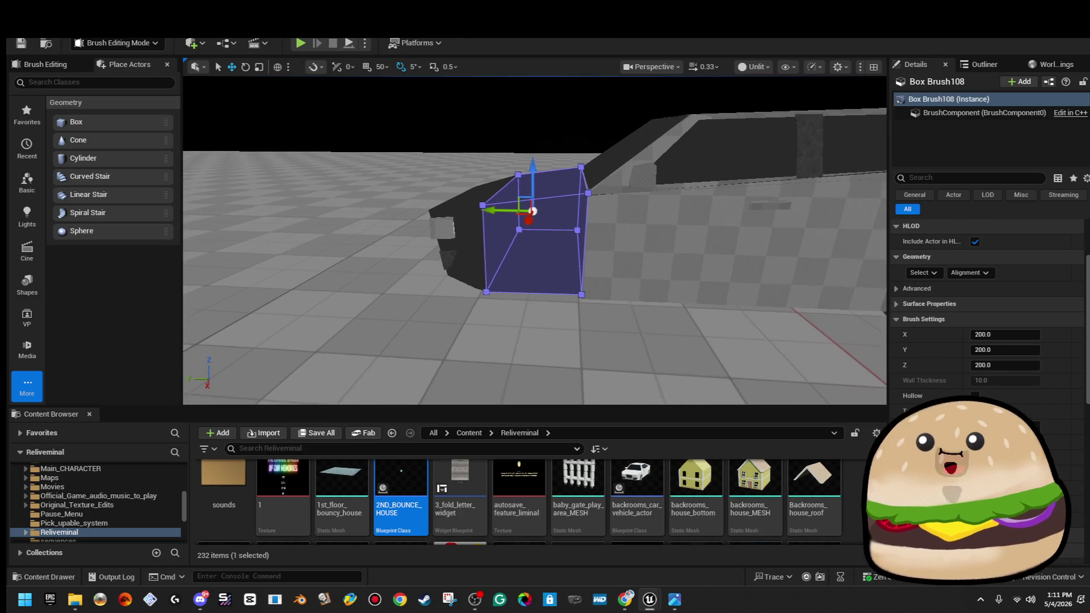
left_click(398, 114)
left_click_drag(534, 239, 398, 239)
left_click_drag(567, 147, 606, 141)
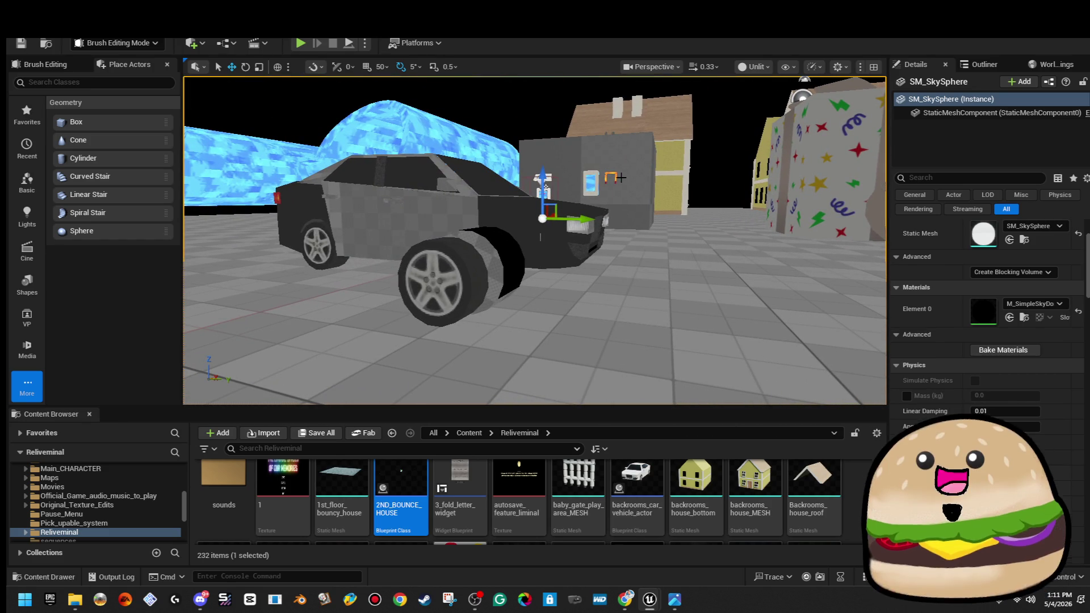
Step: Duplicate the wheel cylinder brush off to the left of the car
left_click_drag(545, 188, 536, 136)
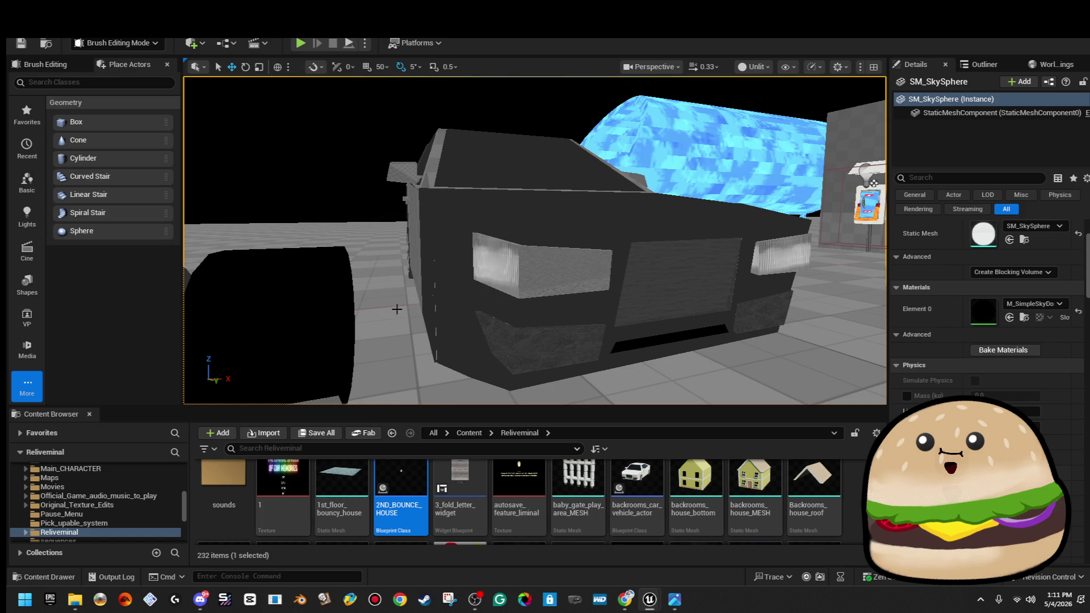
mouse_move(544, 268)
left_mouse_down()
mouse_move(522, 273)
mouse_move(544, 268)
left_mouse_up()
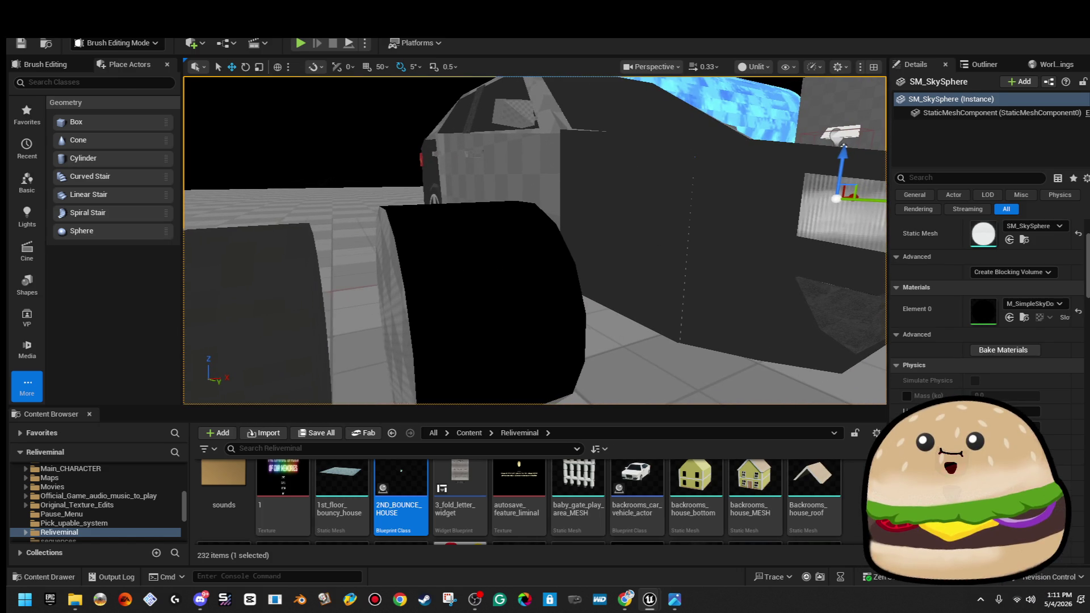
left_click(544, 269)
scroll(537, 287, "down", 5)
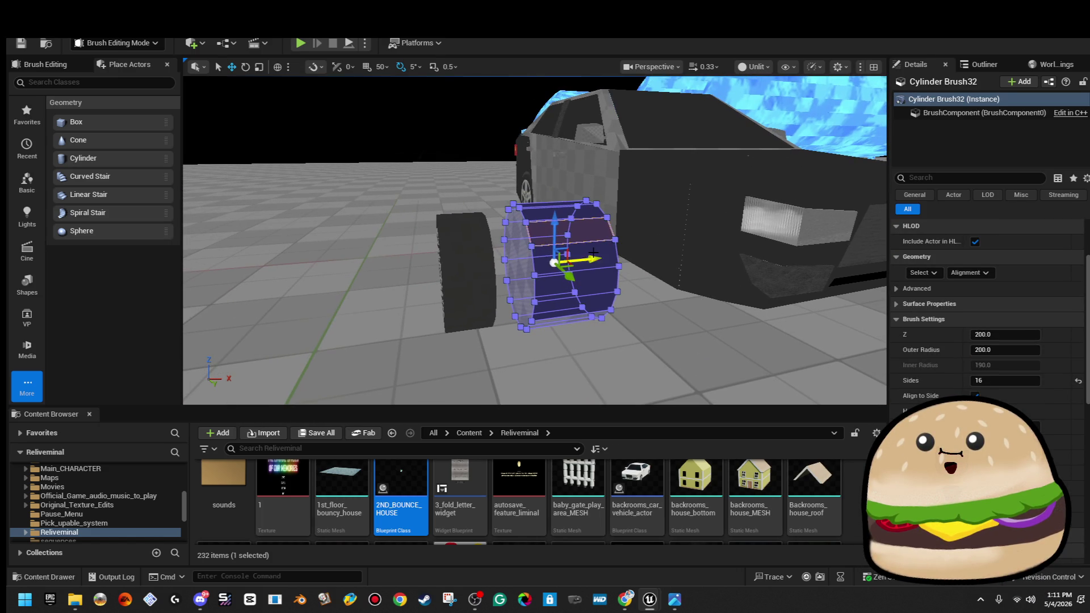
left_click_drag(593, 259, 318, 284, "alt")
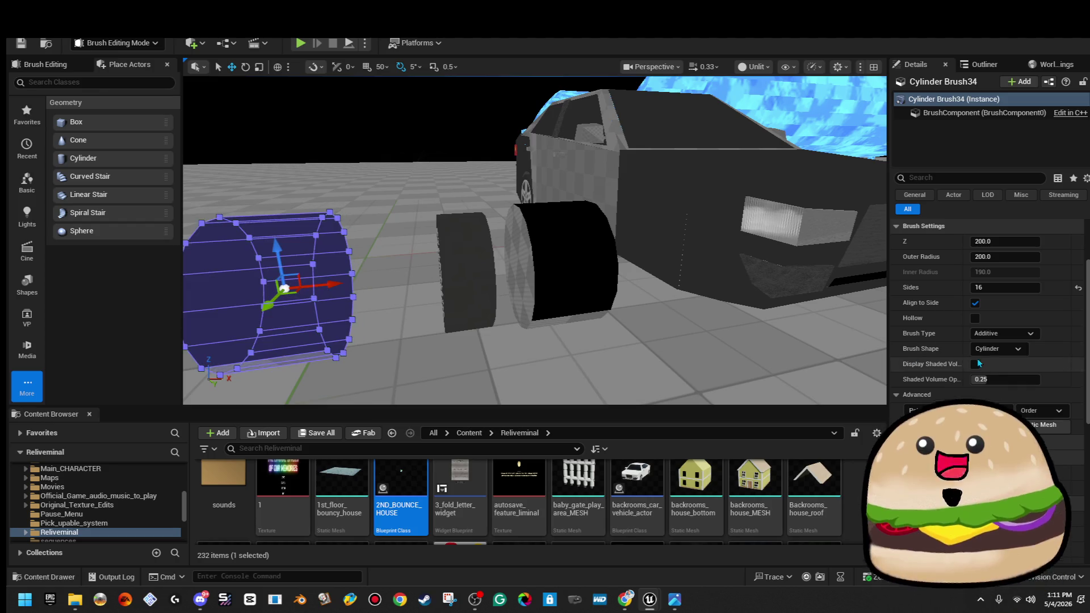
scroll(1023, 331, "up", 3)
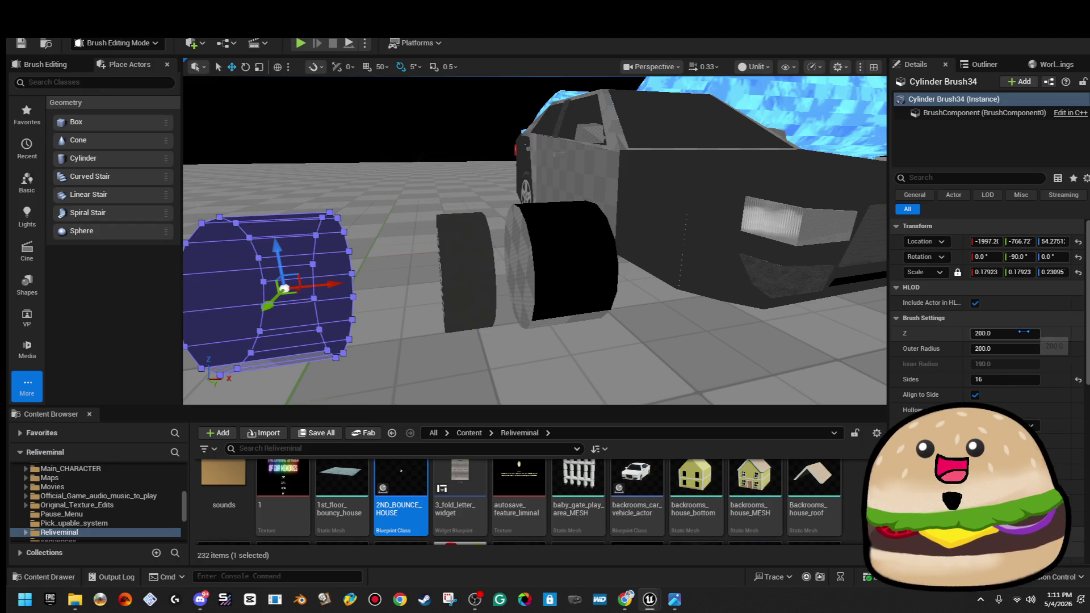
Step: Select all faces of the copied cylinder and set its material to None
left_click(272, 262)
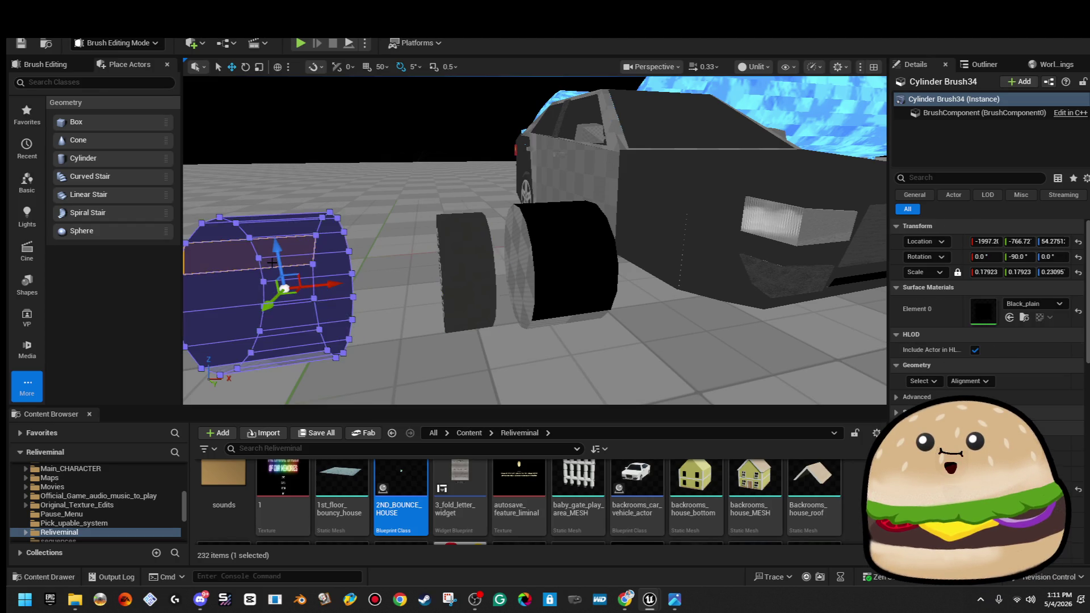
left_click(272, 263)
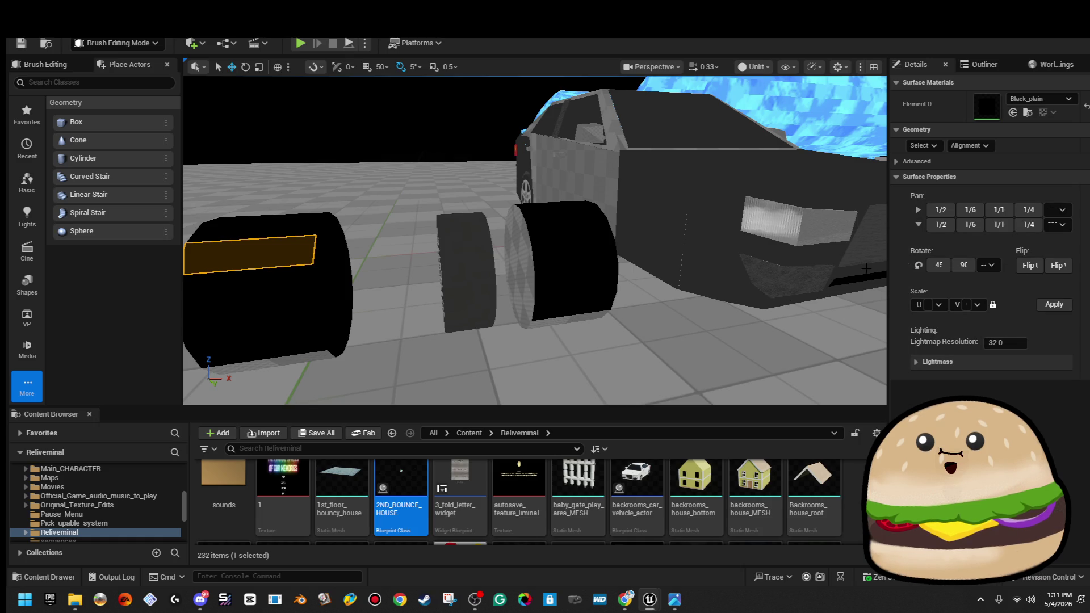
left_click(923, 146)
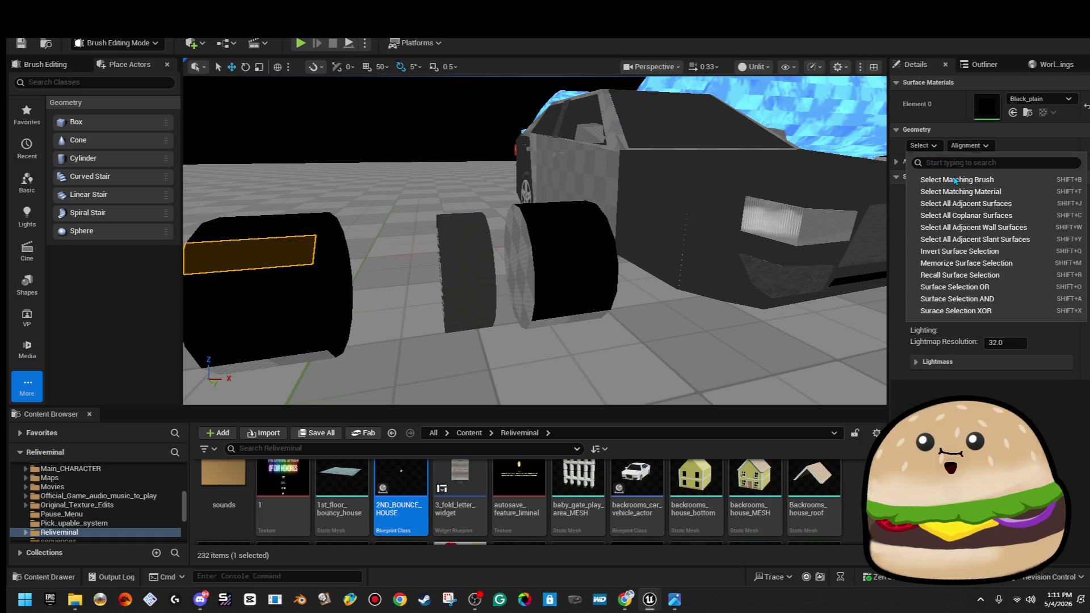
left_click(955, 177)
left_click(1001, 98)
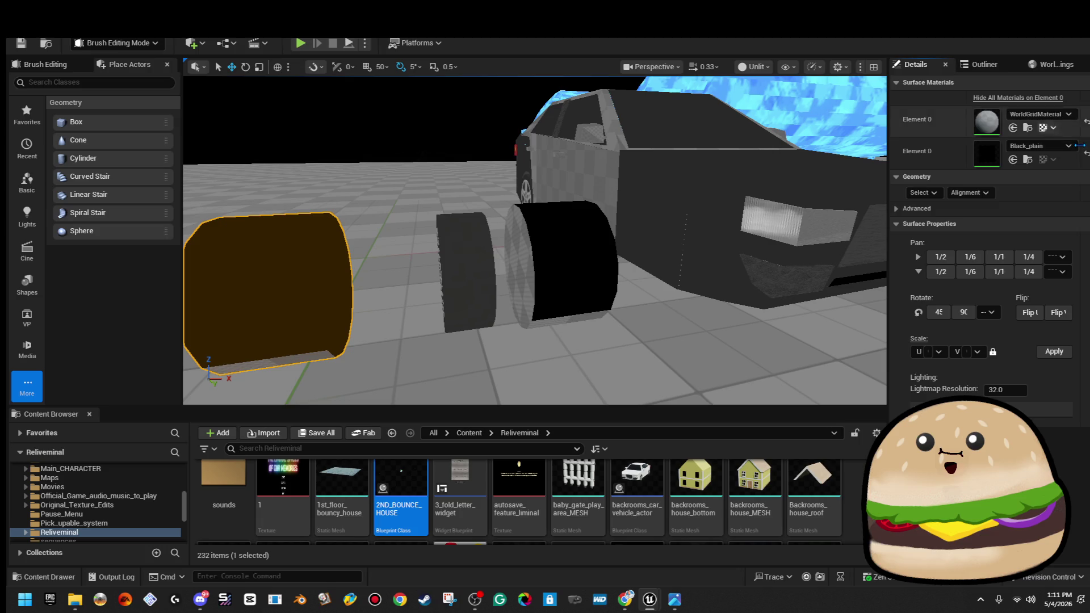
left_click(1084, 114)
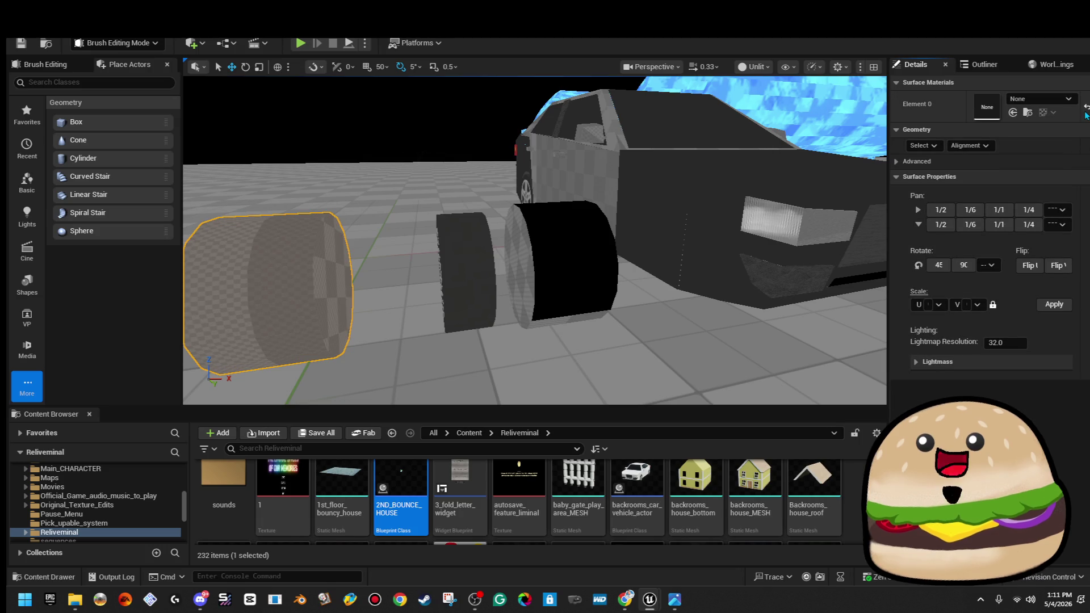
left_click(616, 129)
Step: Duplicate the cleared cylinder and slide the copy along X to X -1776 by the front wheel
left_click(420, 306)
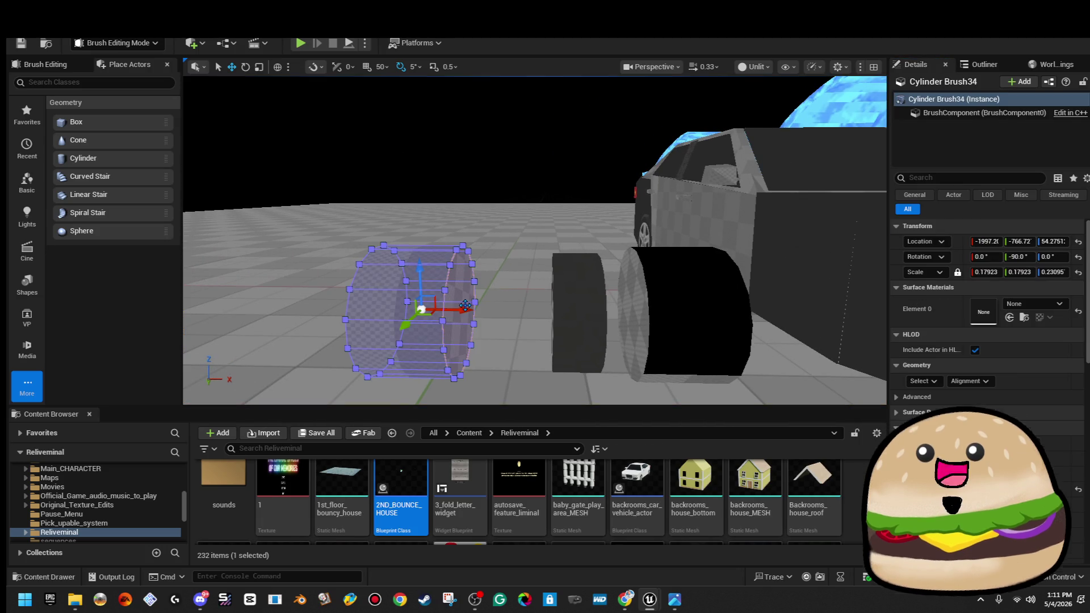
mouse_move(361, 312)
left_mouse_down()
mouse_move(750, 309)
mouse_move(718, 311)
left_mouse_up()
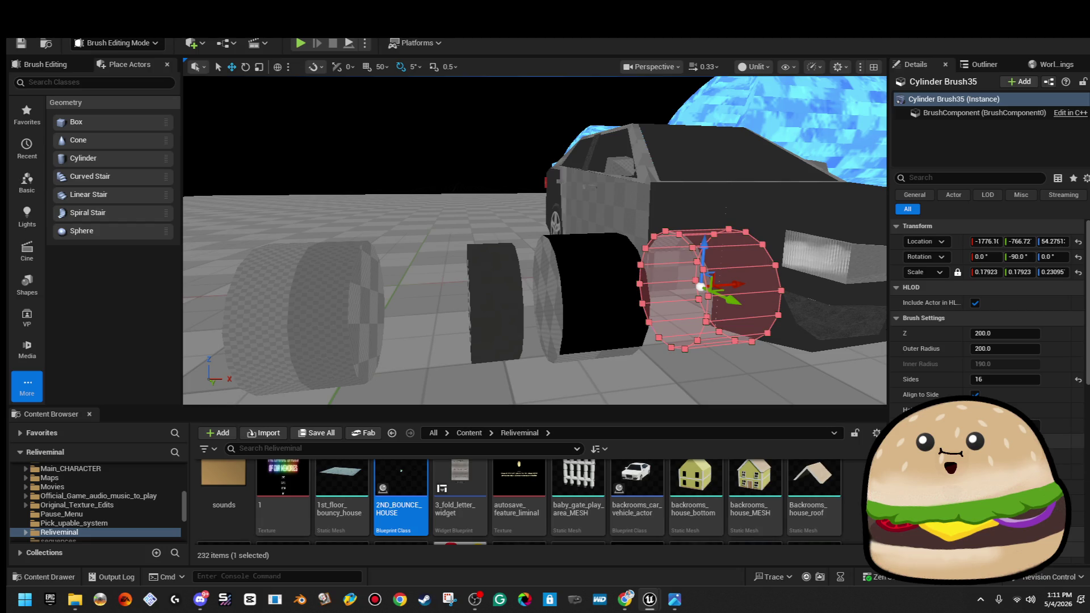
left_click(790, 172)
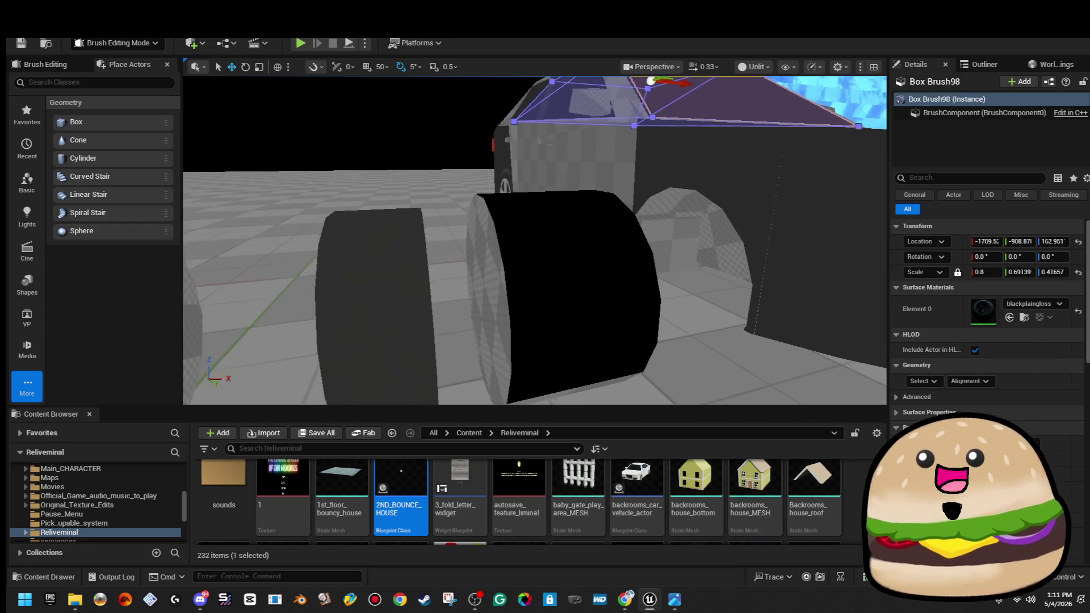
Step: Select the newly placed cylinder copy and orbit in close to the car's front-right side
left_click(640, 231)
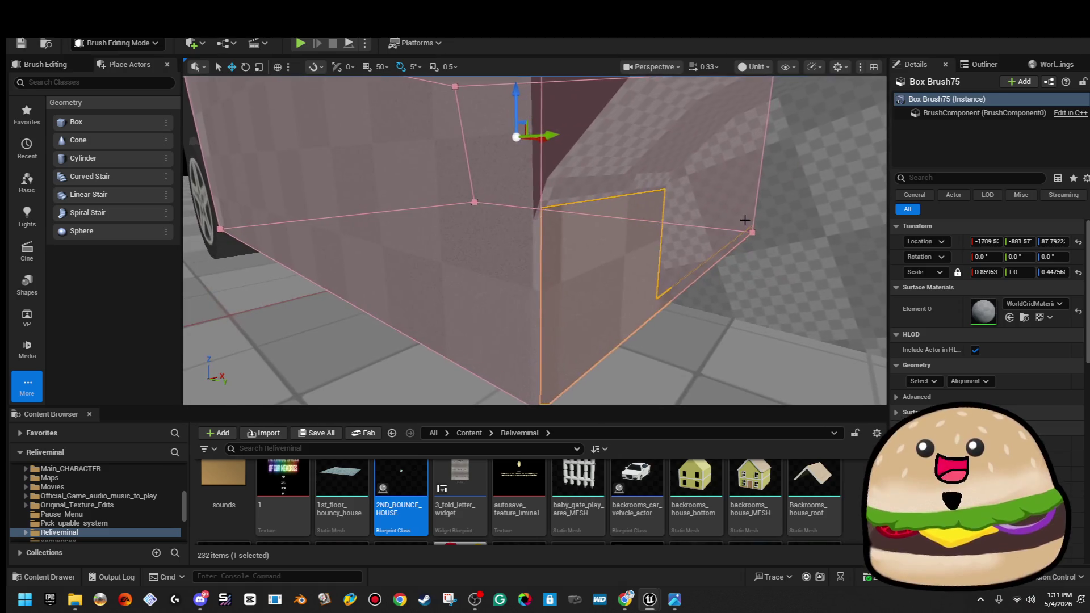
left_click(748, 222)
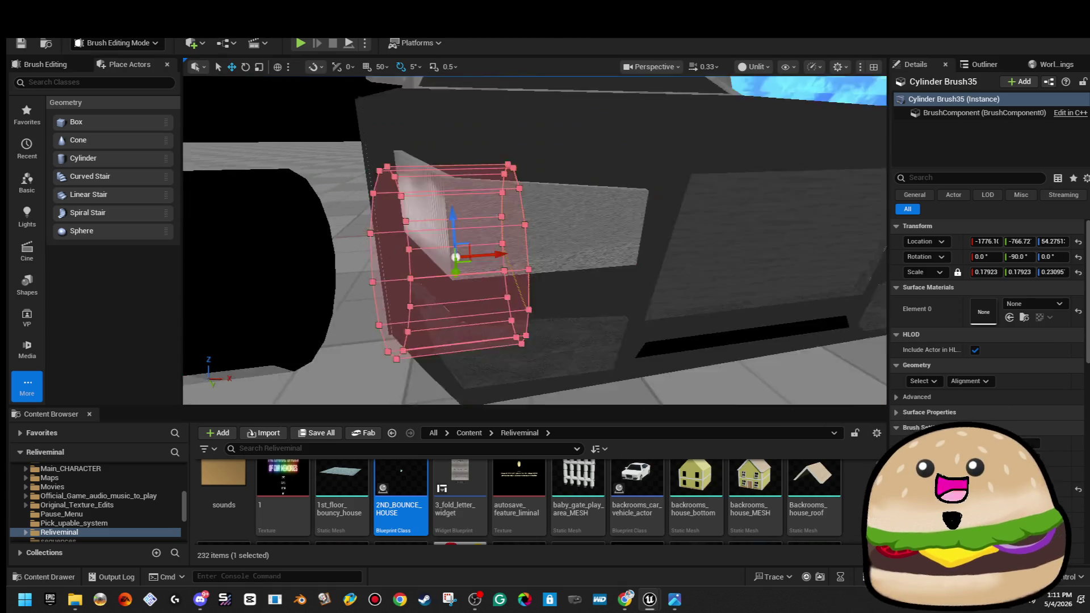
mouse_move(672, 260)
left_mouse_down()
mouse_move(619, 243)
mouse_move(465, 244)
mouse_move(575, 259)
left_mouse_up()
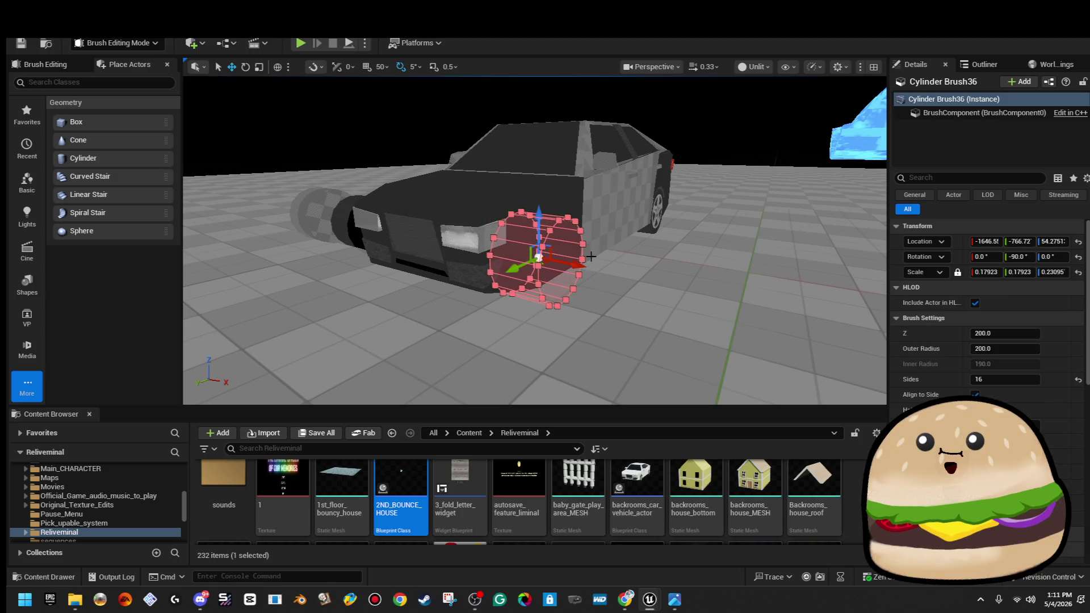
mouse_move(604, 264)
left_mouse_down()
mouse_move(560, 214)
mouse_move(582, 288)
left_mouse_up()
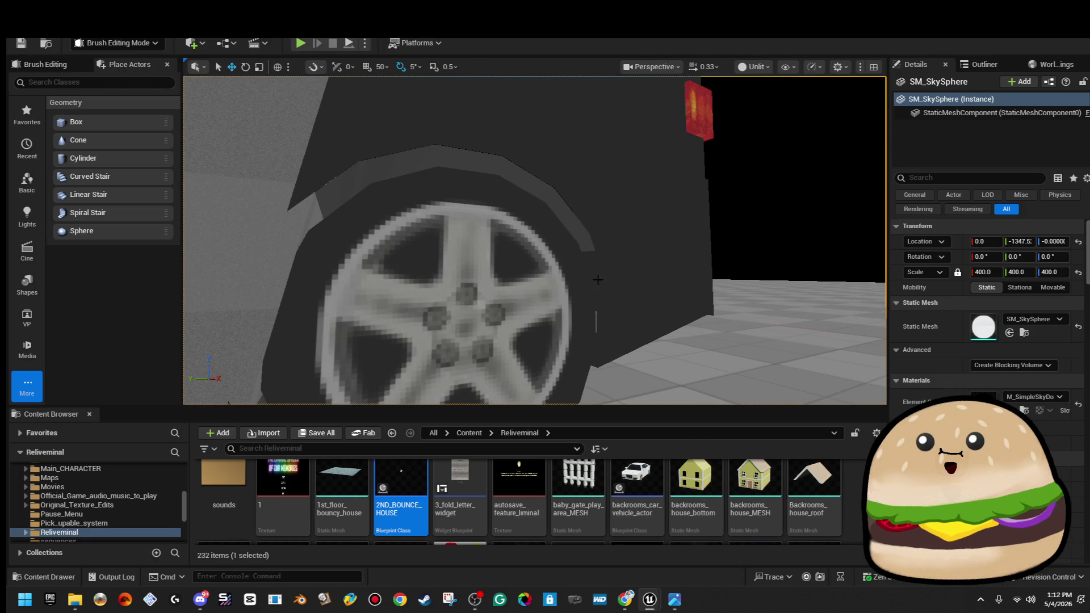
Step: Select and frame the rear wheel's Cylinder Brush31
left_click(587, 270)
left_click_drag(403, 179, 380, 159)
left_click(377, 155)
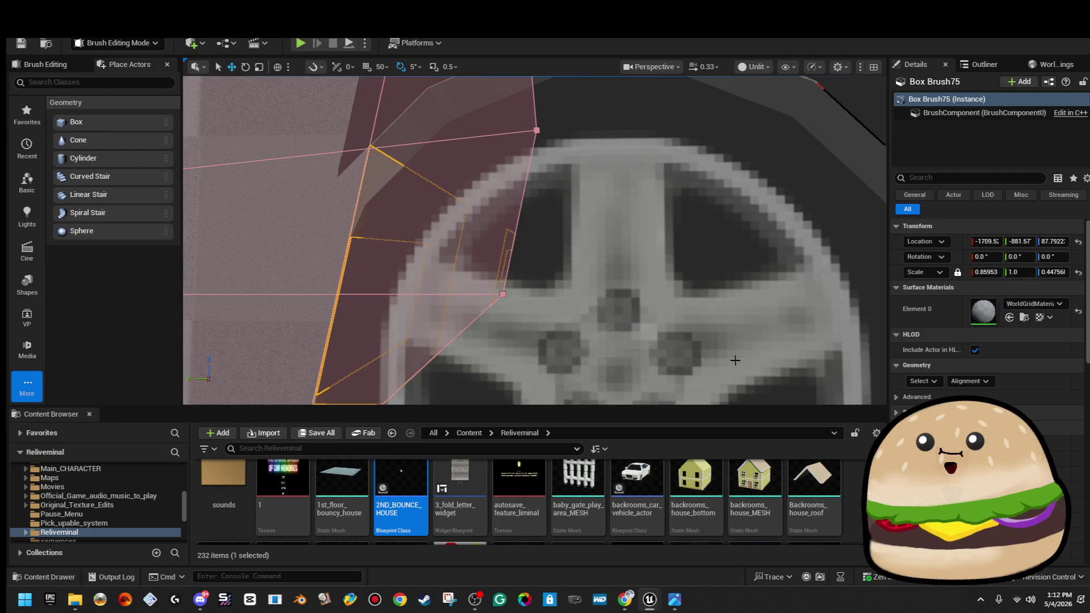
left_click(414, 149)
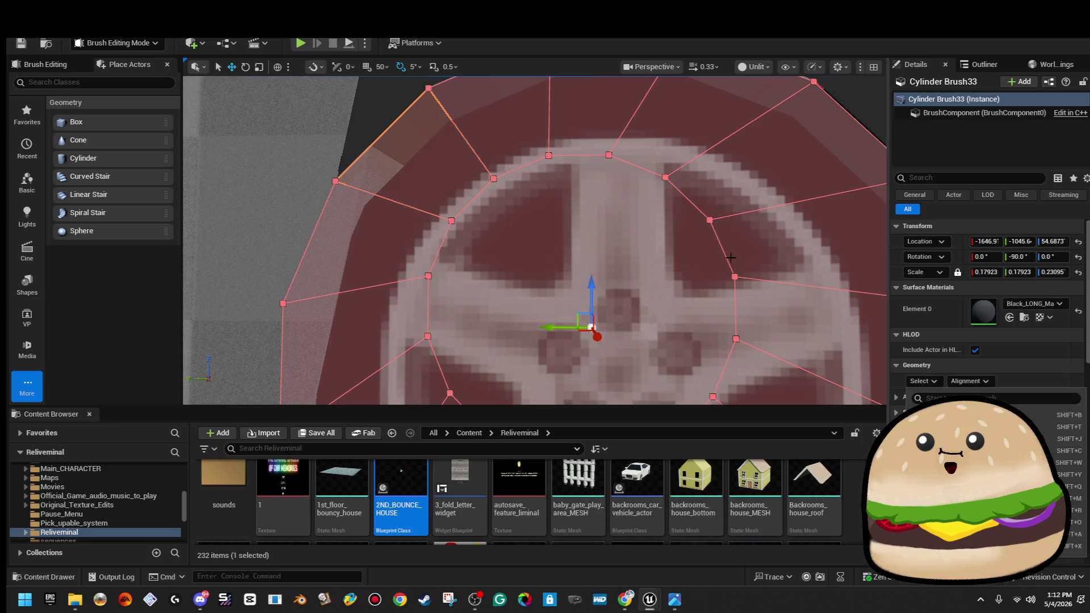
key("f")
mouse_move(795, 142)
left_mouse_down()
mouse_move(739, 216)
mouse_move(653, 250)
mouse_move(540, 239)
mouse_move(599, 232)
mouse_move(573, 272)
mouse_move(526, 280)
left_mouse_up()
left_click(594, 197)
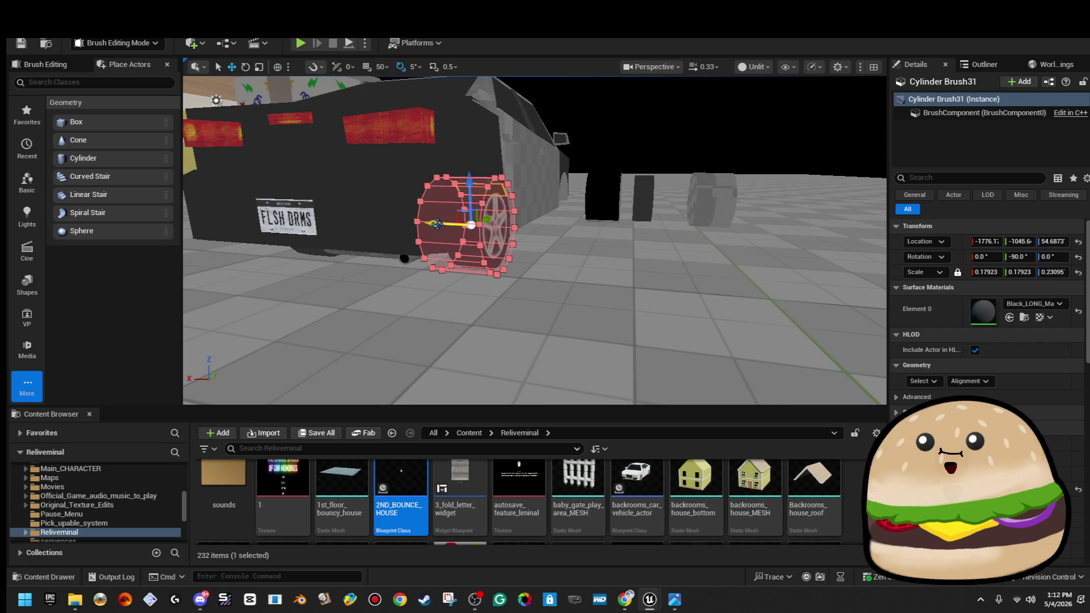
Step: Try sliding Cylinder Brush31 along X, undo the move, then cut it via Edit > Cut
left_click_drag(500, 224, 632, 232)
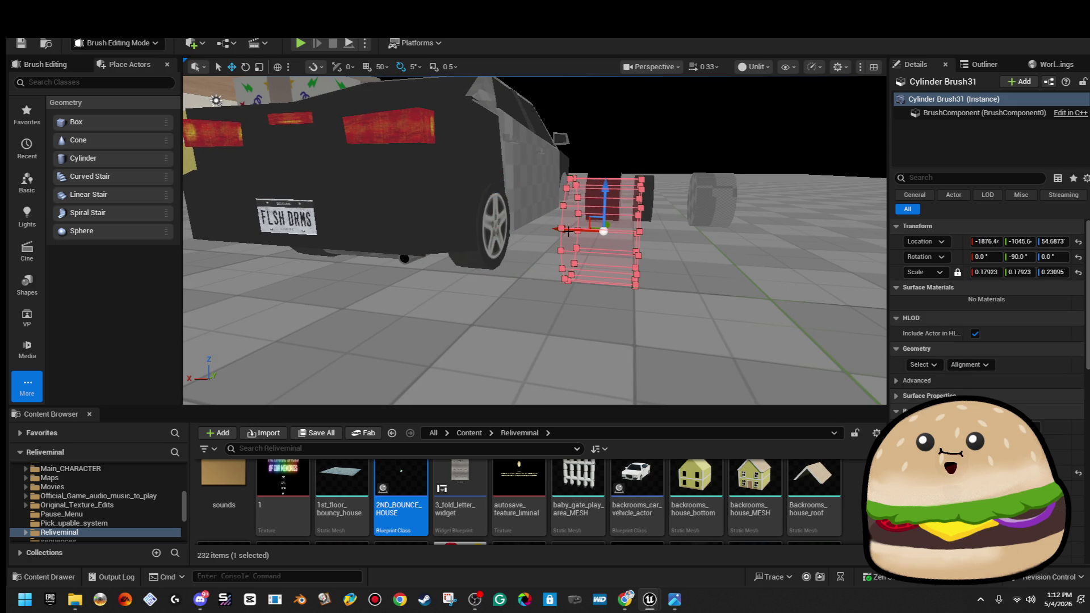
mouse_move(564, 228)
left_mouse_down()
mouse_move(588, 232)
mouse_move(517, 230)
left_mouse_up()
key("ctrl+z")
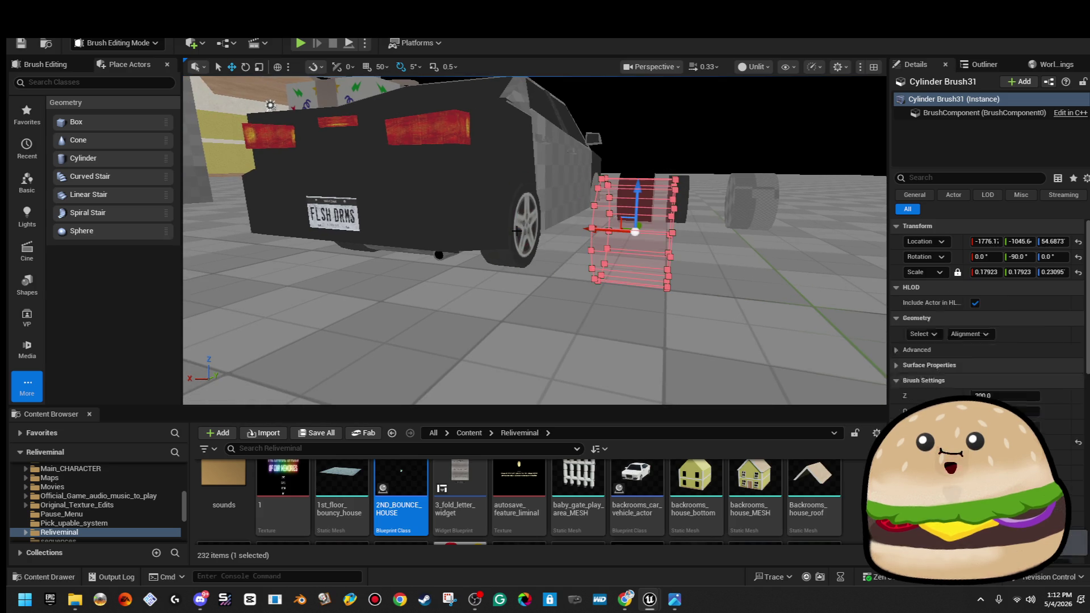
key("ctrl+z")
key("f")
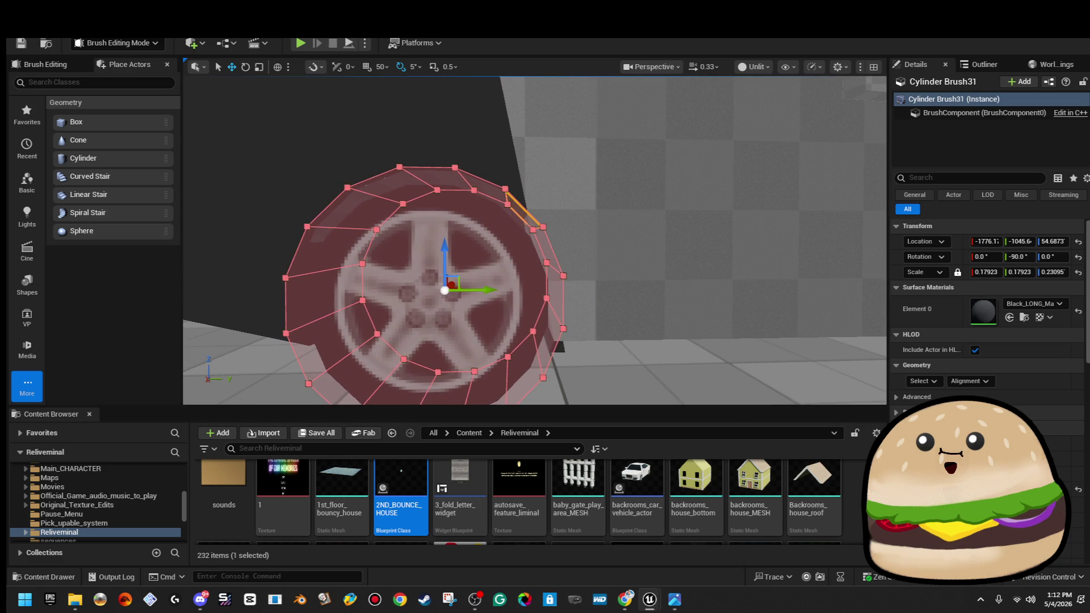
left_click(76, 28)
left_click(101, 101)
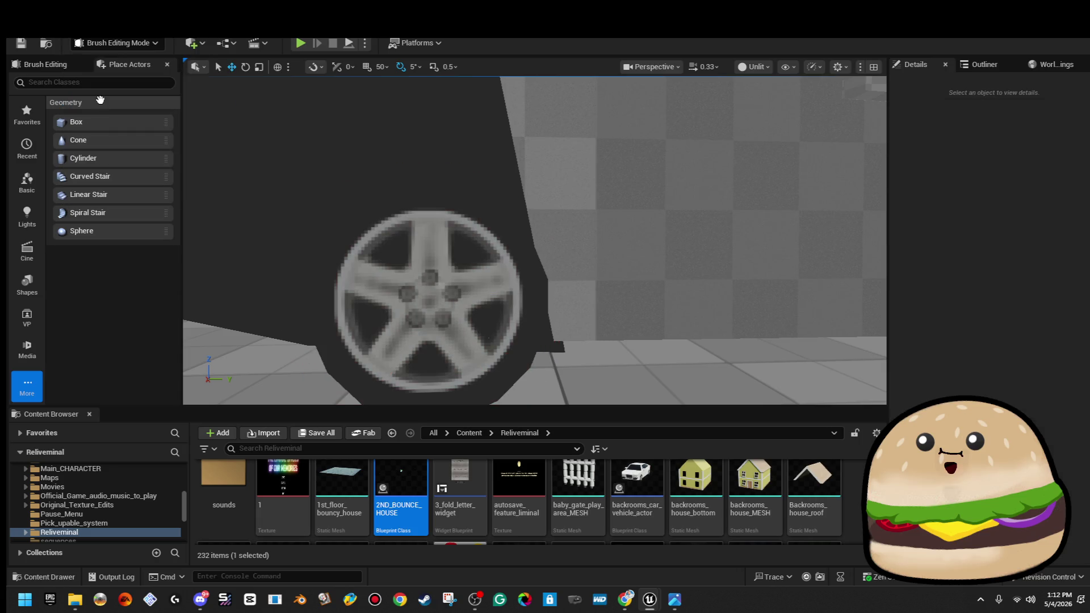
Step: Paste Cylinder Brush31 back, then review Box Brush75's Brush Settings and deselect
left_click(76, 28)
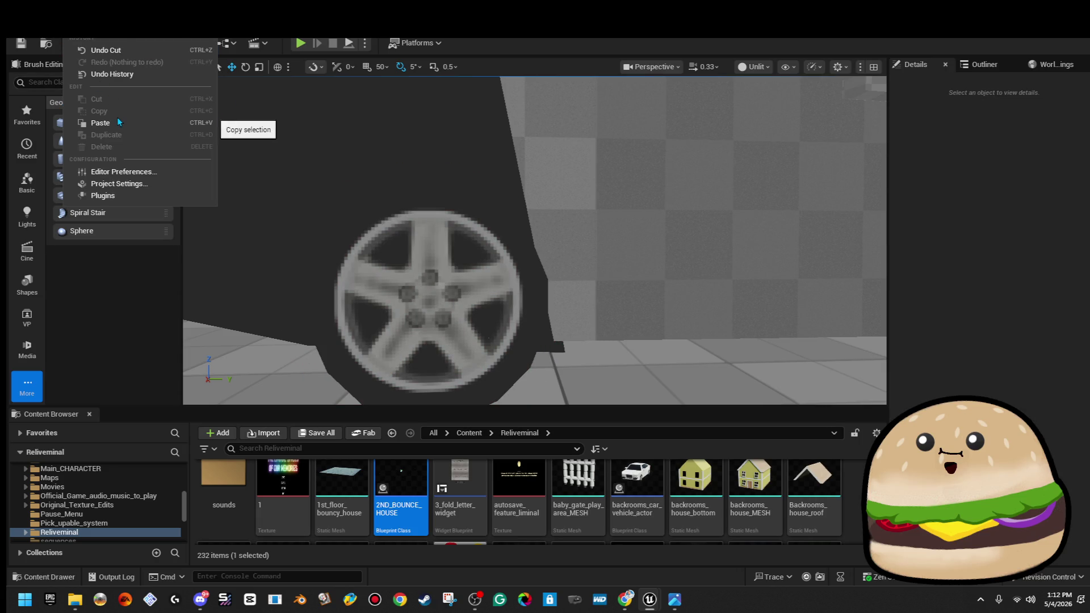
left_click(117, 116)
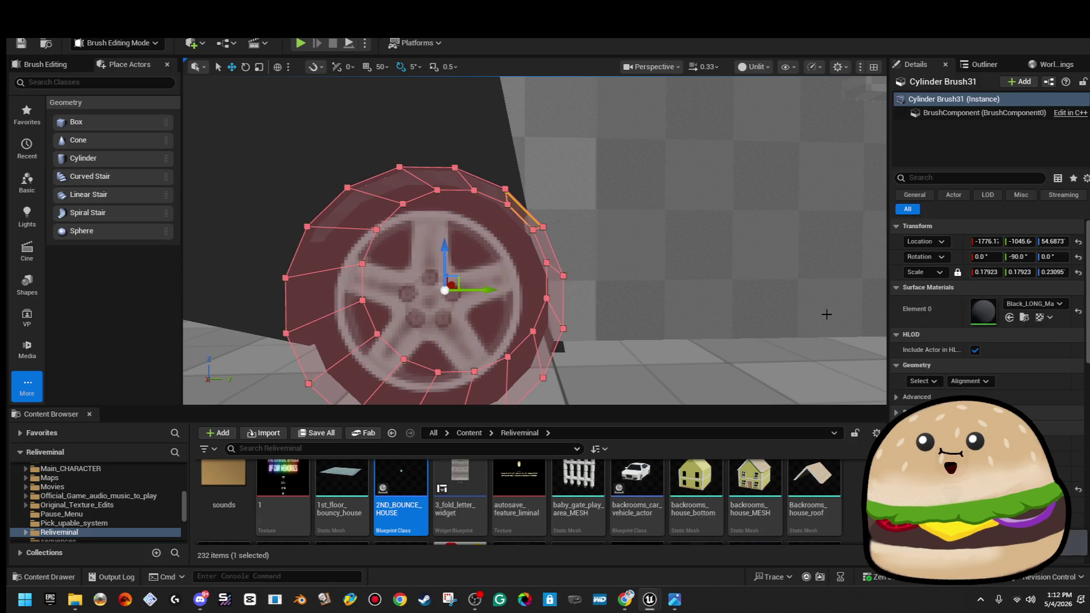
left_click(845, 325)
scroll(988, 313, "down", 5)
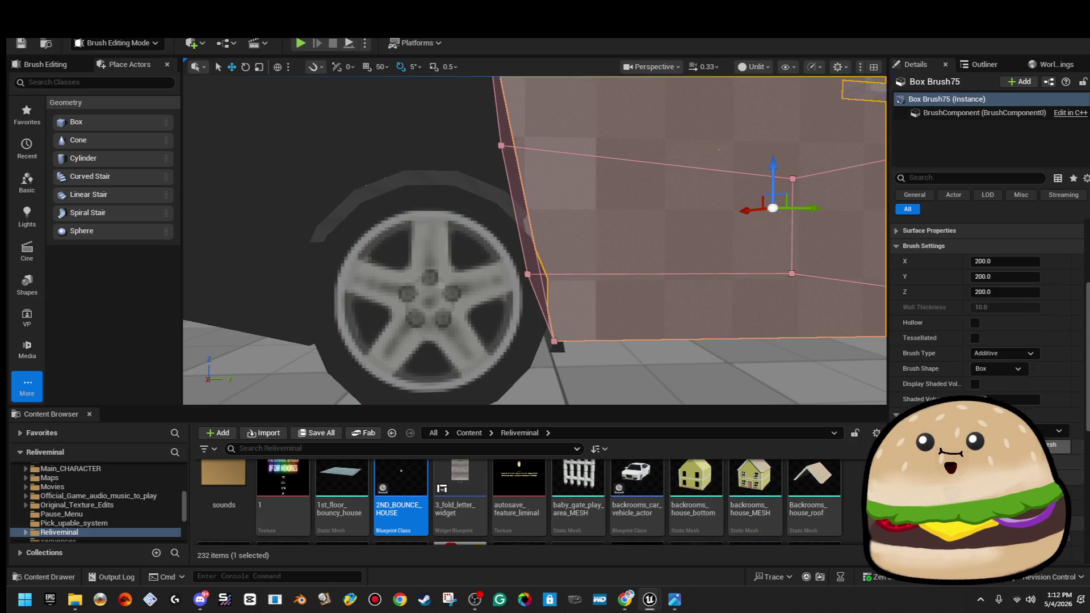
scroll(988, 312, "down", 5)
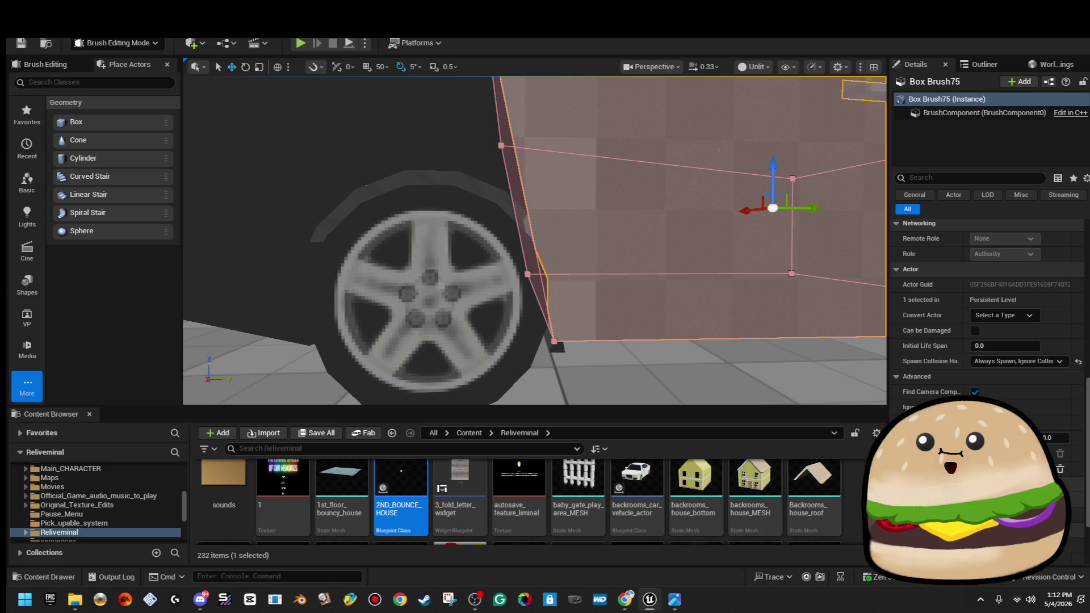
scroll(988, 312, "up", 4)
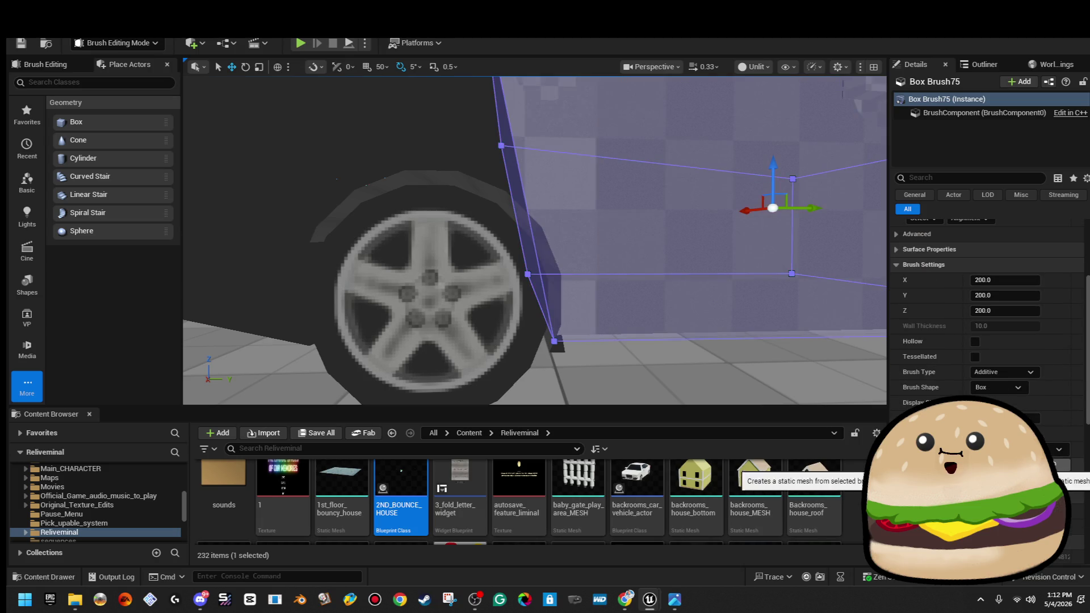
scroll(533, 238, "down", 5)
left_click(568, 142)
key("w")
key("w")
key("w")
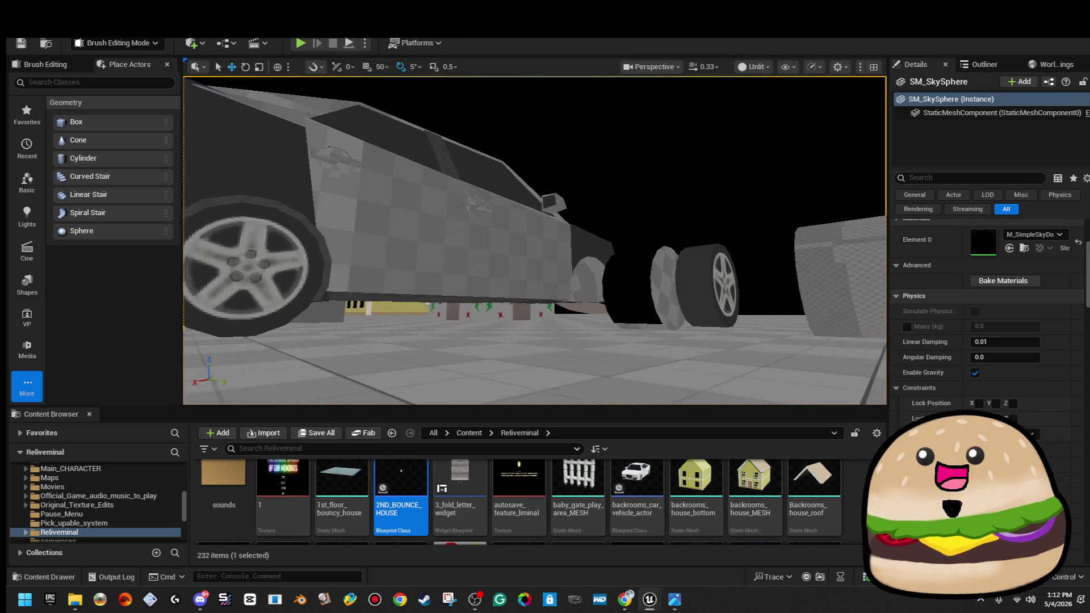
Step: Fly to the rear wheel, undo a stray box brush, and frame Cylinder Brush33
key("s")
key("s")
key("s")
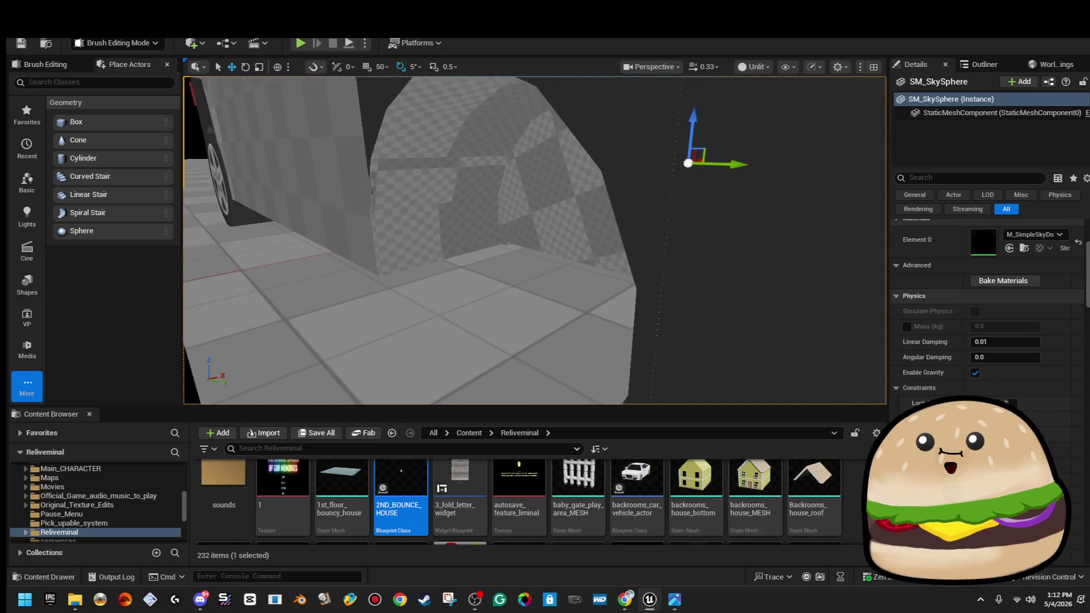
key("w")
key("w")
key("w")
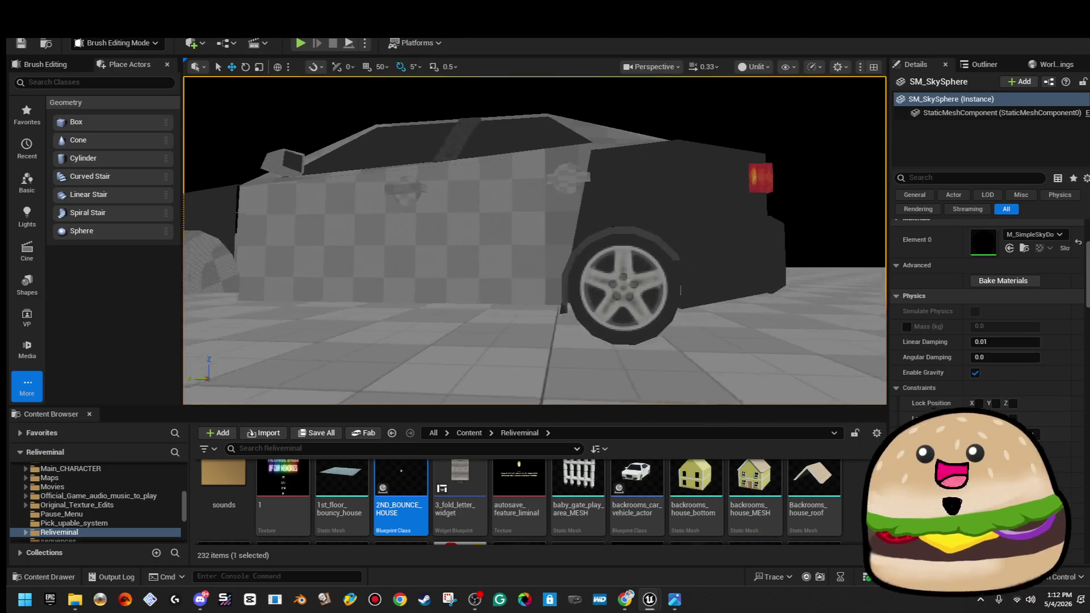
key("s")
key("s")
key("s")
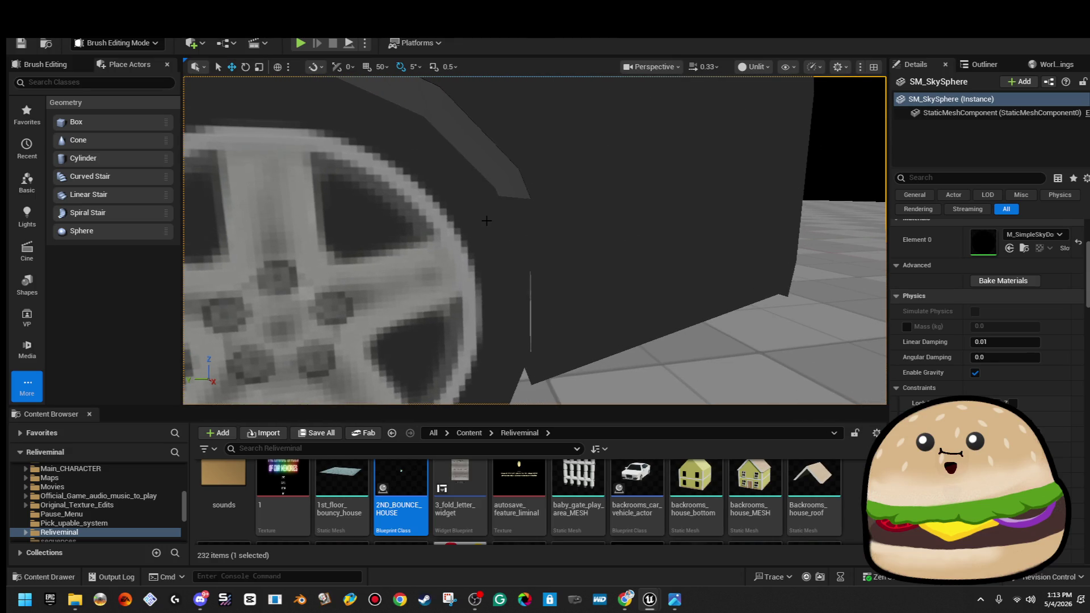
left_click_drag(76, 122, 534, 222)
key("ctrl+z")
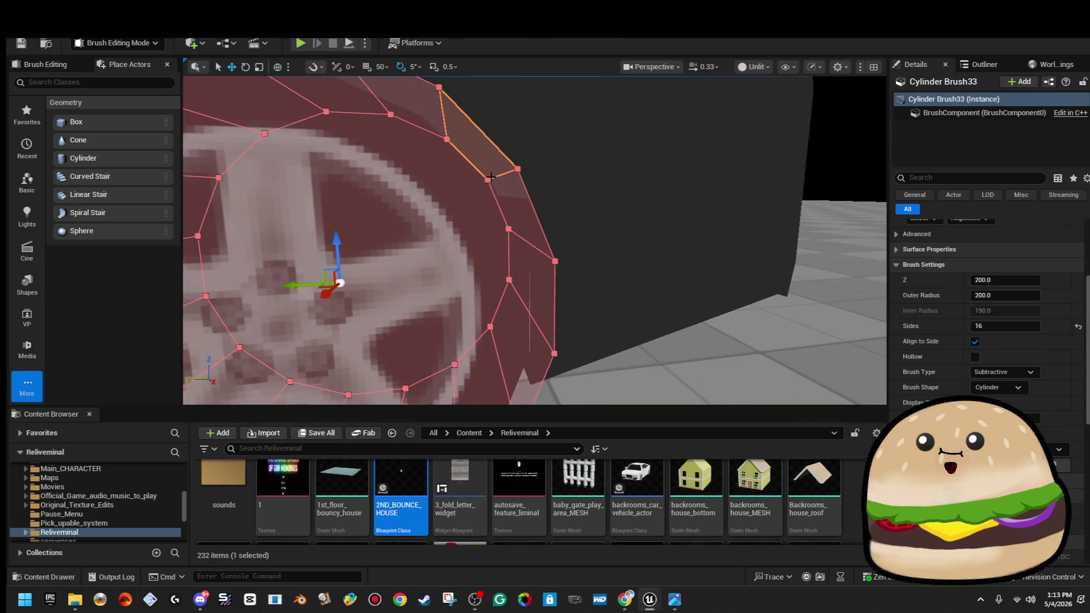
key("f")
Step: Cut Cylinder Brush33 and paste it back so its arch is rebuilt
left_click(71, 26)
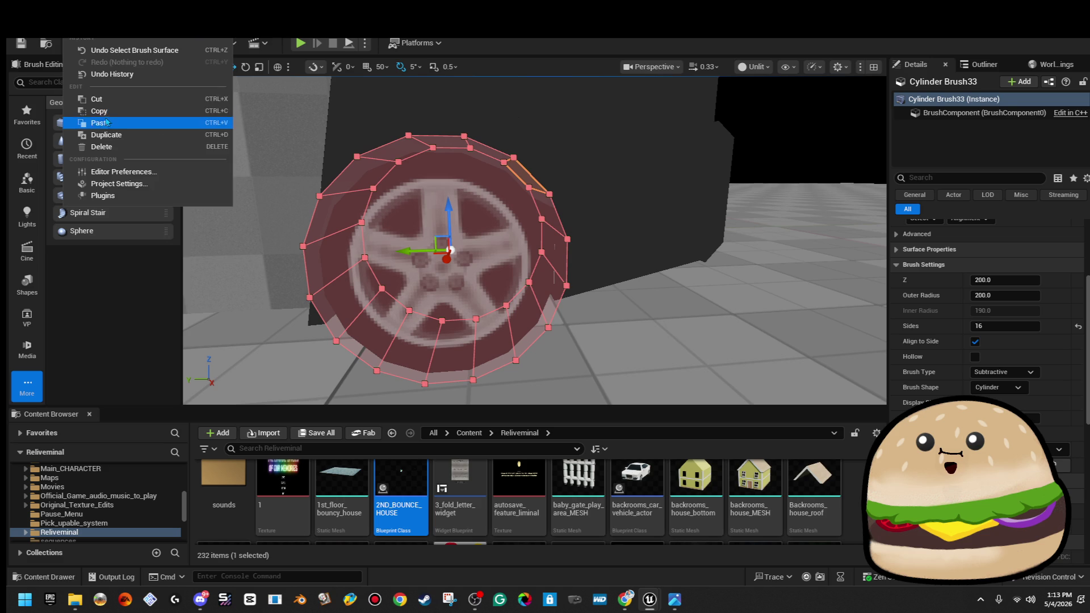
left_click(105, 101)
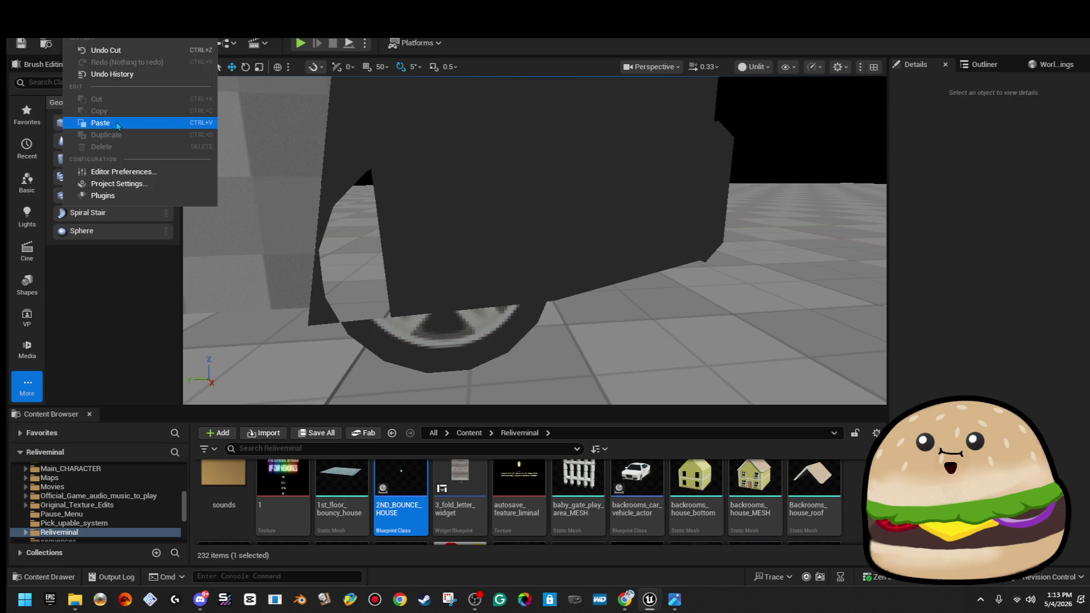
left_click(118, 123)
left_click(384, 176)
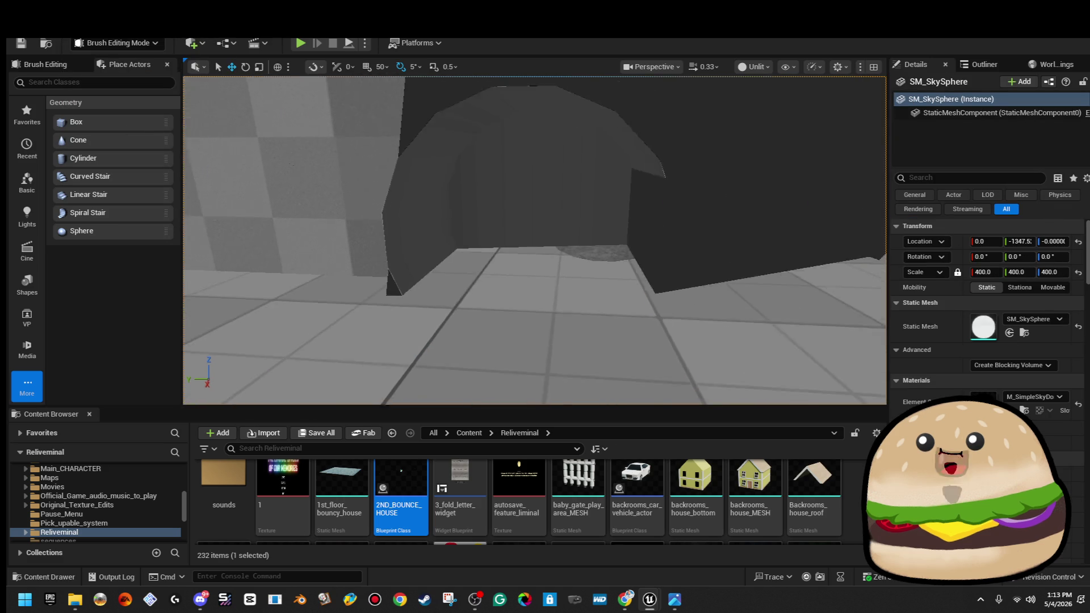
Step: Fly inside the wheel arch to check the carved cut, then return outside
key("w")
key("a")
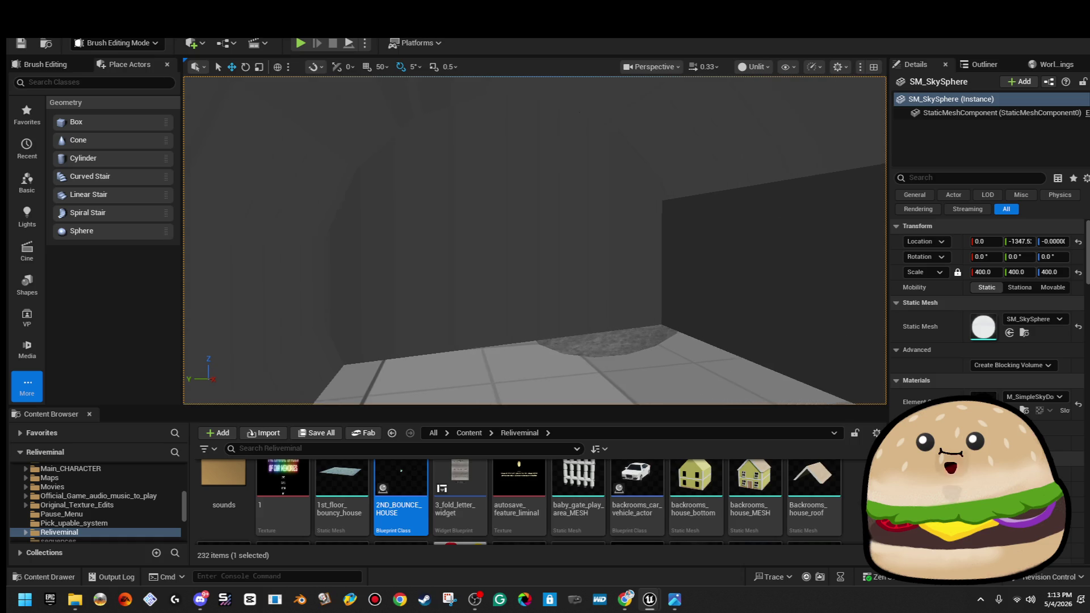
left_click(777, 227)
scroll(988, 313, "down", 3)
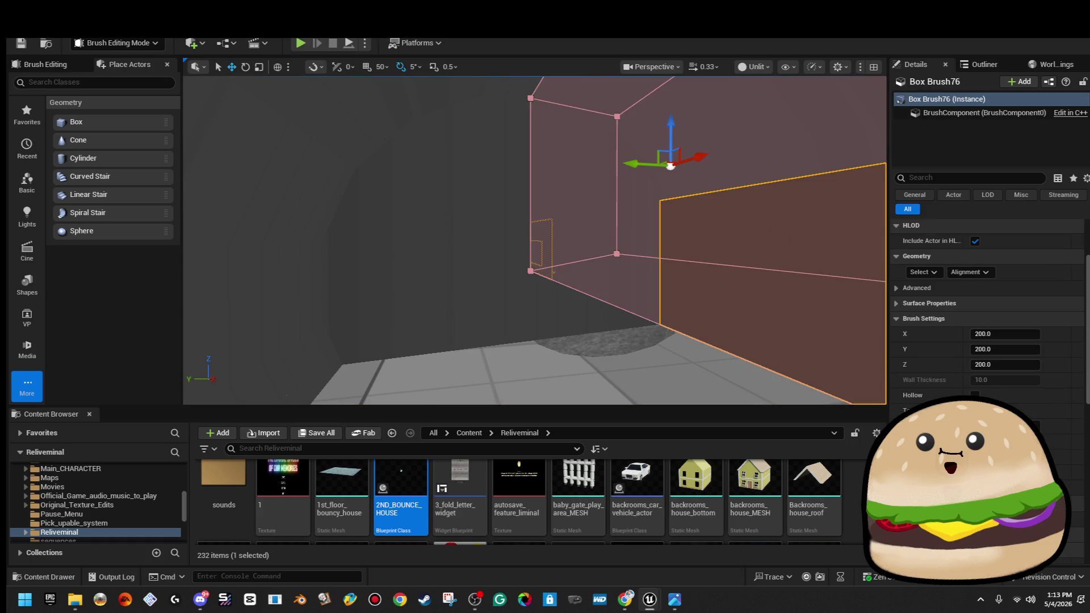
left_click(784, 171)
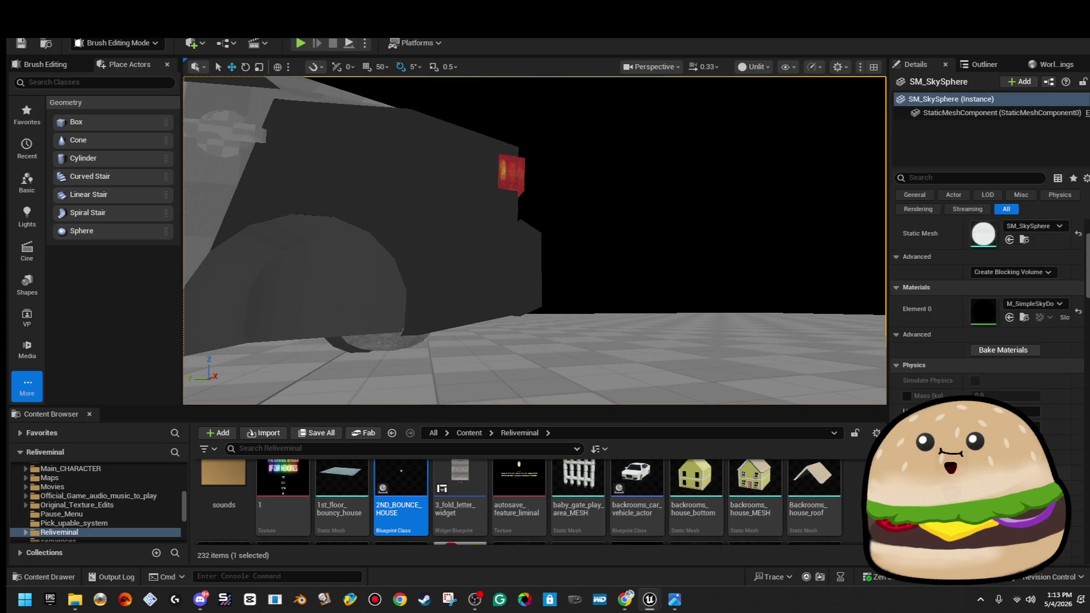
scroll(737, 273, "up", 5)
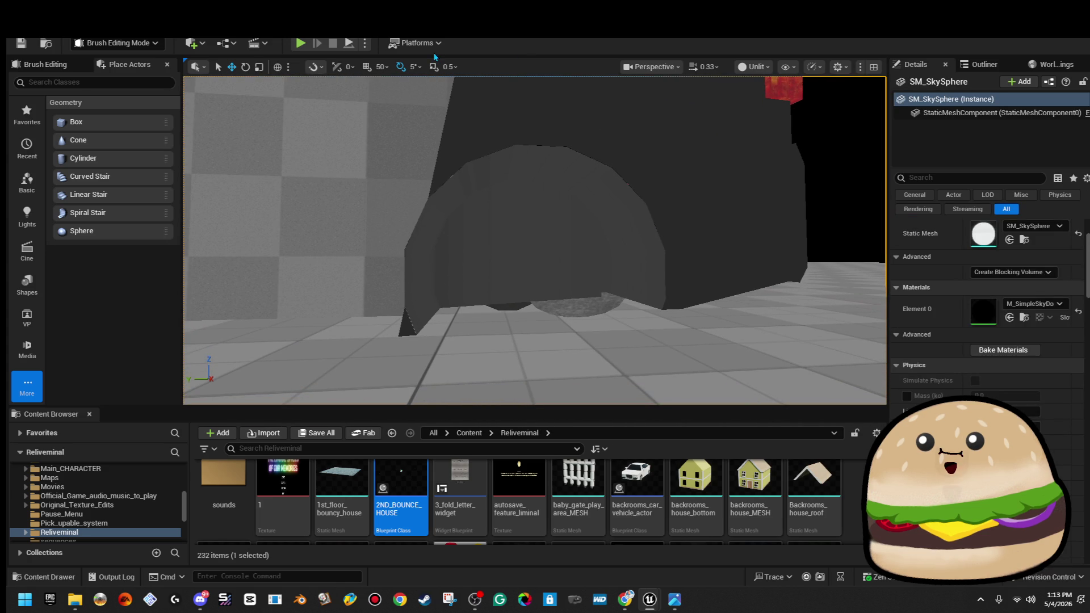
left_click(676, 67)
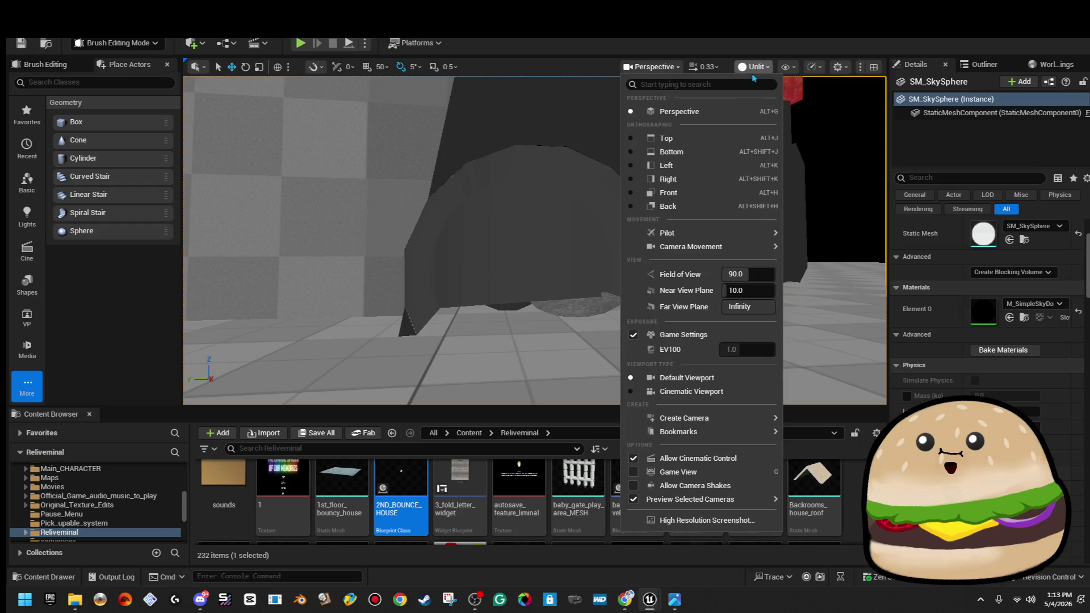
Step: Set the viewport to Wireframe and select the wheel cylinder Cylinder Brush45
left_click(755, 67)
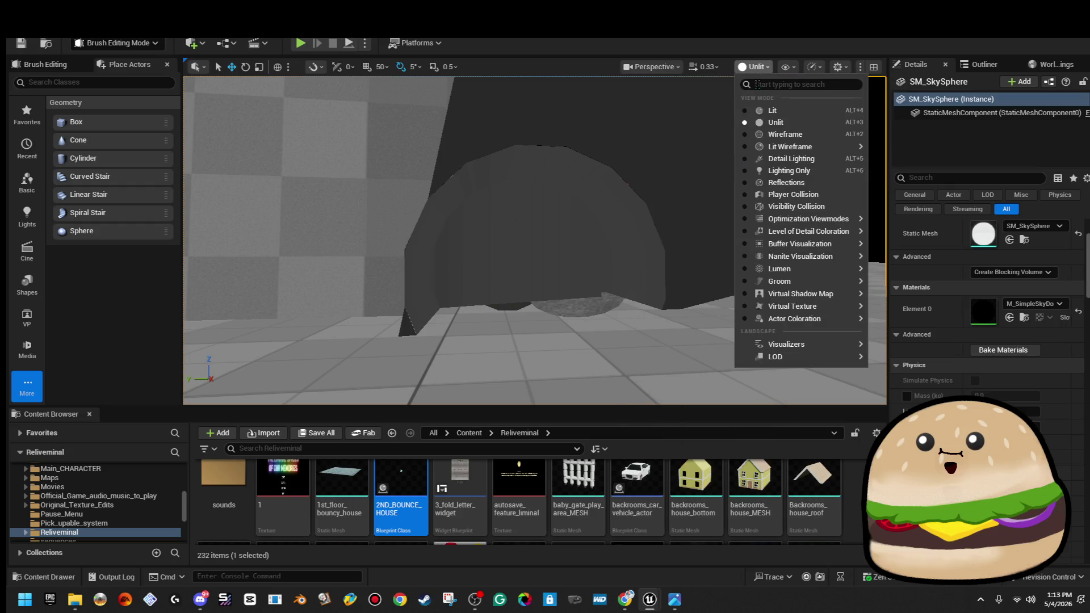
left_click(792, 134)
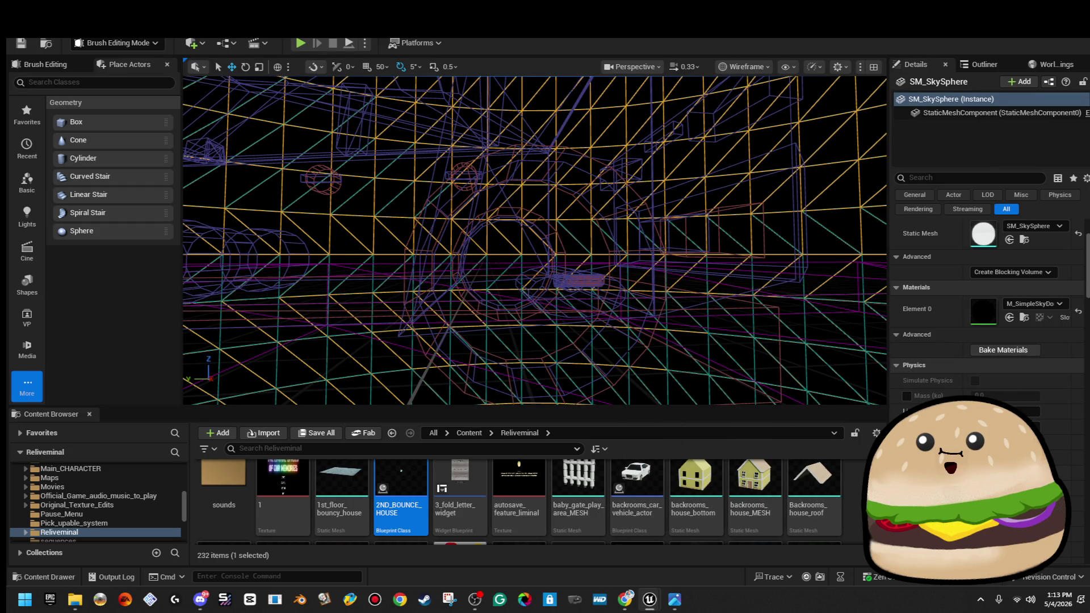
left_click(626, 350)
Step: Cut Cylinder Brush45 and paste it back via the Edit menu
left_click(50, 27)
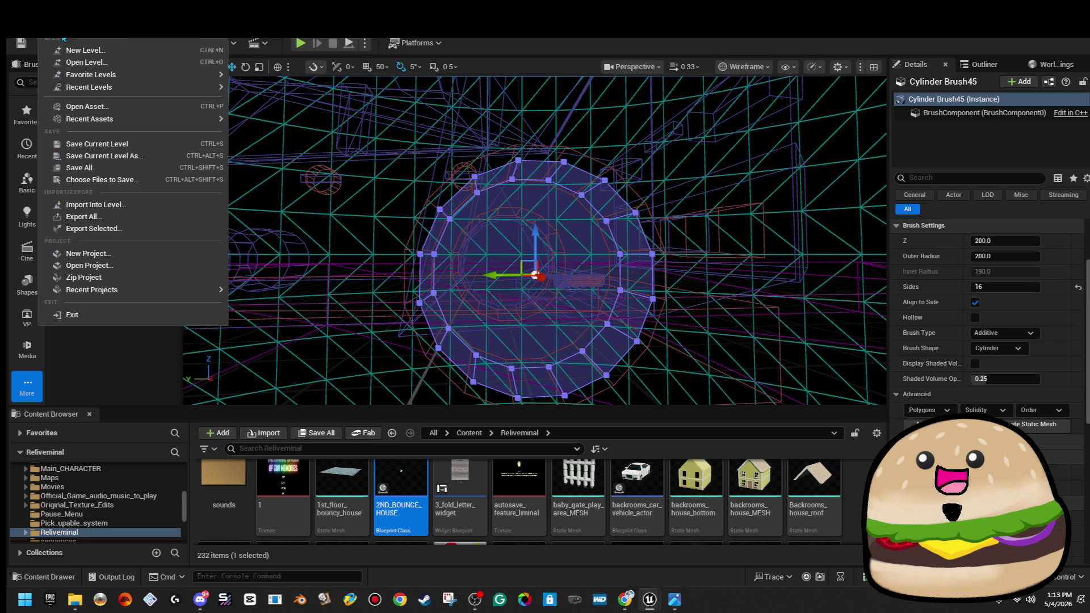
mouse_move(68, 27)
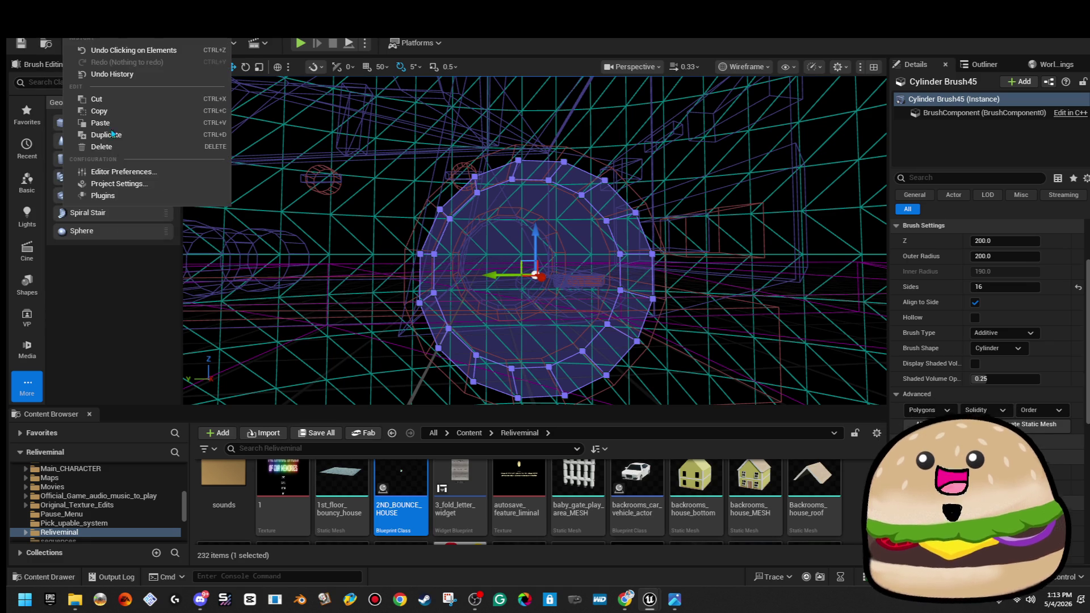
left_click(111, 96)
left_click(50, 28)
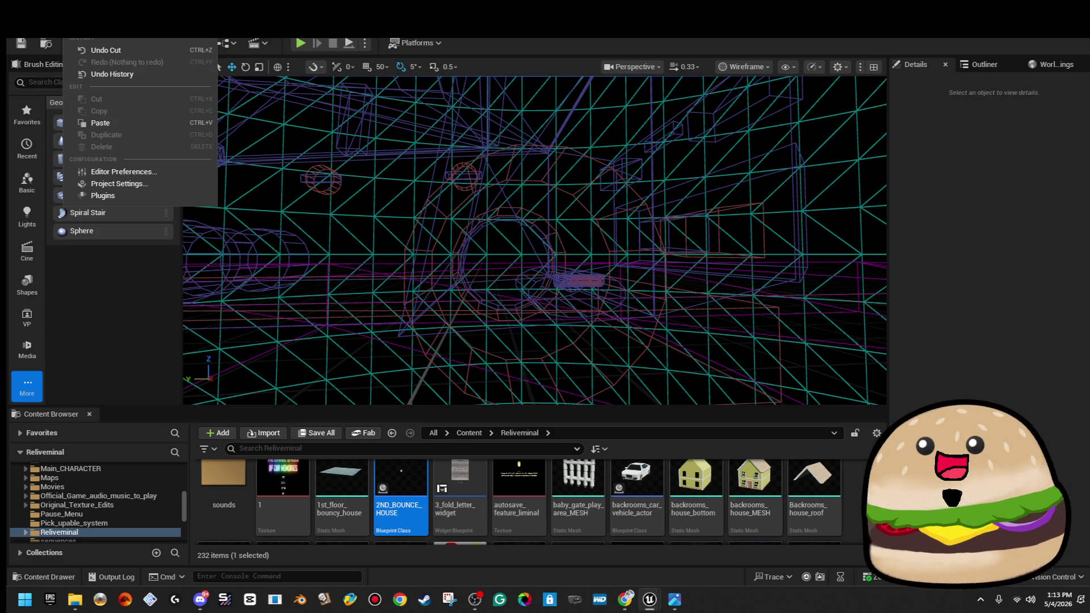
left_click(111, 121)
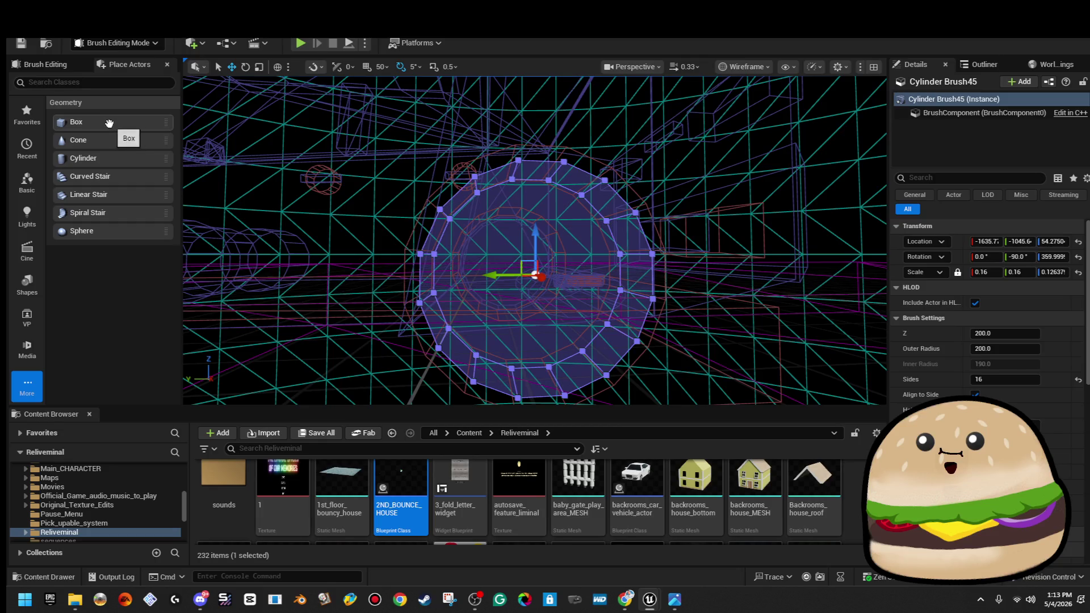
Step: Switch the viewport view mode to Lit and clear the selection
left_click(766, 74)
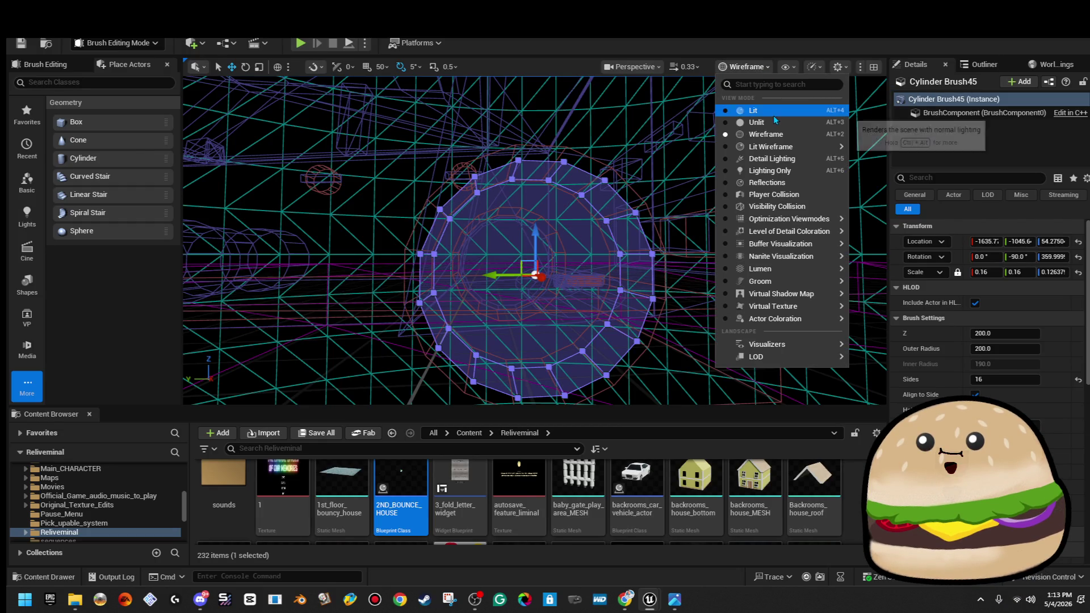
left_click(774, 114)
left_click(648, 153)
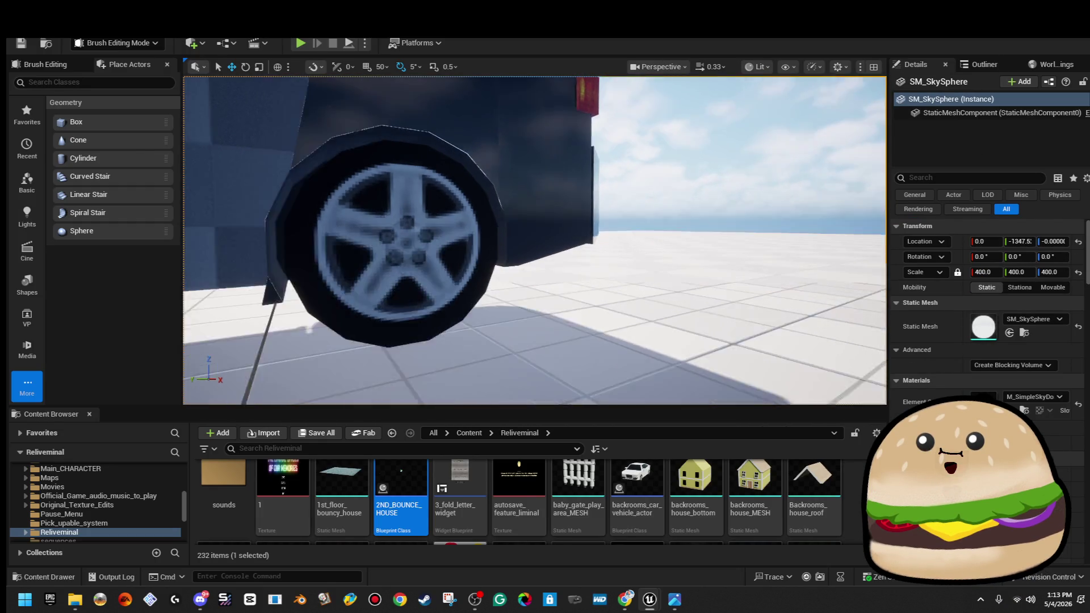
key("s")
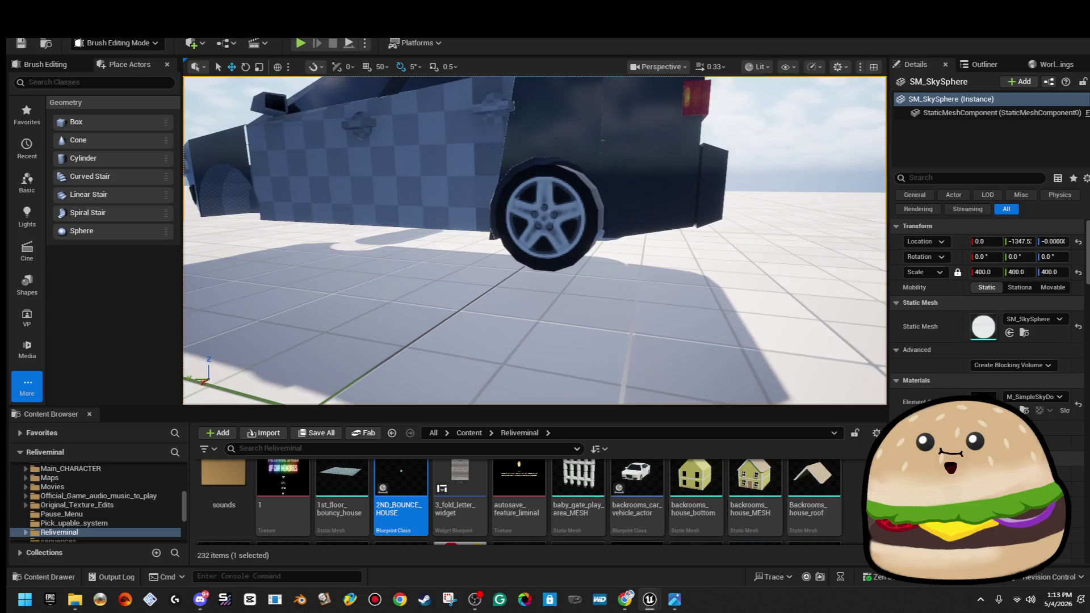
key("s")
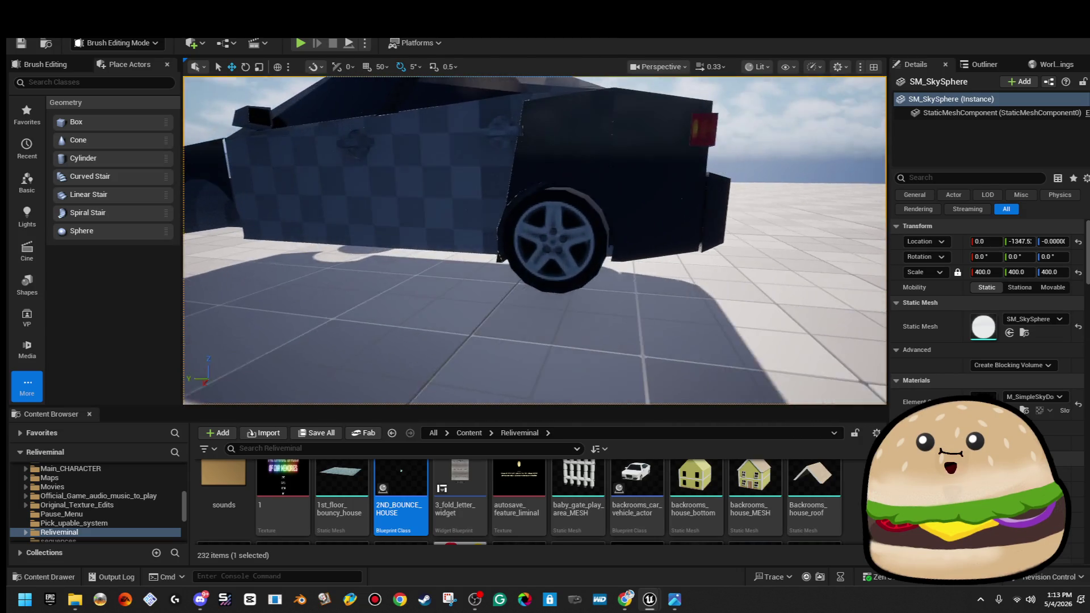
key("a")
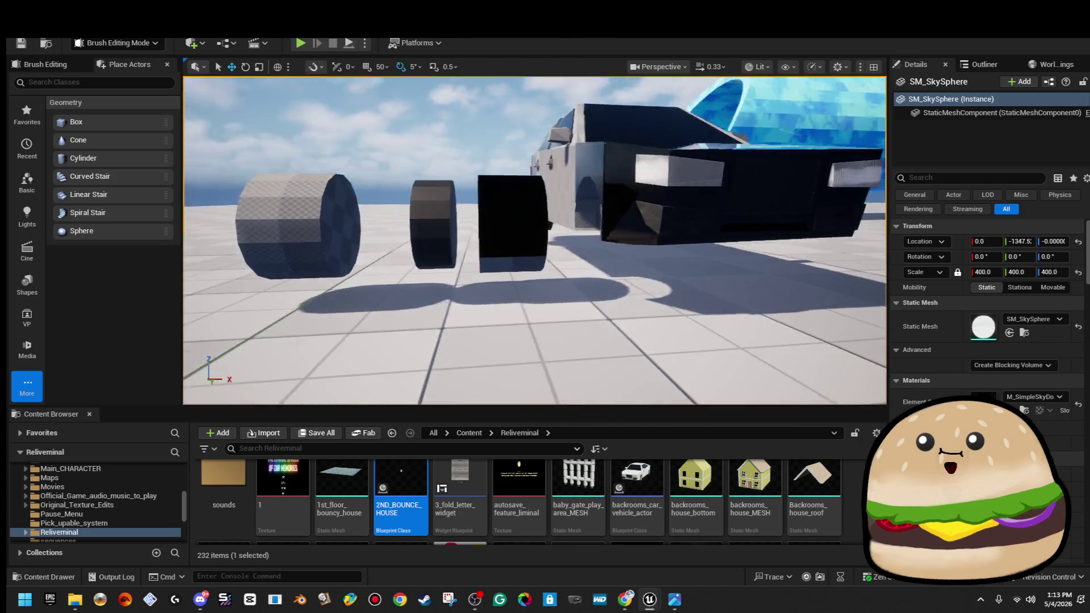
key("s")
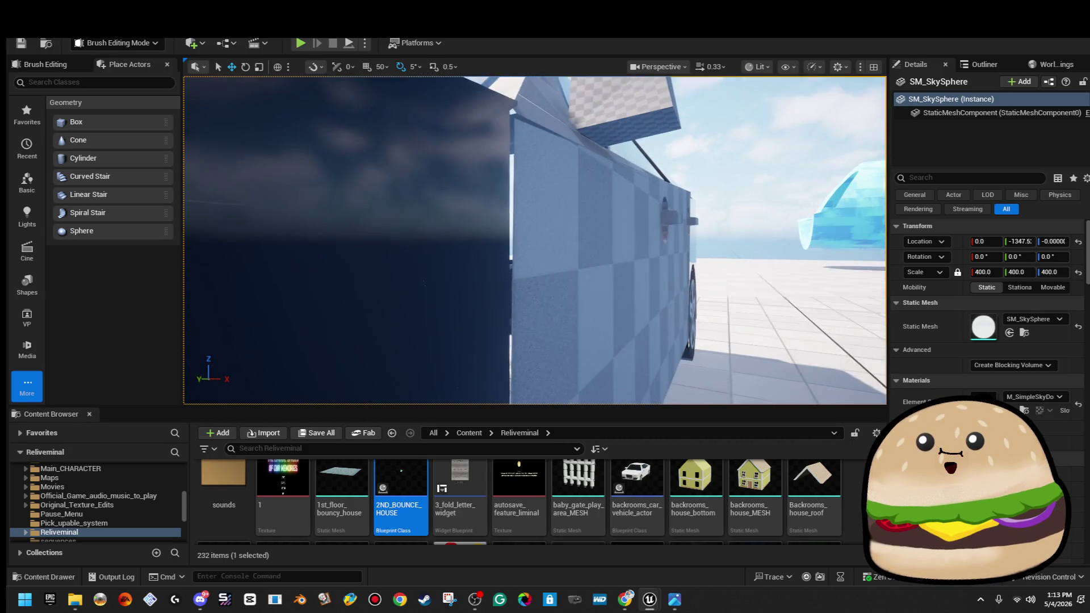
left_click(562, 128)
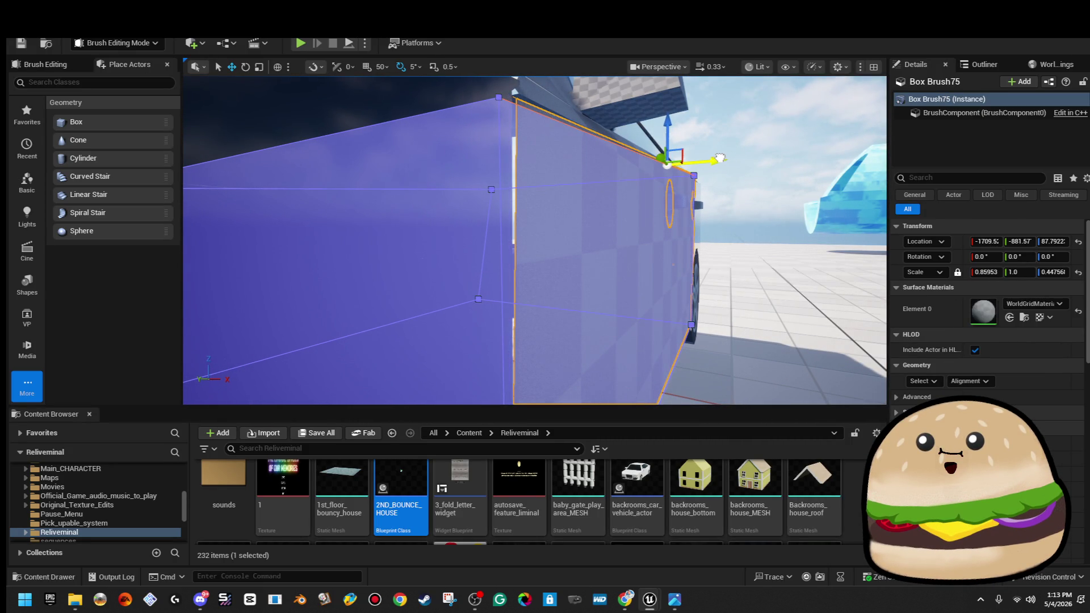
left_click(720, 158)
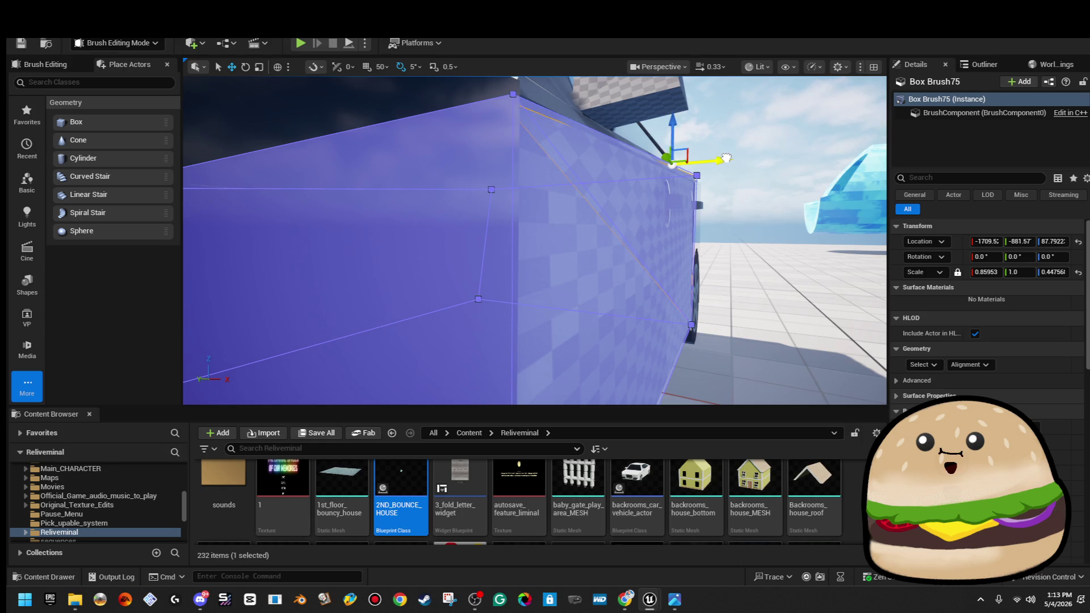
left_click(751, 136)
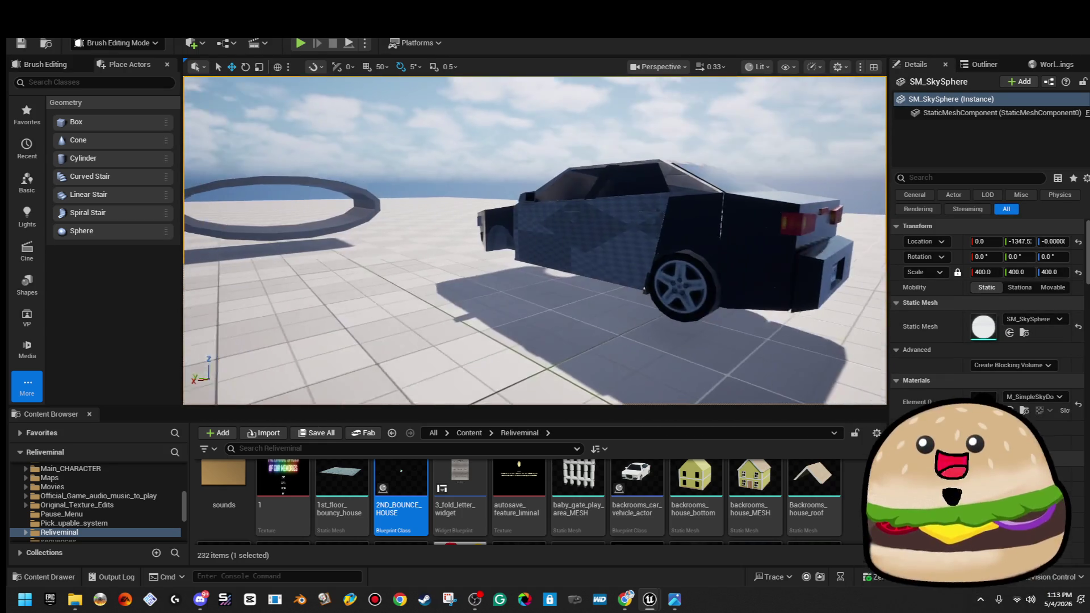
scroll(580, 136, "up", 5)
left_click(538, 148)
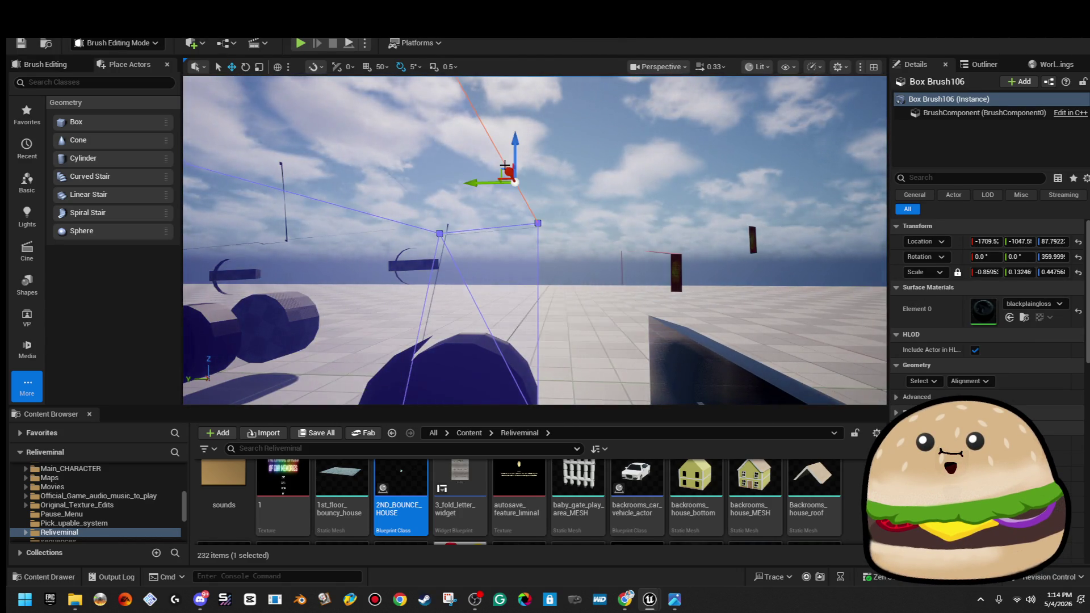
key("f")
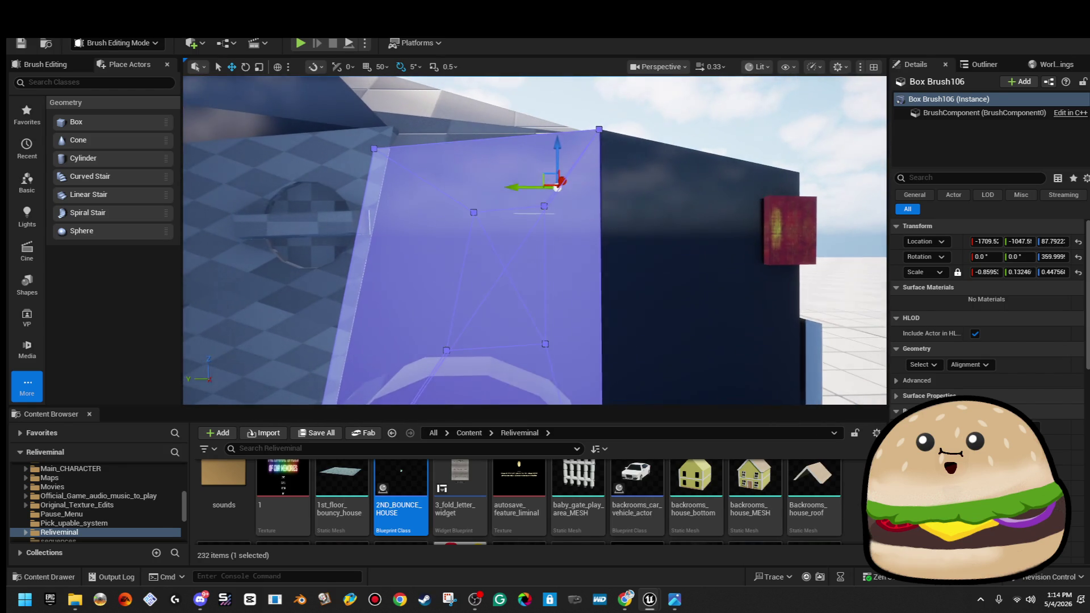
left_click(497, 189)
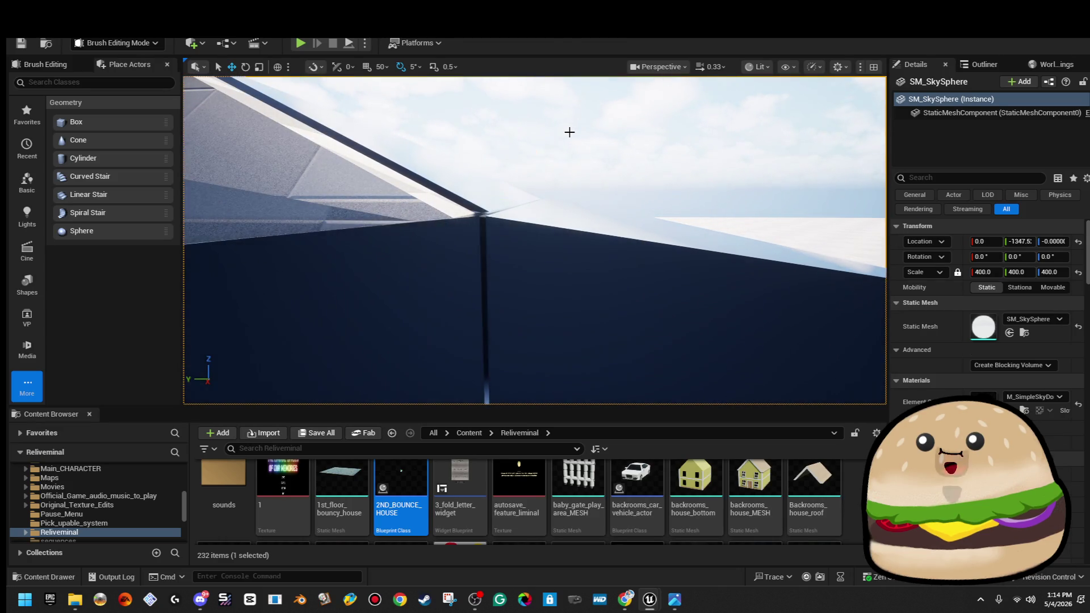
key("ctrl+z")
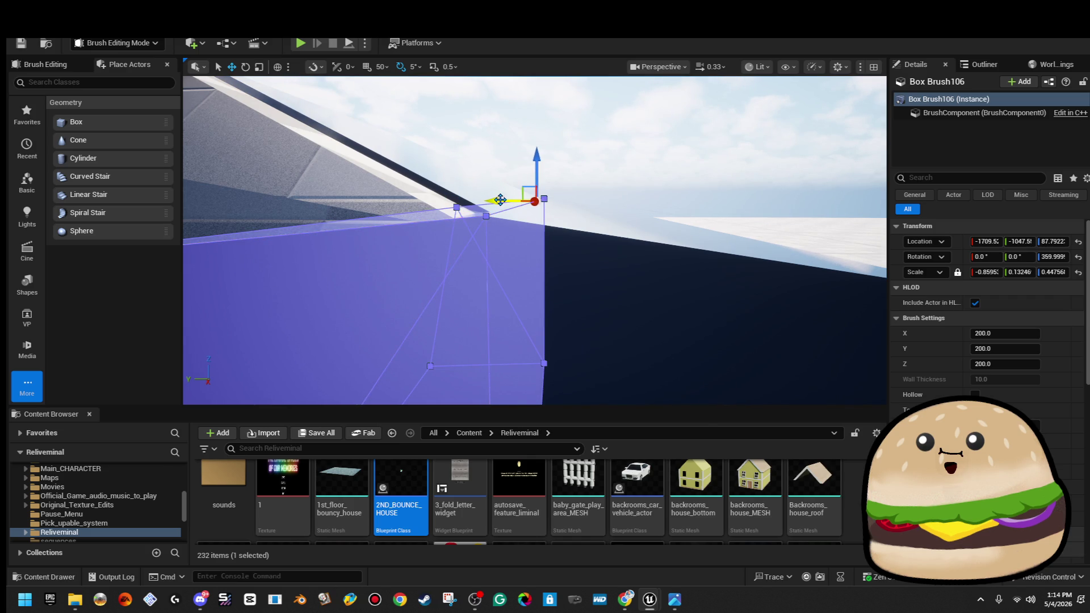
left_click(627, 159)
left_click_drag(623, 186, 623, 186)
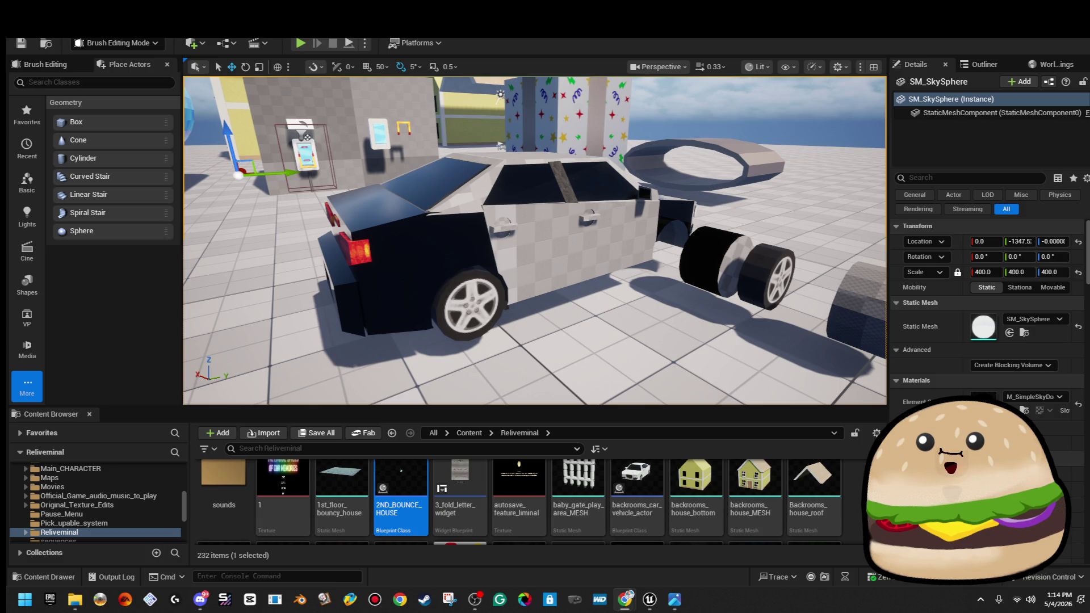
Step: Delete the wheel cylinder brush, then undo the deletion and frame it
left_click_drag(528, 206, 537, 136)
mouse_move(537, 227)
left_mouse_down()
mouse_move(537, 215)
mouse_move(545, 228)
left_mouse_up()
left_click(560, 199)
key("Delete")
key("ctrl+z")
key("f")
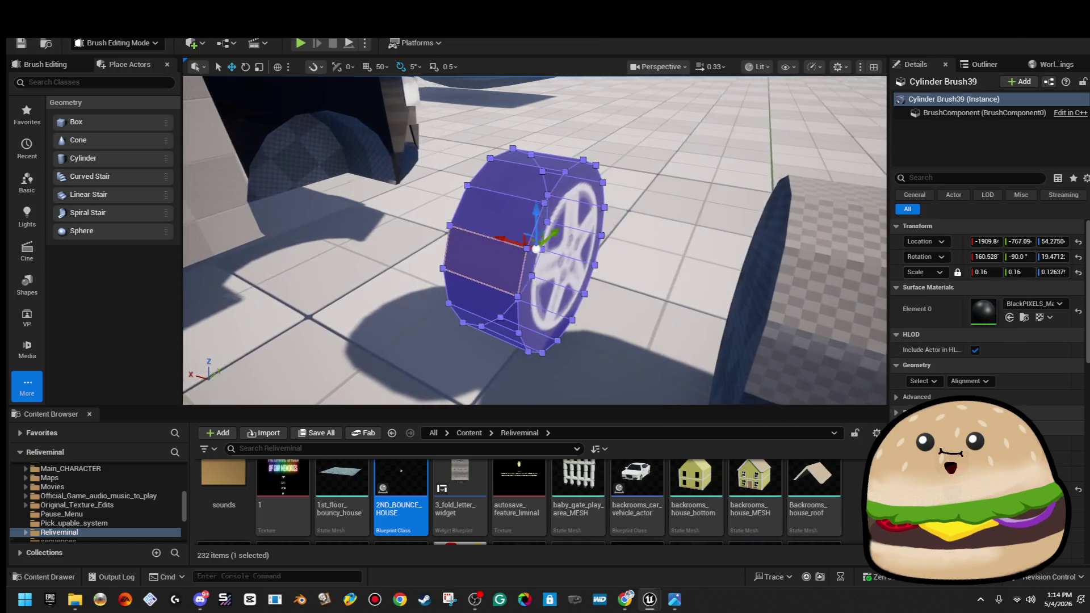
Step: Slide Cylinder Brush39 along X to -1783.8, then cut and paste it back
mouse_move(533, 239)
left_mouse_down()
mouse_move(414, 199)
mouse_move(400, 178)
left_mouse_up()
left_click_drag(422, 204, 421, 203)
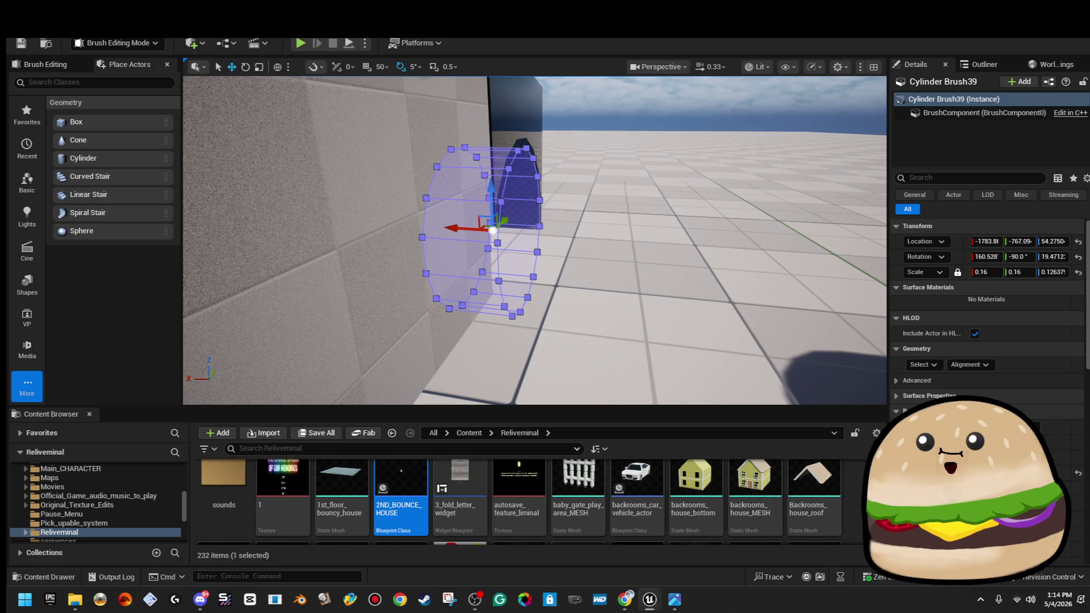
left_click(79, 28)
left_click(97, 99)
left_click(79, 29)
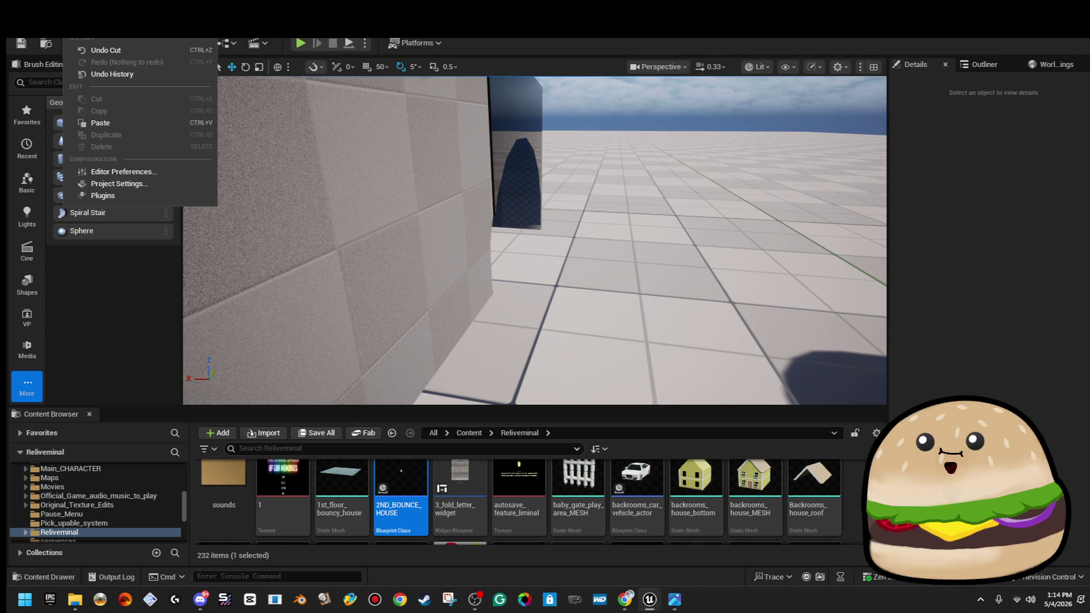
left_click(116, 122)
Step: Select the extra wheel cylinder beside the car and delete it
mouse_move(738, 252)
left_mouse_down()
mouse_move(721, 296)
mouse_move(738, 252)
mouse_move(706, 238)
left_mouse_up()
left_click(705, 260)
key("Delete")
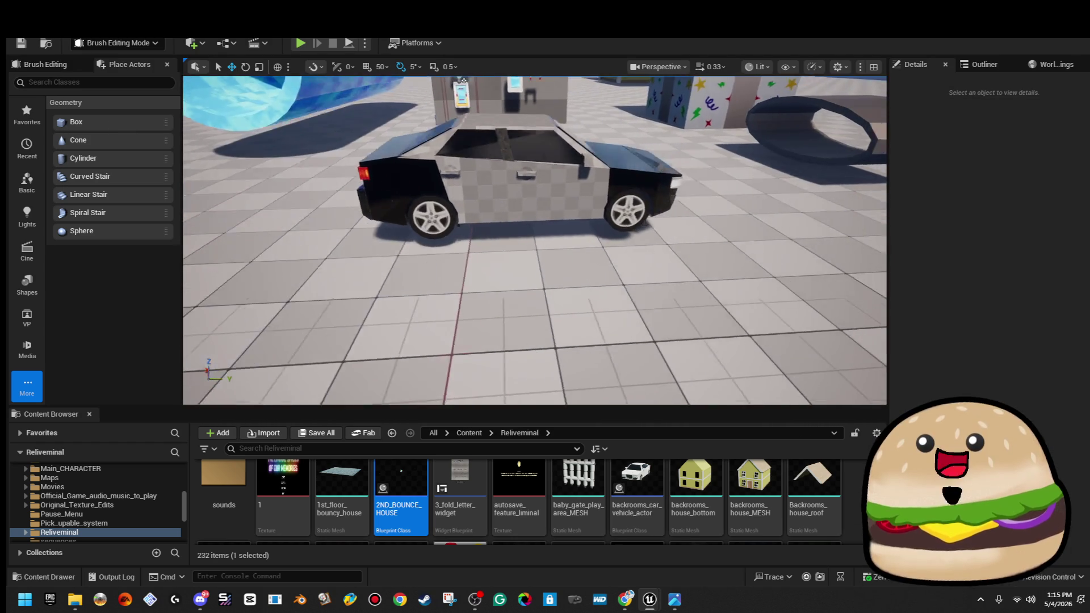